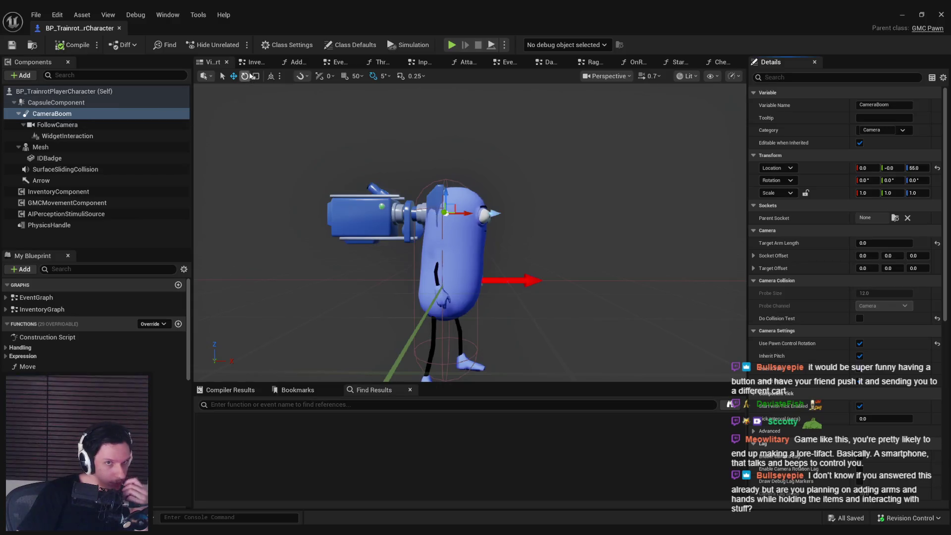
Find all CameraBoom references by name and open its use in OnRep_RagdollComp
right_click(70, 115)
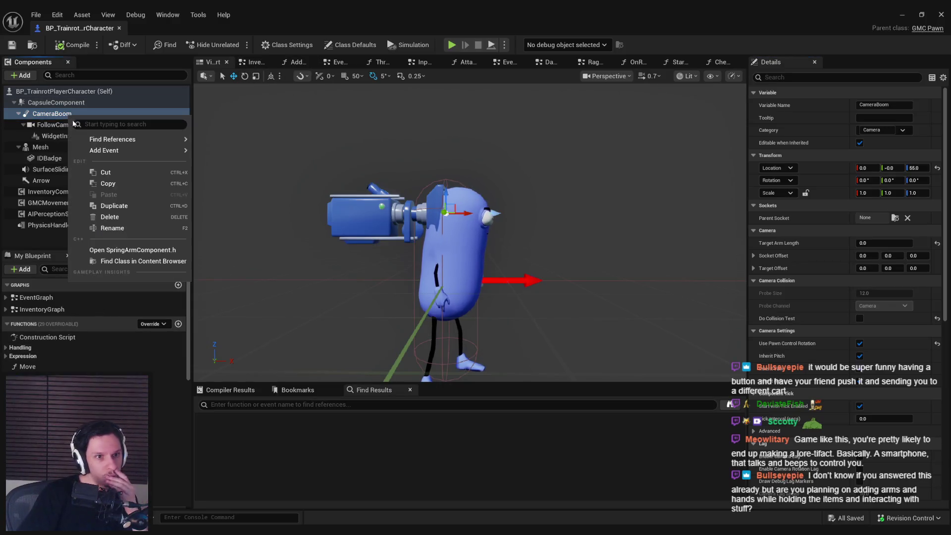
mouse_move(125, 143)
click(221, 144)
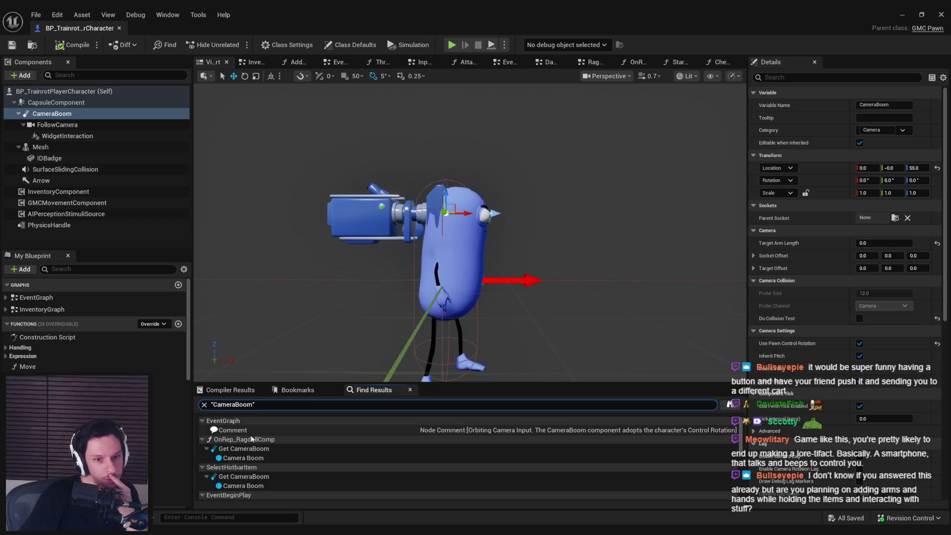
scroll(272, 475, down, 1)
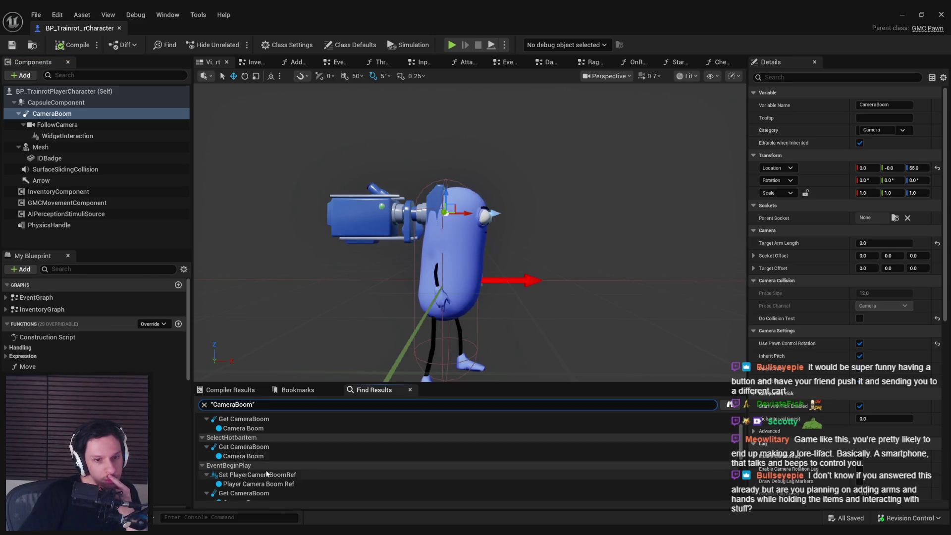
double_click(255, 420)
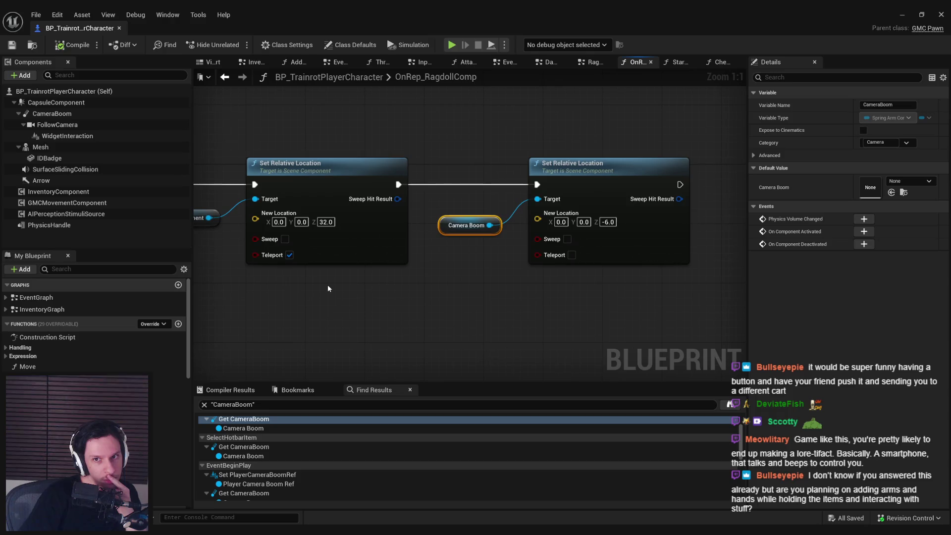
Pan through the ragdoll nodes to the Detach From Actor branch, then open the EventBeginPlay reference
scroll(509, 277, down, 3)
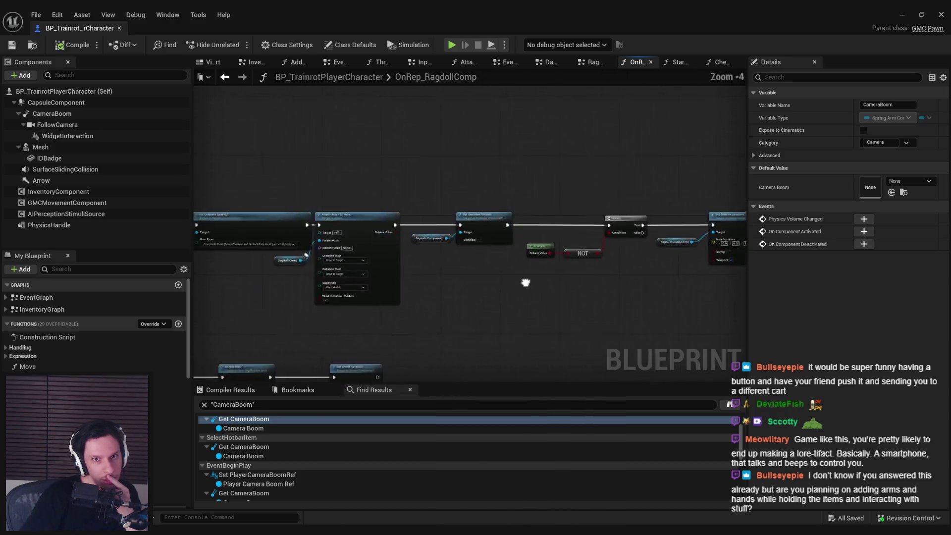
scroll(319, 293, up, 2)
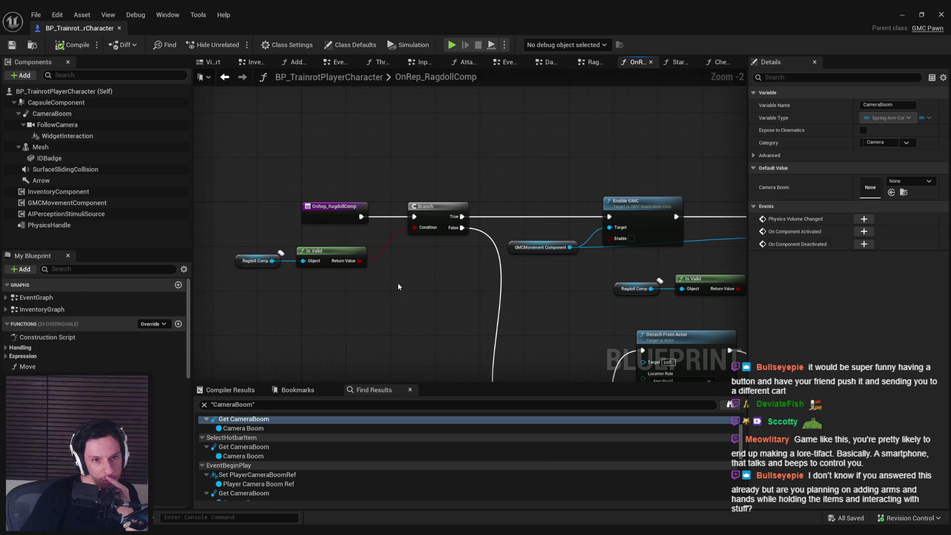
mouse_move(551, 299)
mouse_down()
mouse_move(460, 159)
mouse_move(337, 205)
mouse_up()
scroll(376, 198, down, 1)
drag(295, 181, 622, 198)
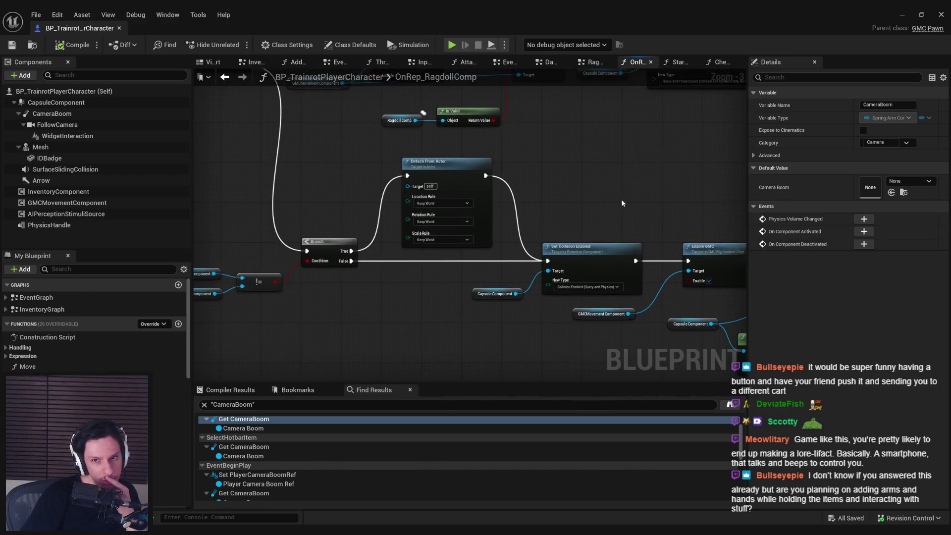
scroll(281, 461, down, 2)
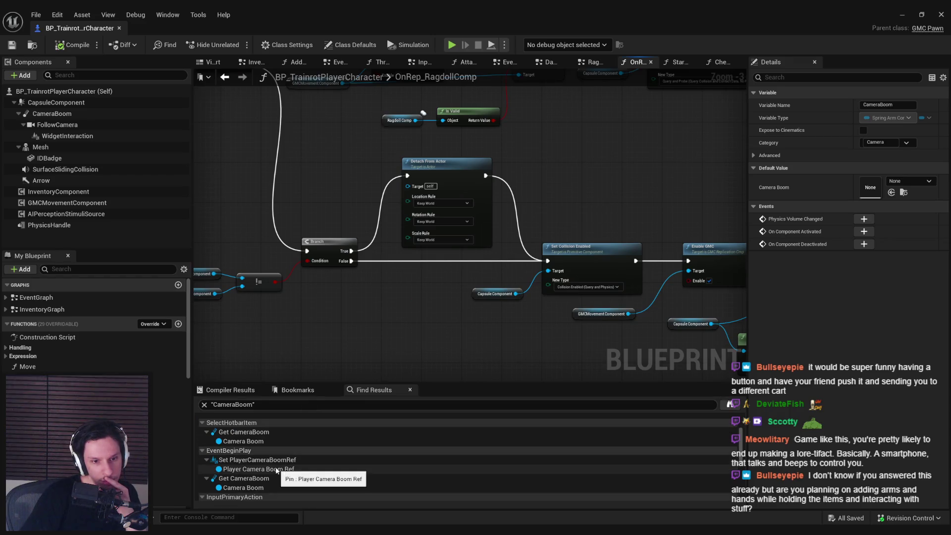
click(262, 454)
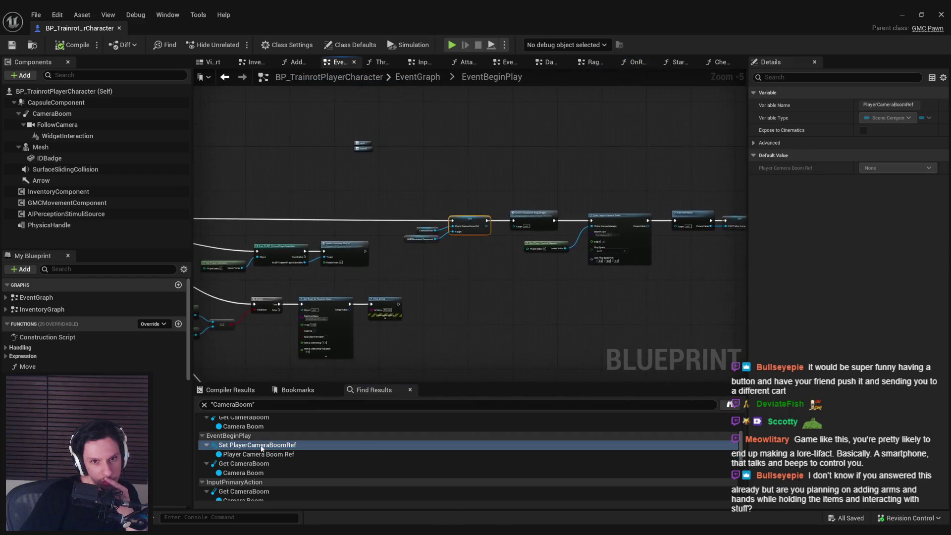
Step through CameraBoom's uses in EventBeginPlay, InputPrimaryAction and ObjectGrabbingTick
click(260, 464)
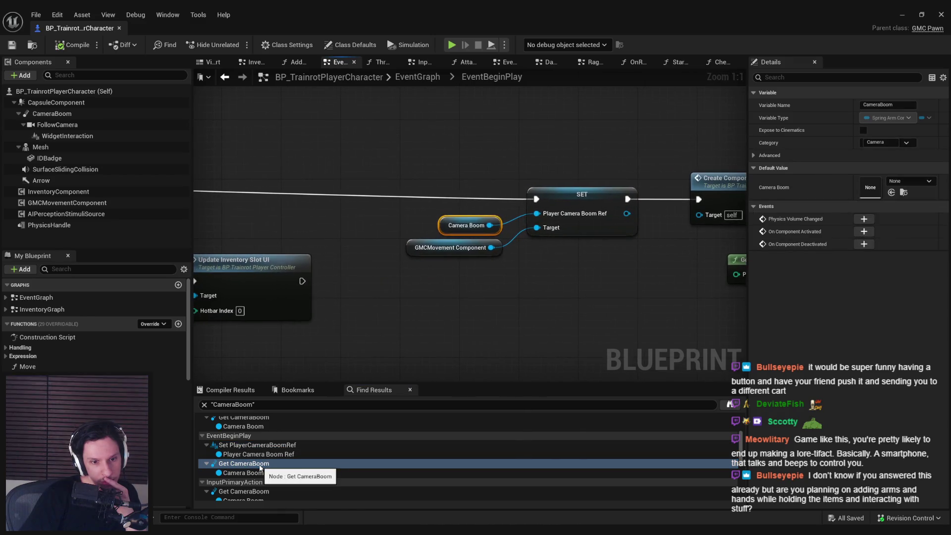
scroll(260, 468, down, 2)
click(259, 466)
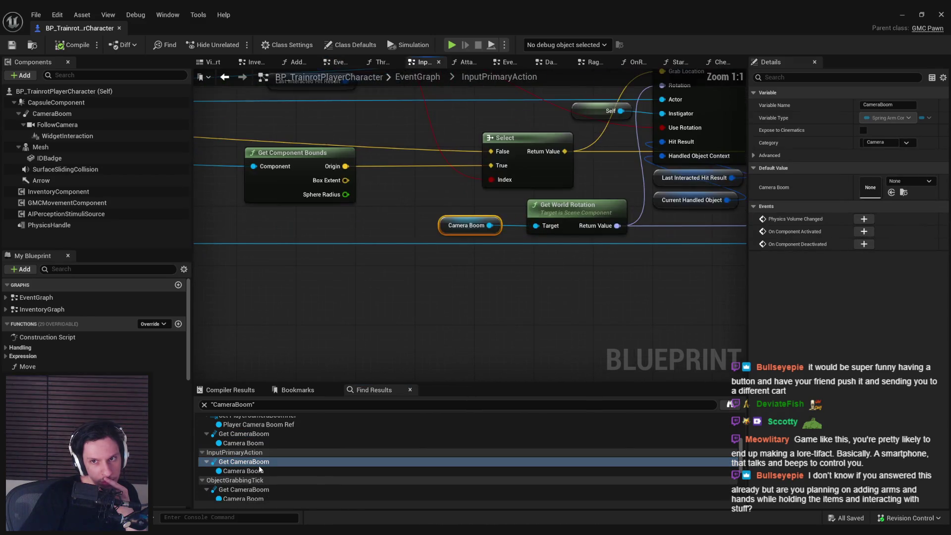
scroll(257, 474, down, 1)
click(256, 475)
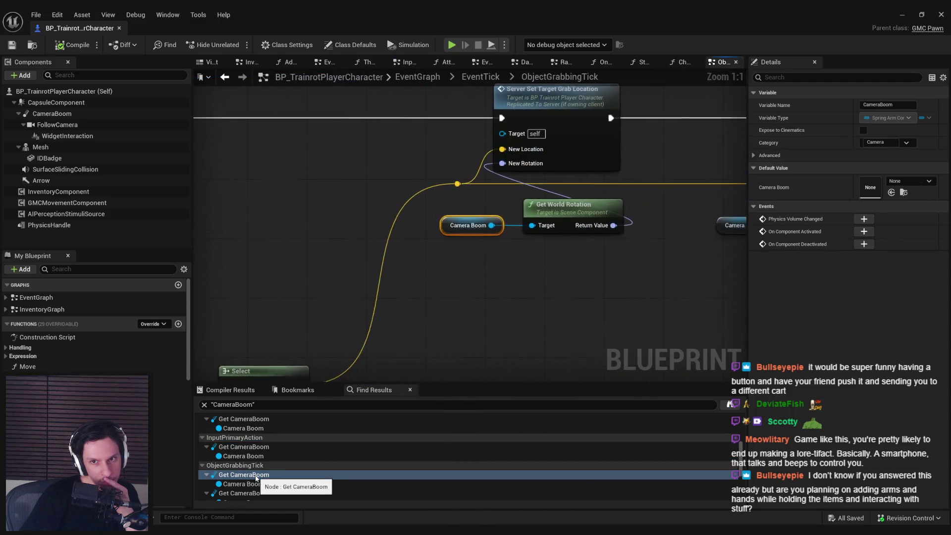
Inspect both CameraBoom uses in the Ragdolling graph, including the Set Relative Location node
scroll(256, 476, down, 2)
scroll(256, 476, down, 2)
click(257, 478)
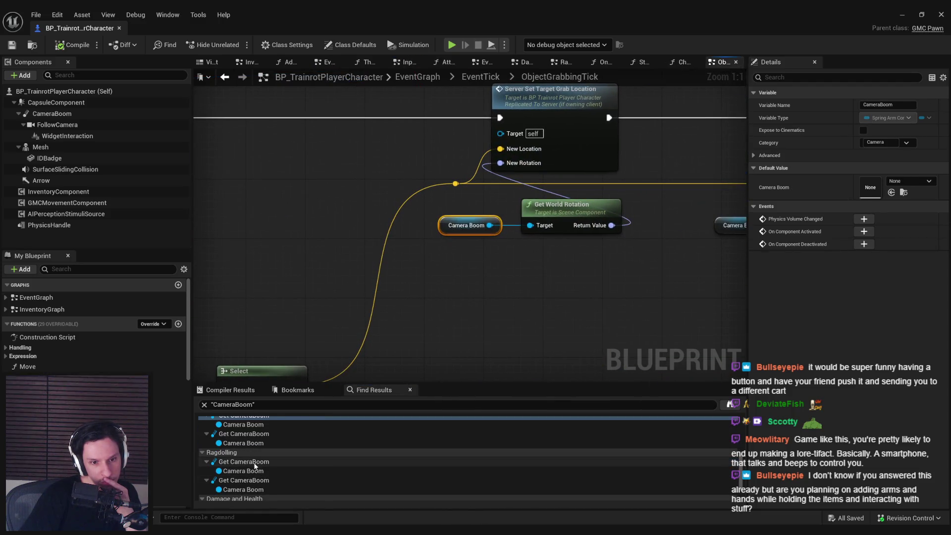
scroll(504, 279, down, 3)
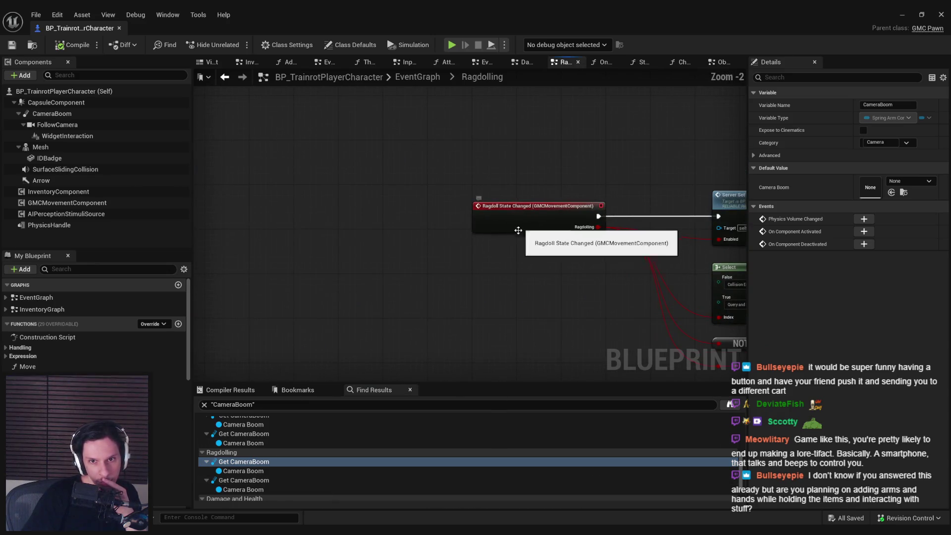
scroll(492, 247, up, 2)
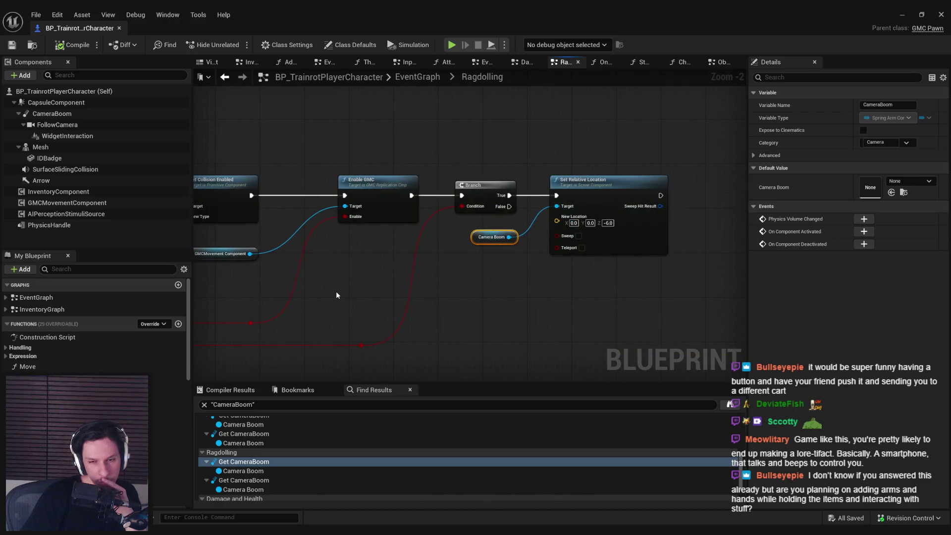
click(320, 480)
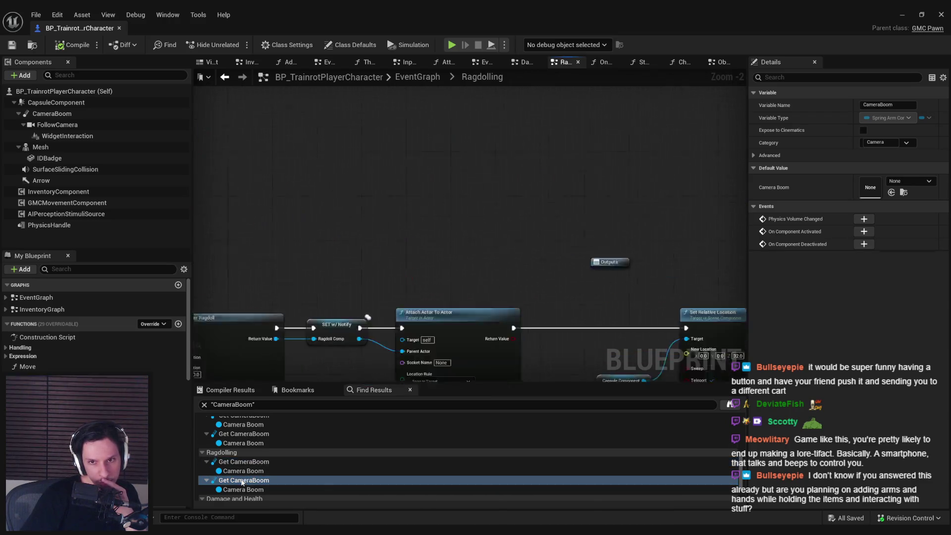
scroll(349, 325, down, 4)
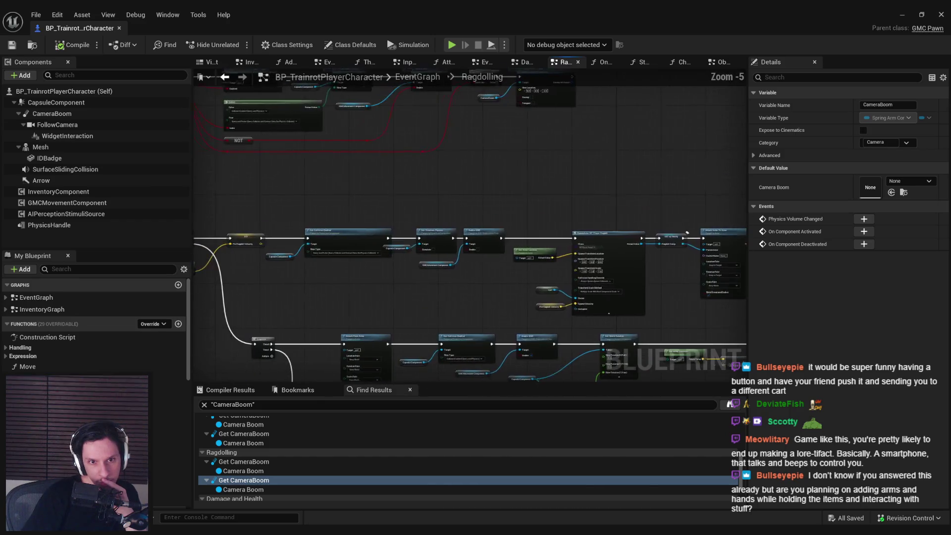
scroll(532, 254, up, 1)
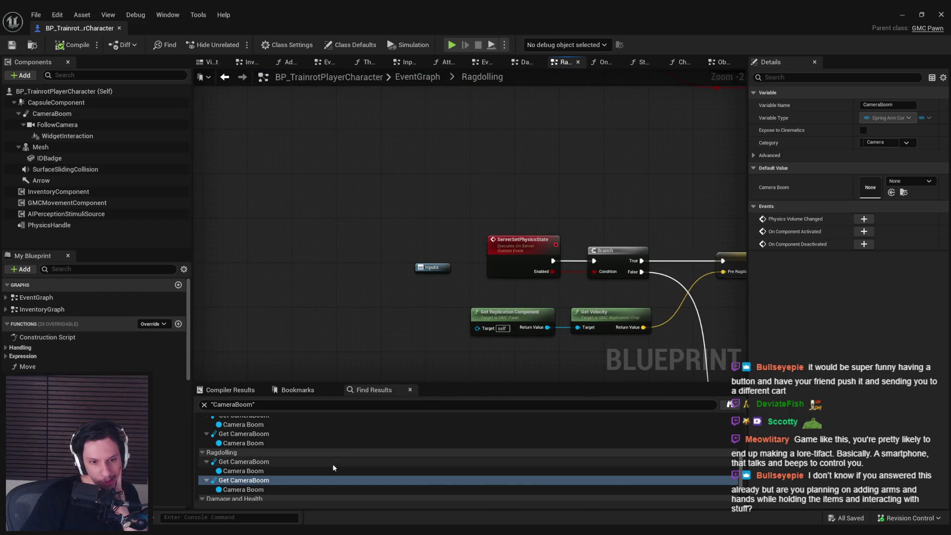
scroll(297, 465, down, 2)
Inspect CameraBoom in Damage and Health and OnRep_RagdollComp, then reopen the main EventGraph
click(246, 469)
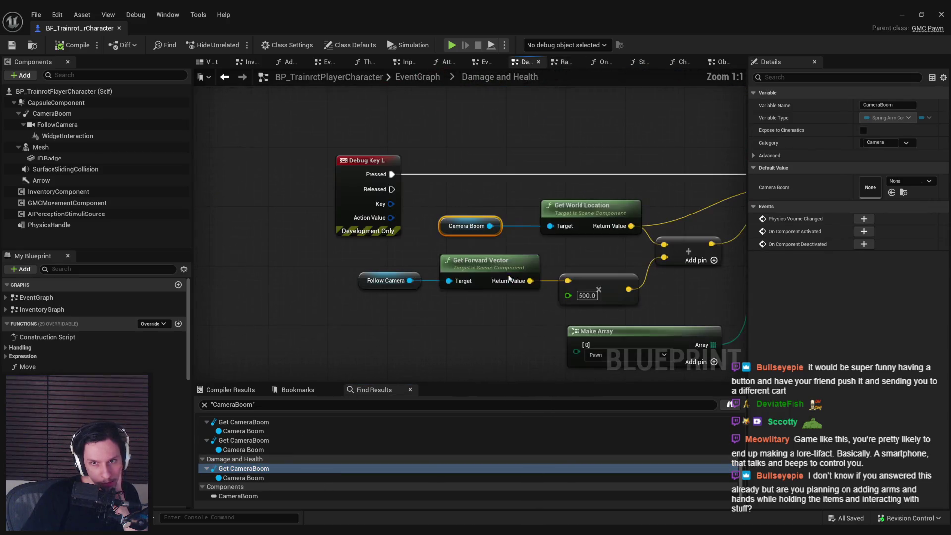
scroll(321, 476, up, 5)
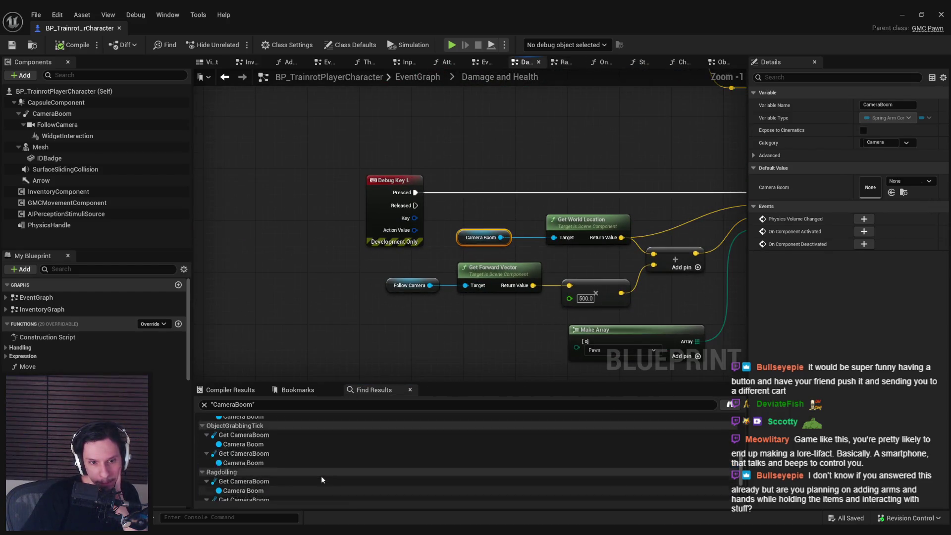
scroll(307, 458, up, 3)
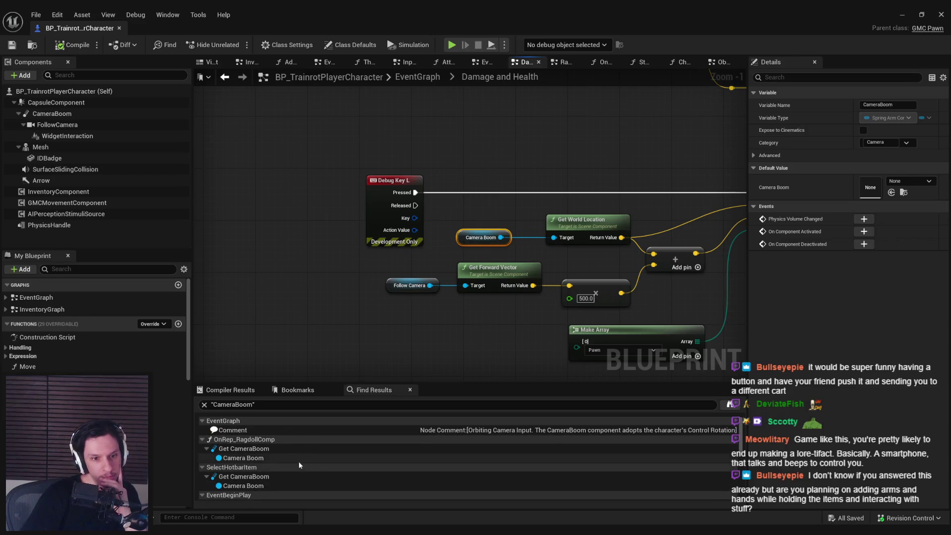
click(256, 449)
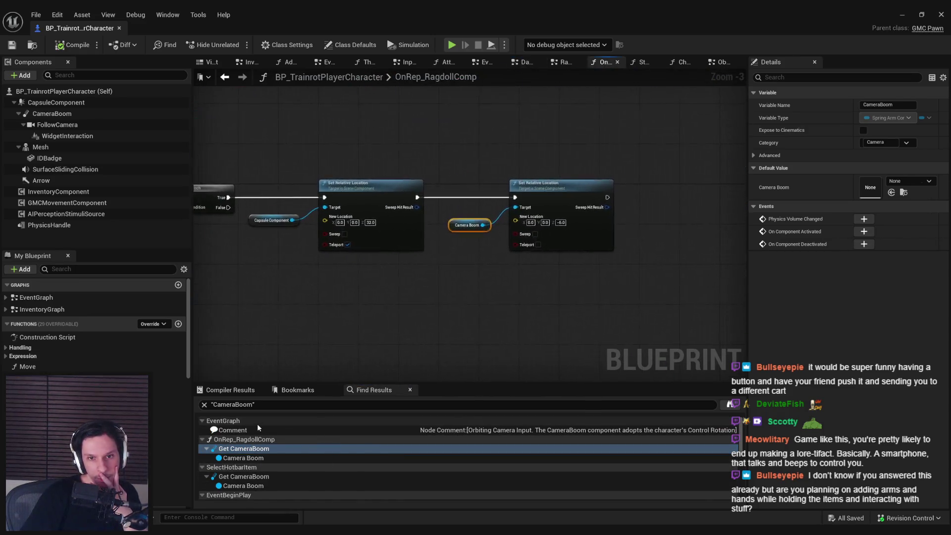
scroll(595, 273, down, 3)
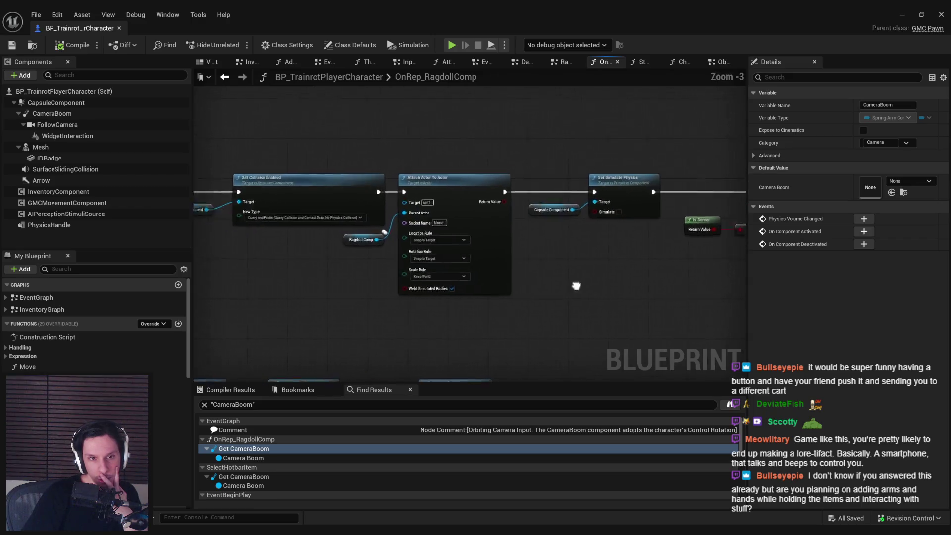
drag(436, 287, 578, 280)
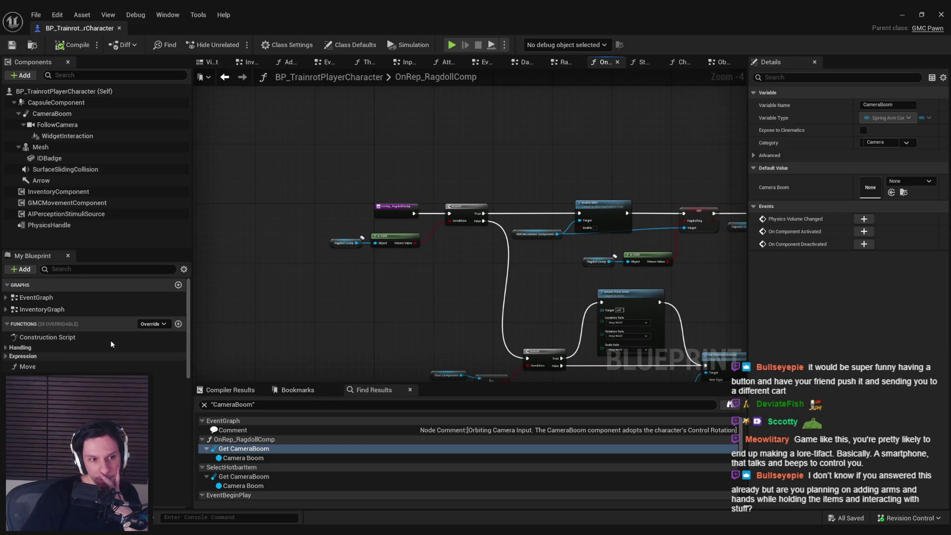
double_click(54, 298)
scroll(263, 233, down, 3)
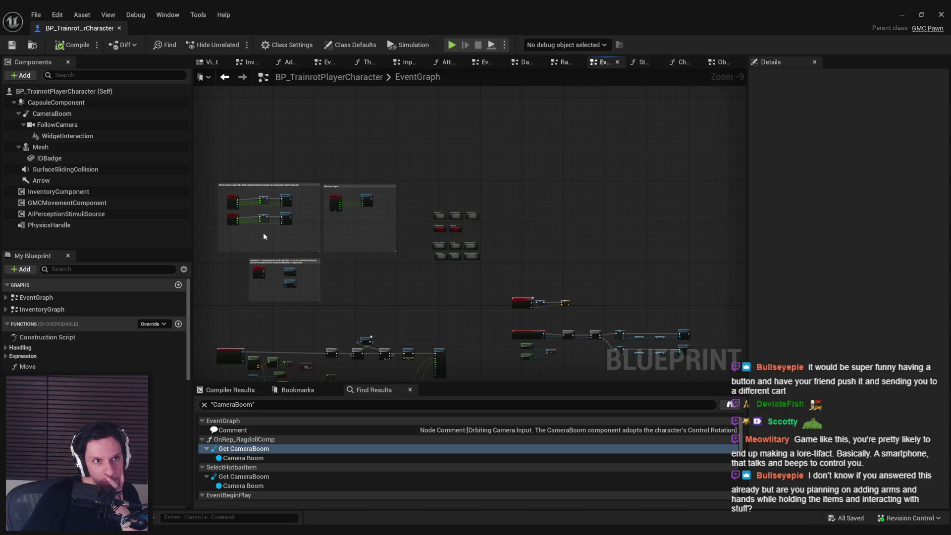
Move the FollowCamera forward to X 32.9024 in the Viewport, then minimize the Blueprint editor
click(65, 114)
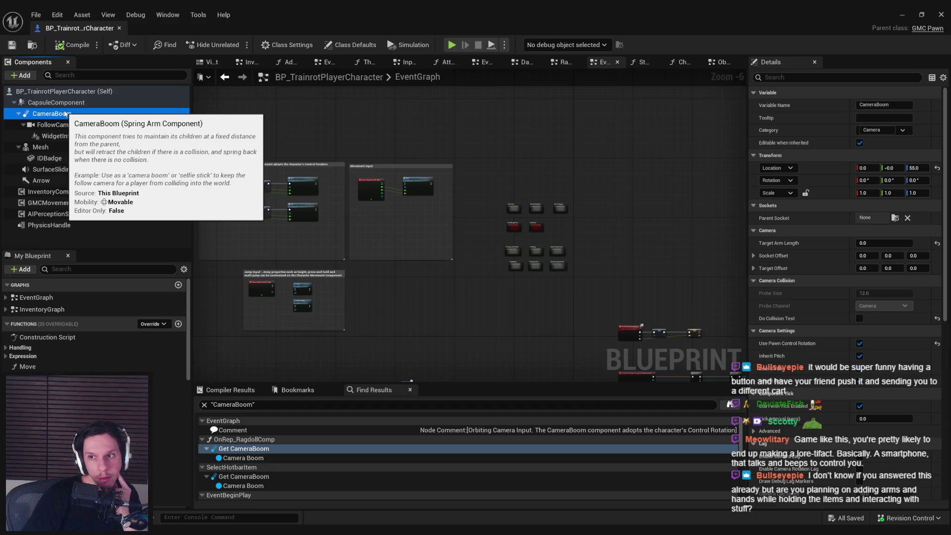
click(65, 125)
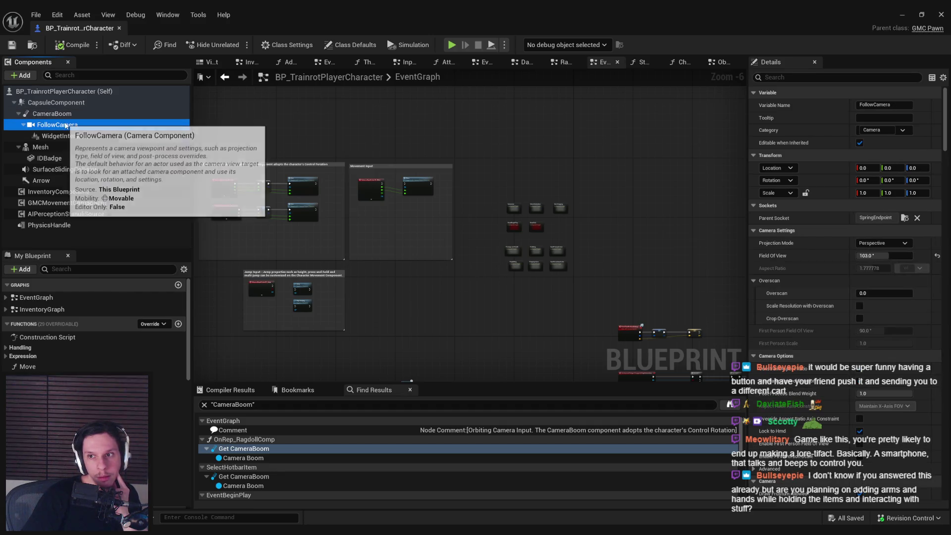
click(208, 63)
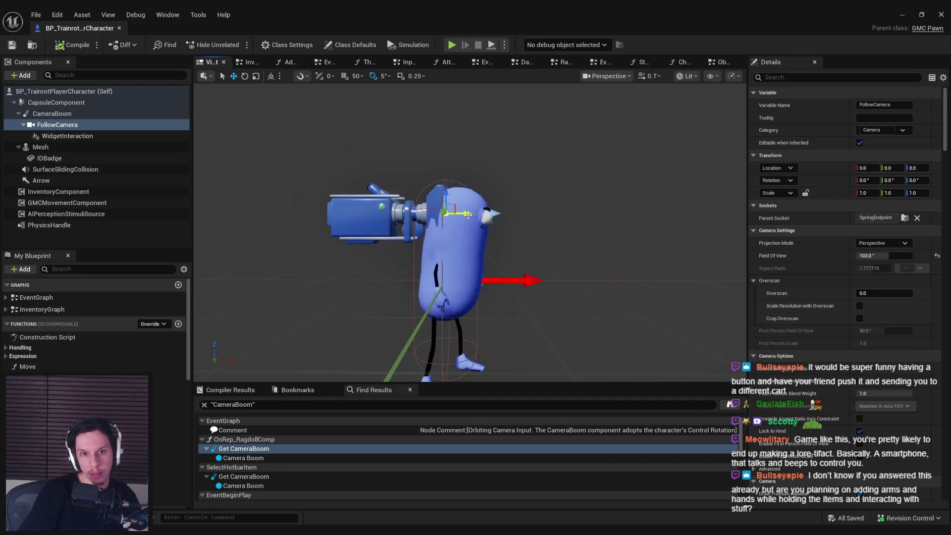
drag(468, 214, 508, 217)
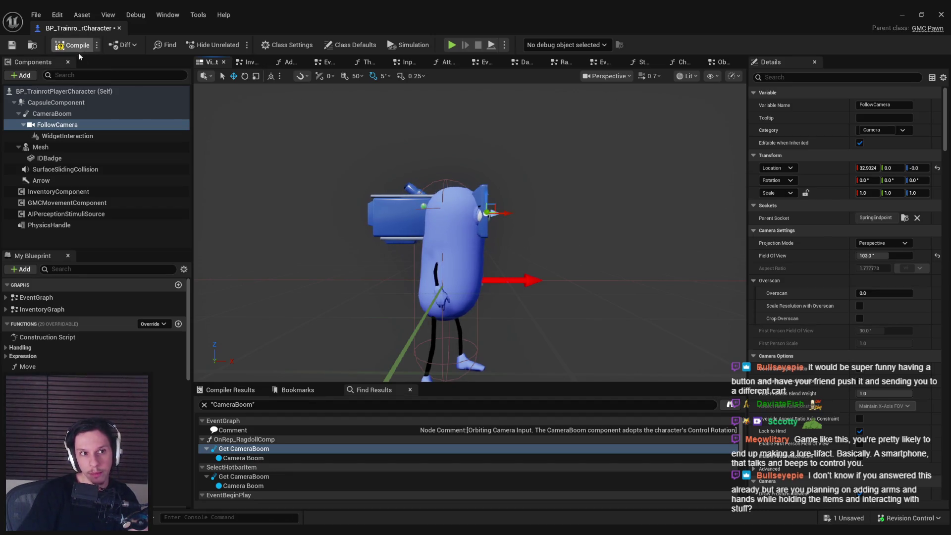
click(902, 14)
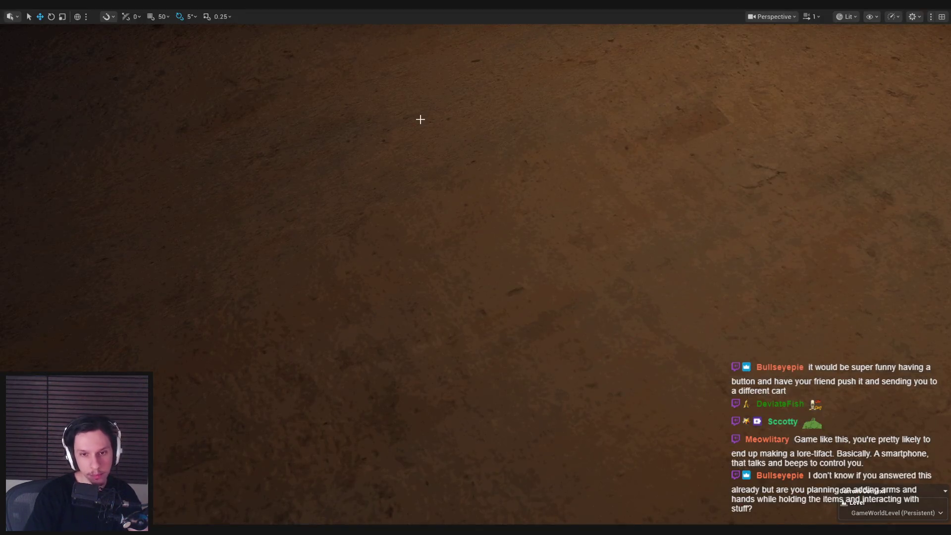
key(alt+p)
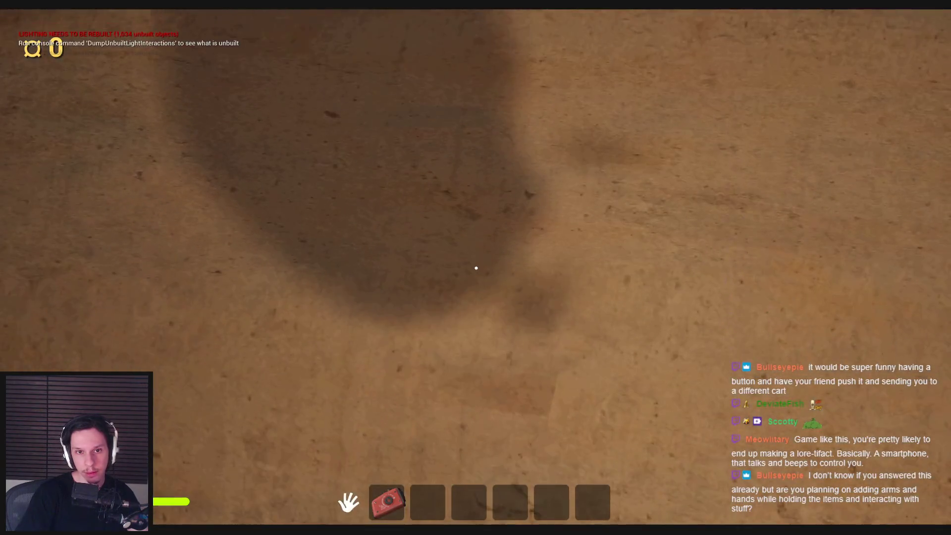
key(Escape)
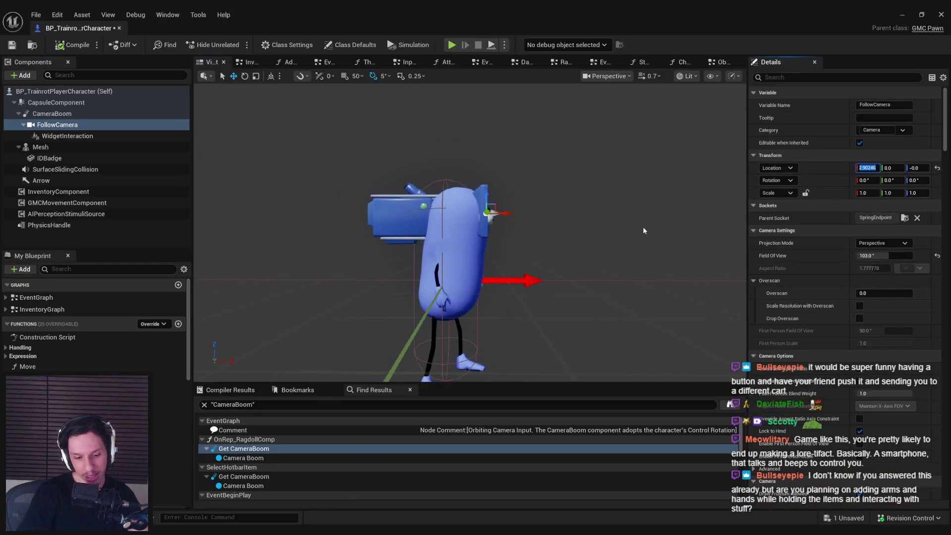
Save the player character blueprint and search for CameraBoom references by name
click(88, 114)
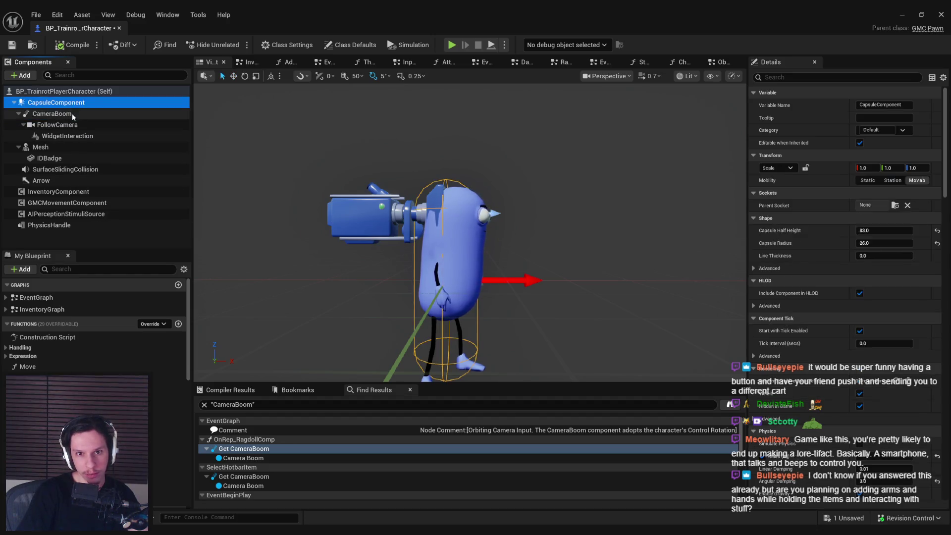
click(11, 46)
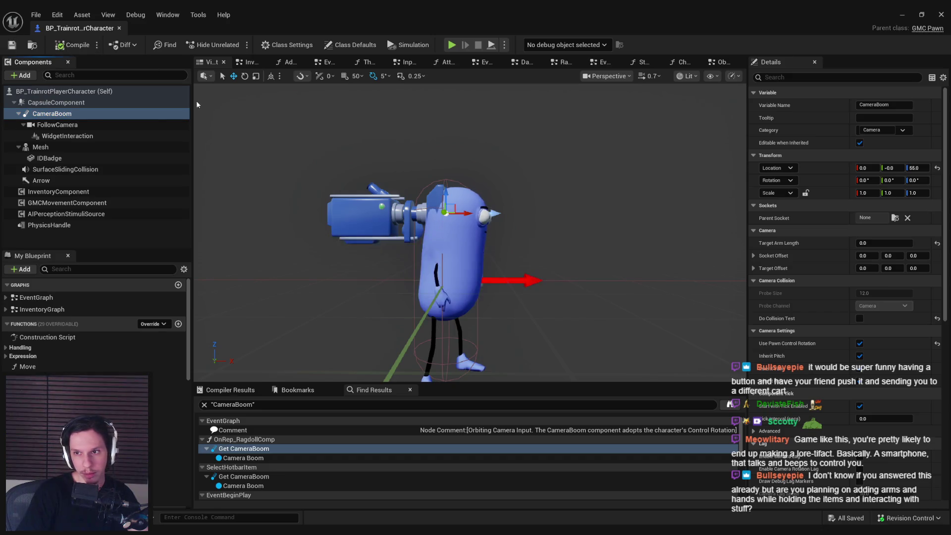
right_click(103, 118)
mouse_move(140, 142)
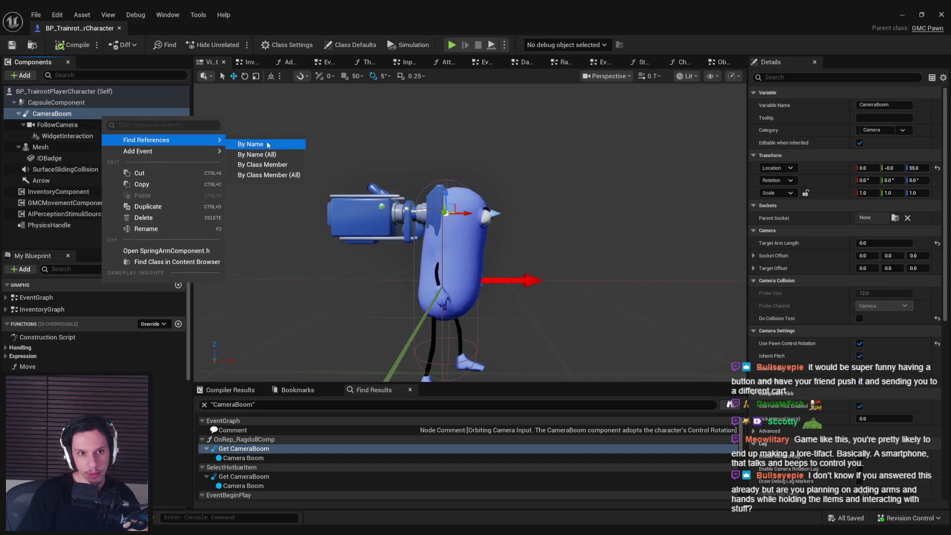
click(250, 155)
Browse the project-wide results and open the BP_Item-Glowstick CameraBoom reference
drag(393, 103, 383, 102)
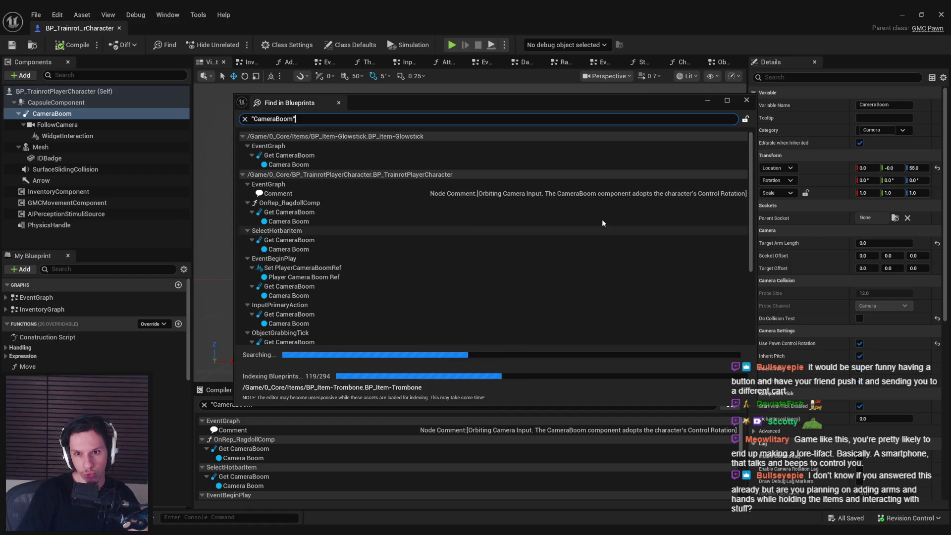
scroll(750, 314, down, 5)
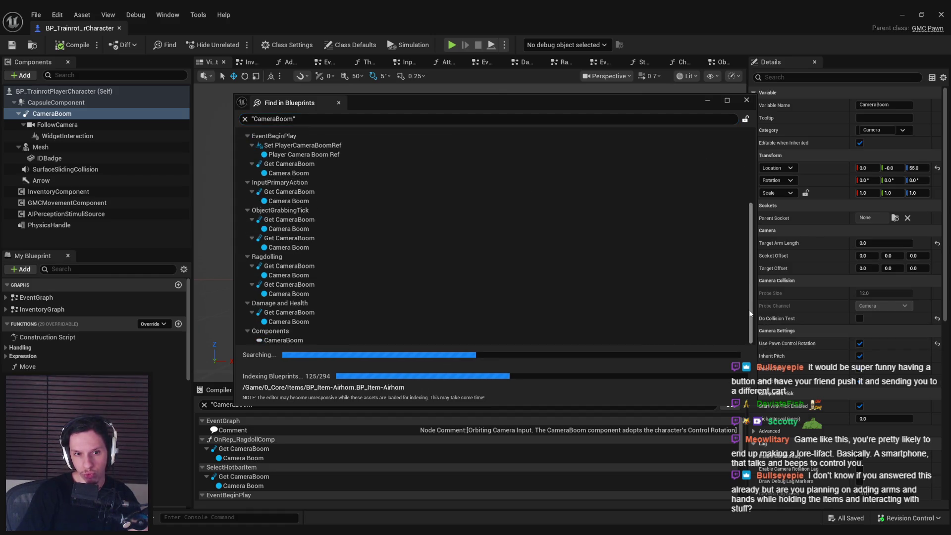
drag(750, 315, 744, 217)
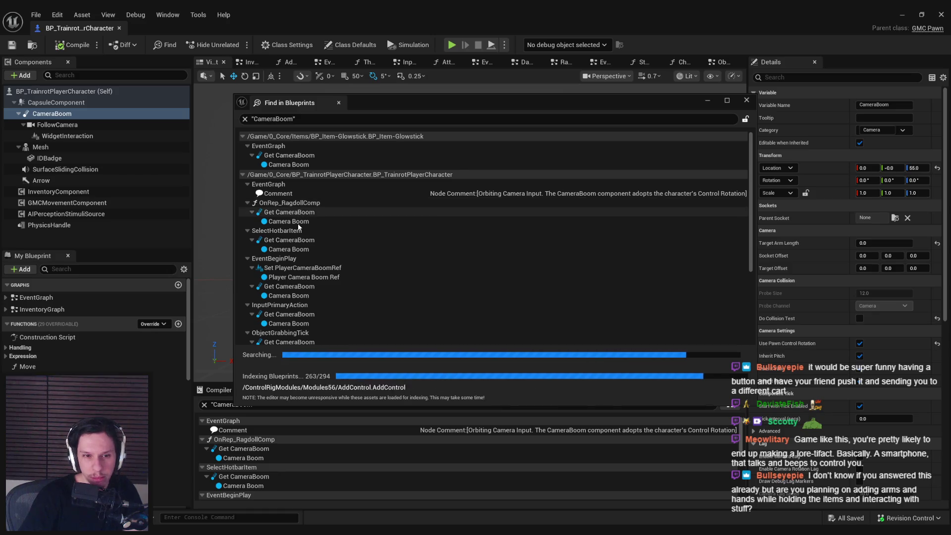
scroll(746, 343, down, 3)
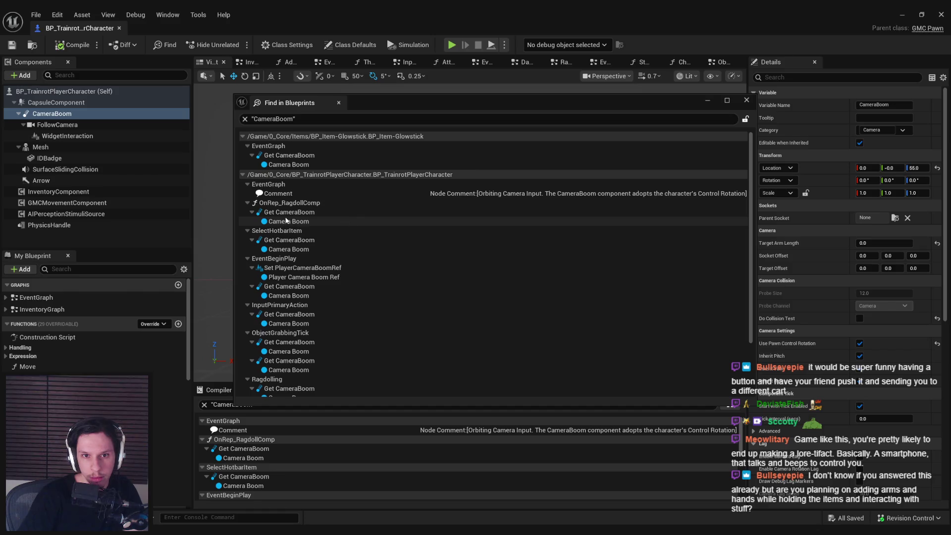
double_click(290, 156)
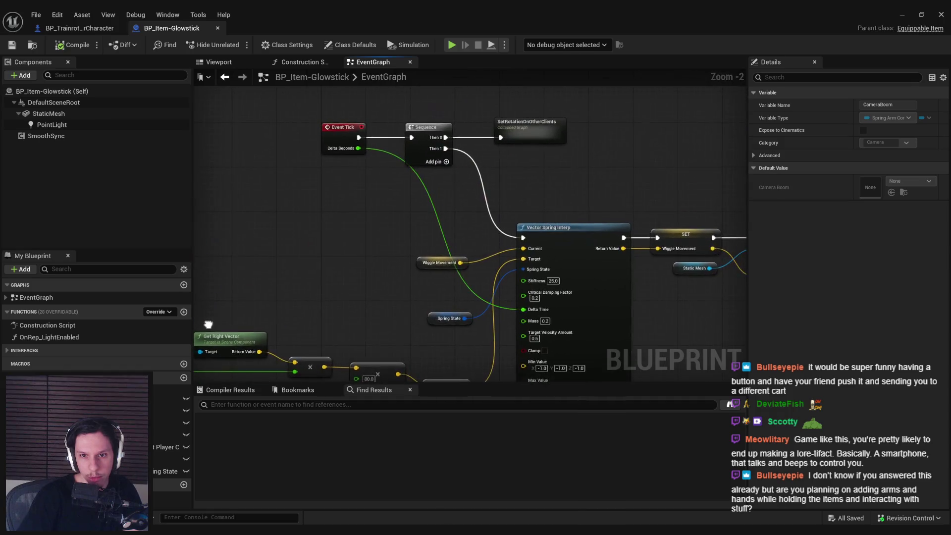
Close the BP_Item-Glowstick tab and bring the player character blueprint back up
middle_click(176, 29)
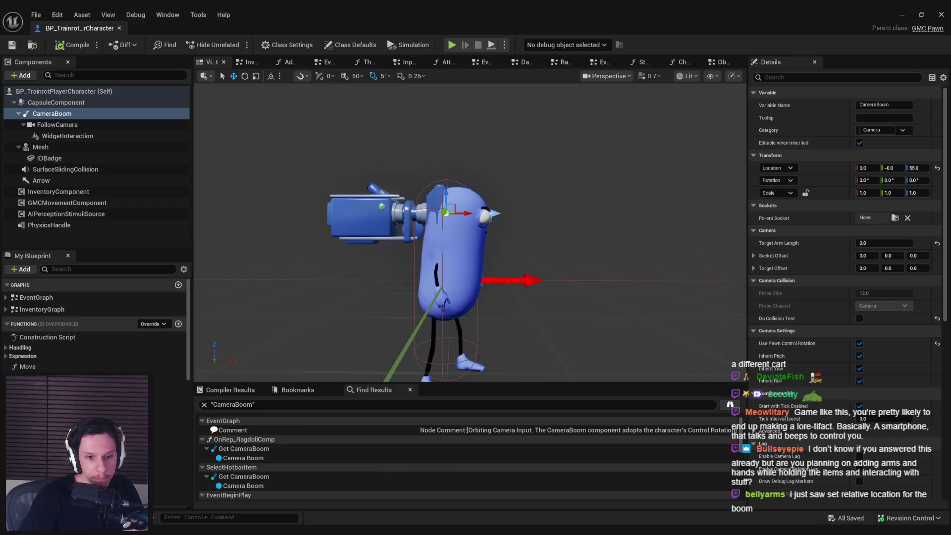
click(332, 523)
Set a breakpoint on the OnRep_RagdollComp Set Relative Location node using CameraBoom
mouse_move(332, 524)
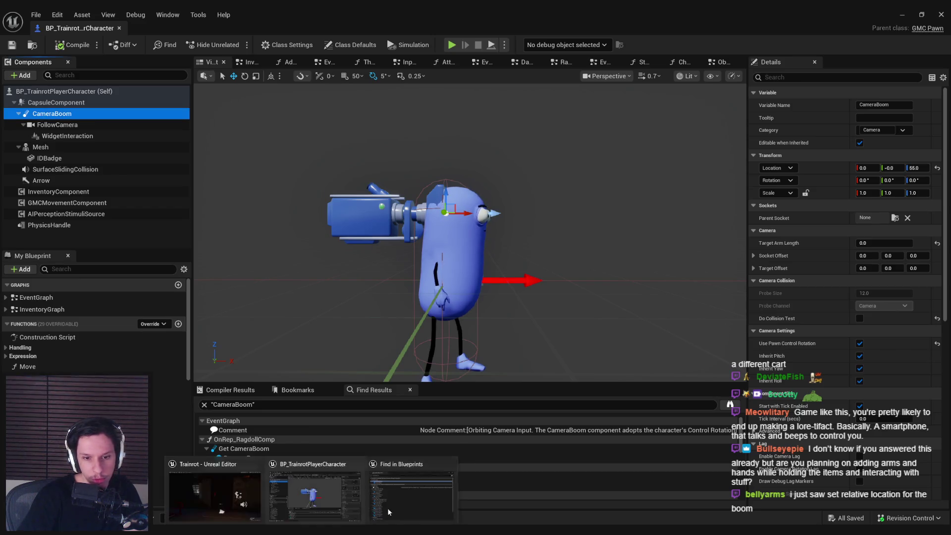
click(382, 490)
double_click(288, 212)
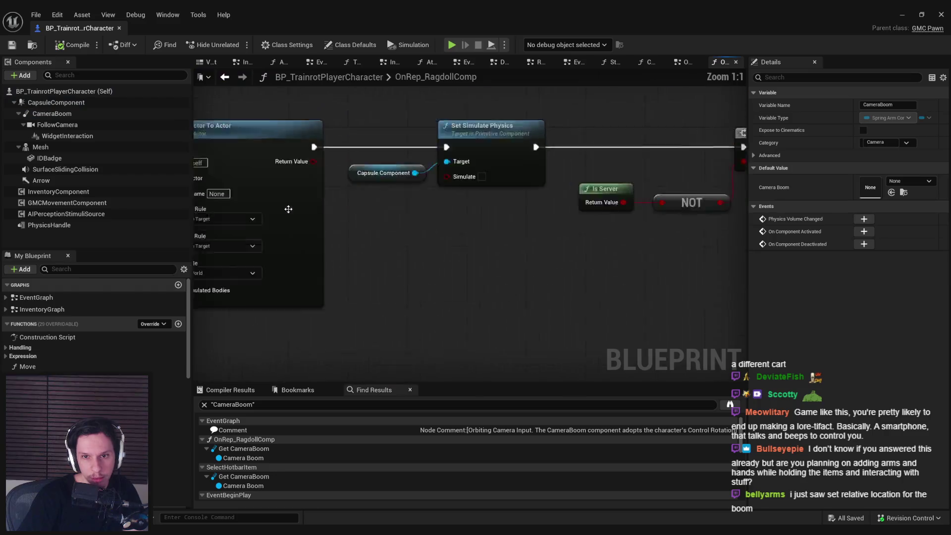
scroll(596, 280, down, 3)
right_click(655, 205)
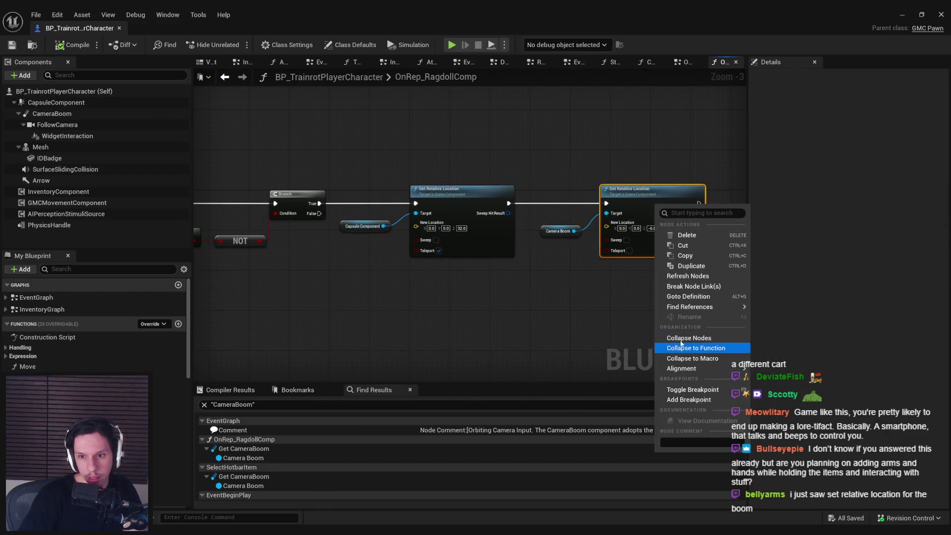
click(689, 390)
Run a quick play test of the level with the breakpoint active
click(904, 18)
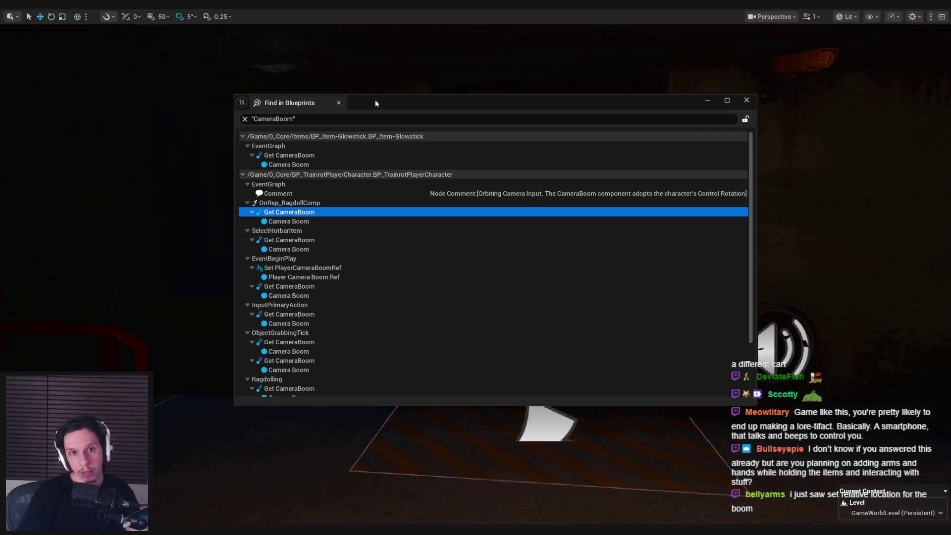
click(707, 100)
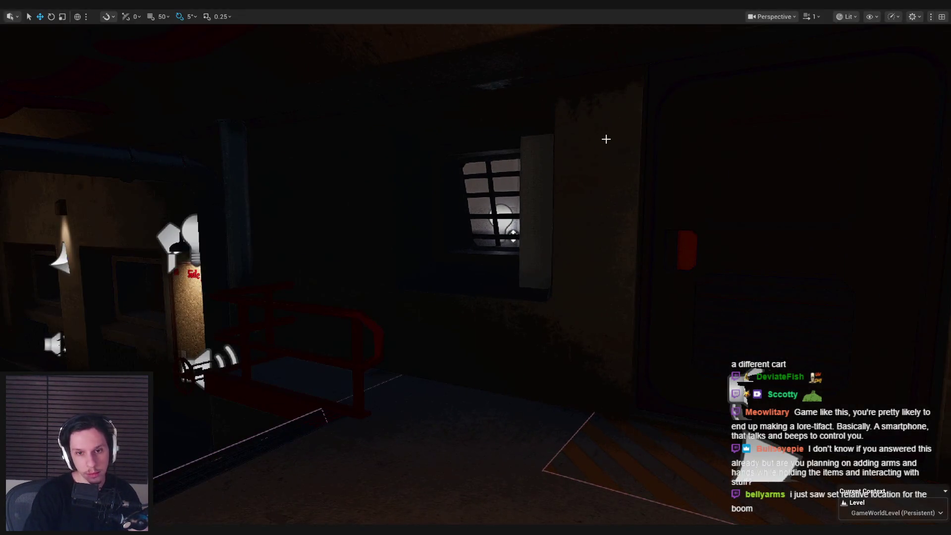
key(alt+p)
key(Escape)
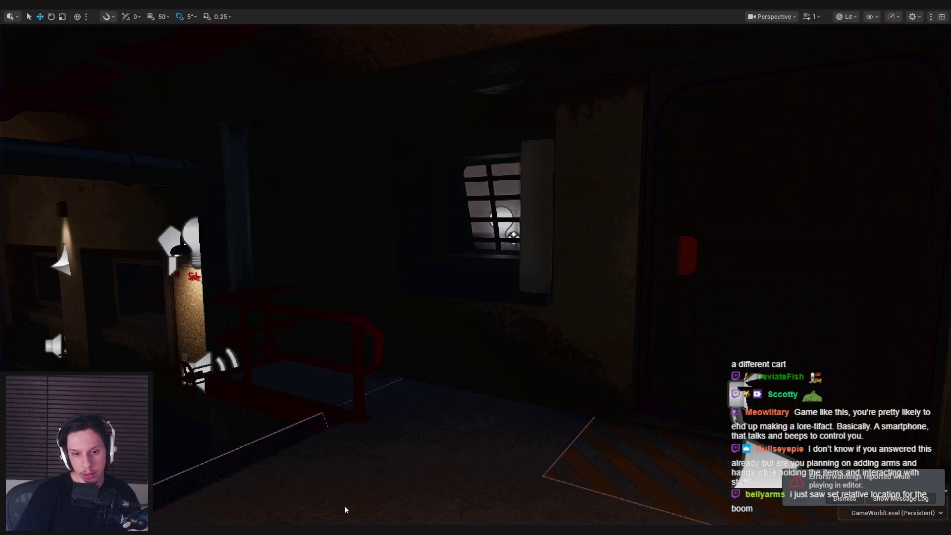
Remove the Set Relative Location breakpoint and open CameraBoom's reference in SelectHotbarItem
key(alt+Tab)
right_click(639, 211)
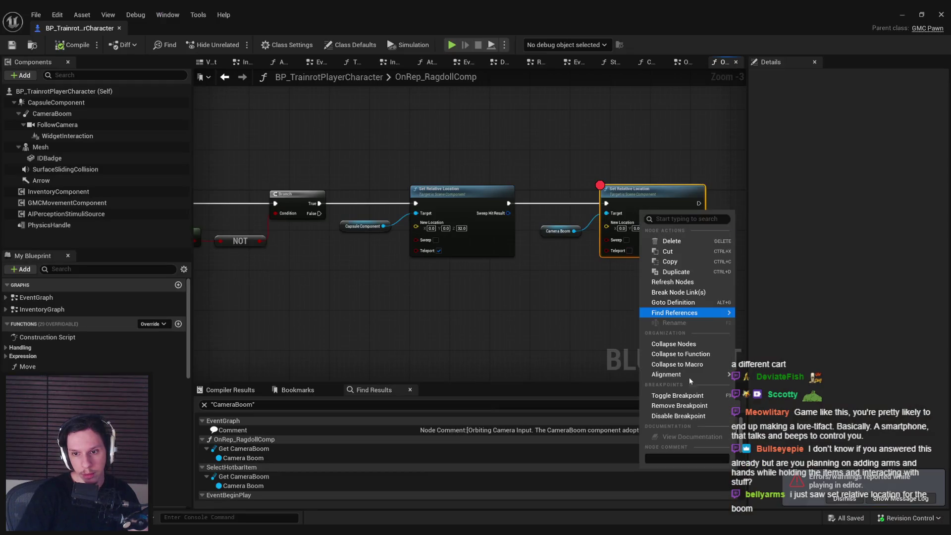
click(673, 401)
click(383, 513)
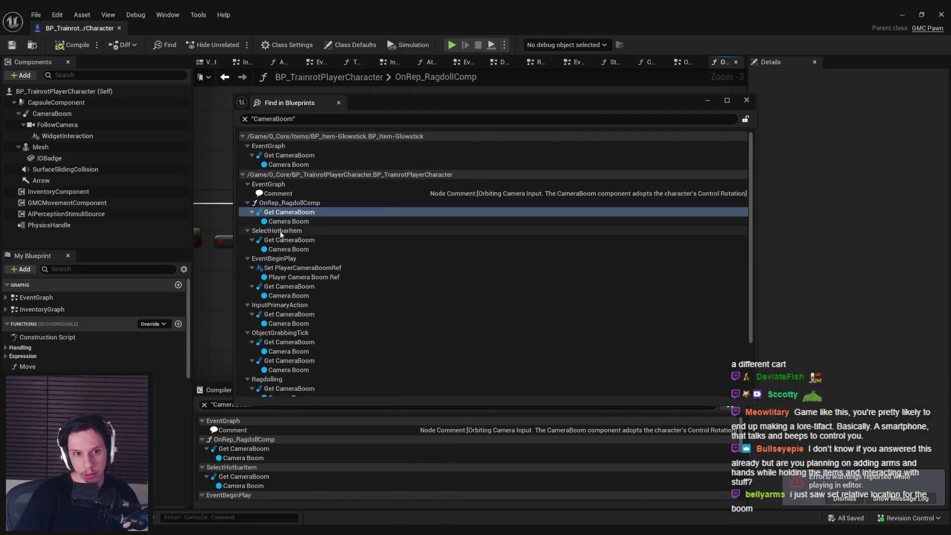
double_click(278, 239)
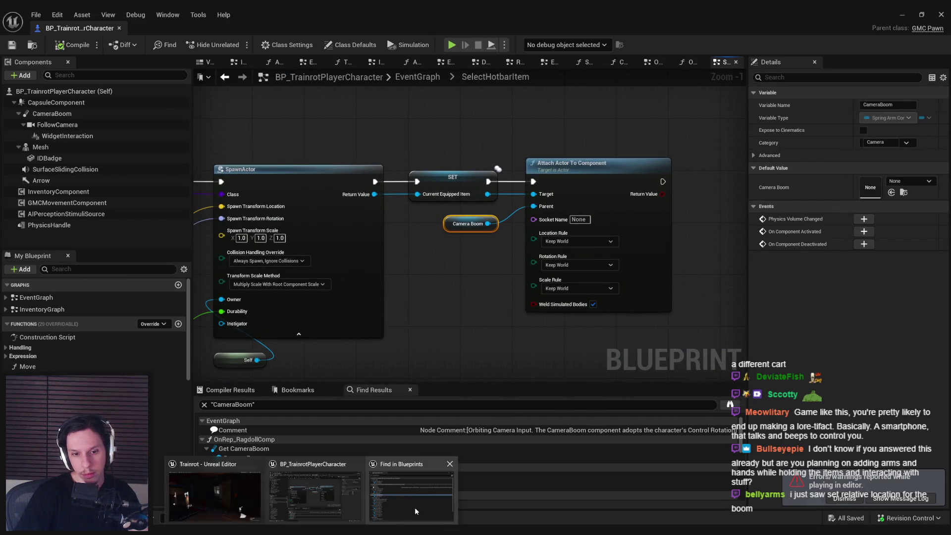
Visit CameraBoom's setter and getter in EventBeginPlay, then its node in InputPrimaryAction
click(414, 507)
double_click(290, 268)
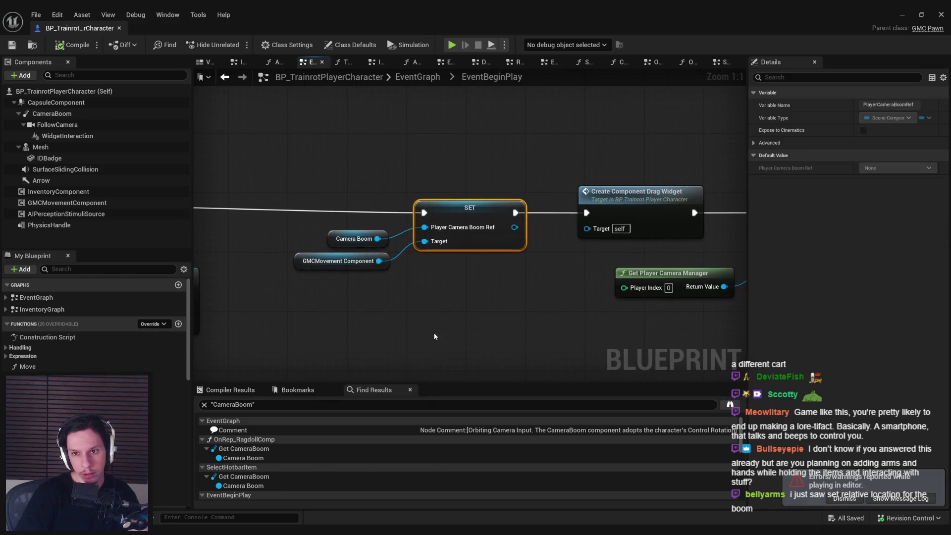
click(388, 503)
double_click(277, 288)
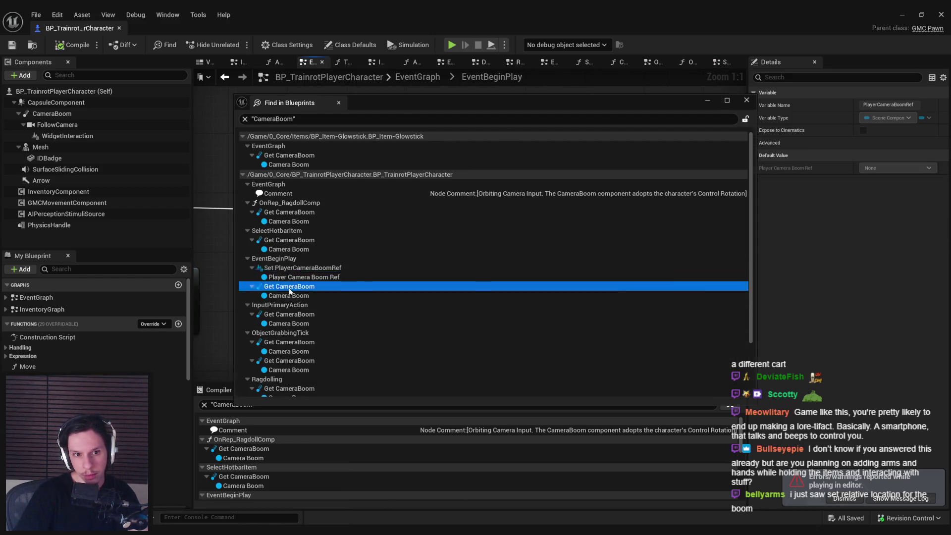
click(386, 500)
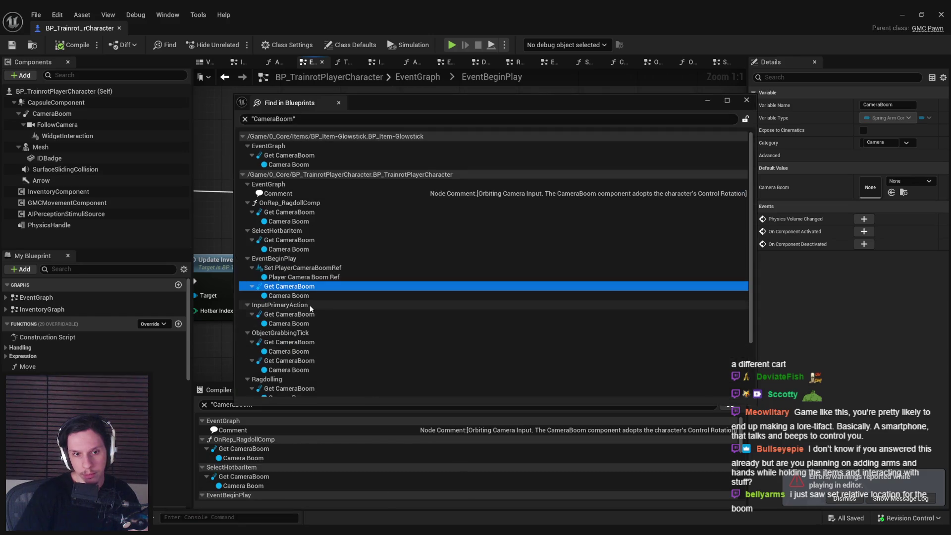
click(295, 306)
double_click(295, 312)
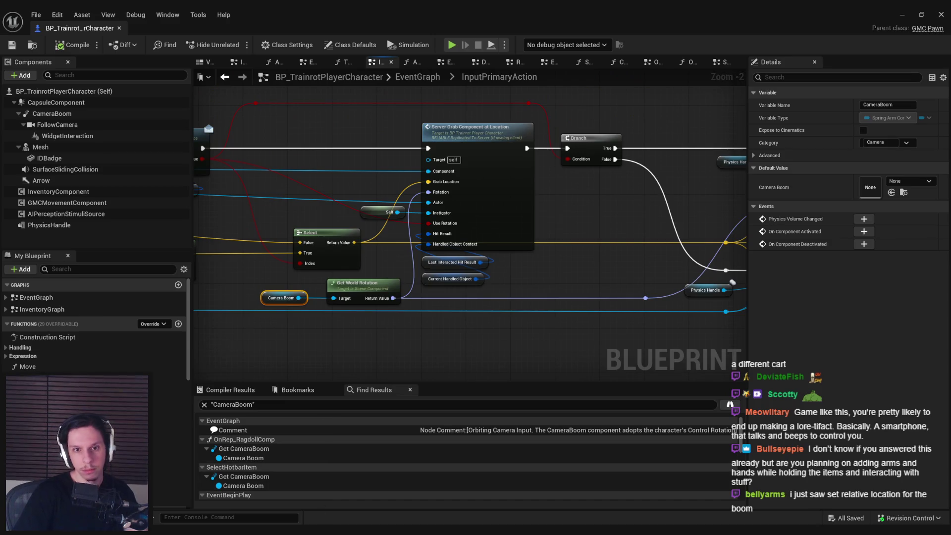
Visit both ObjectGrabbingTick Camera Boom nodes, then the Ragdolling Set Relative Location reference
mouse_move(334, 522)
click(387, 495)
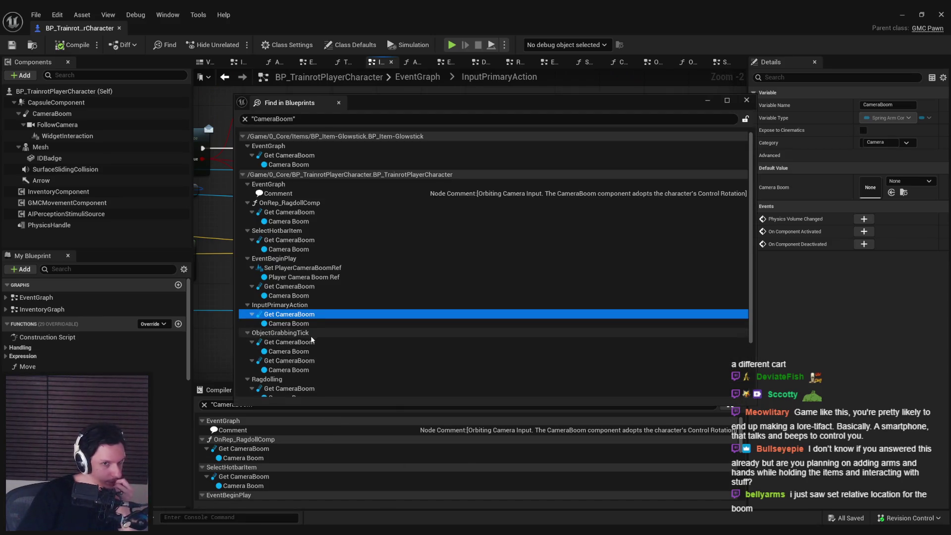
click(309, 342)
double_click(309, 342)
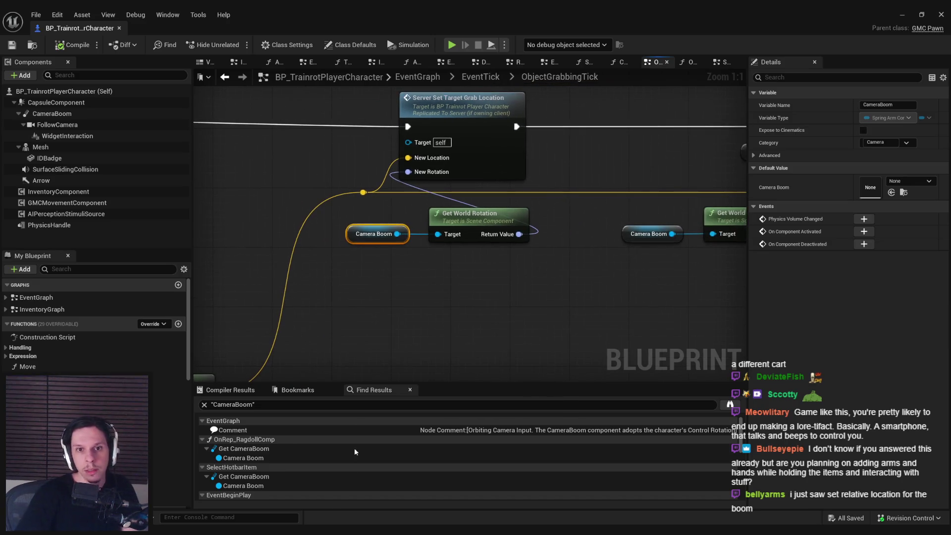
click(385, 495)
click(281, 361)
double_click(281, 362)
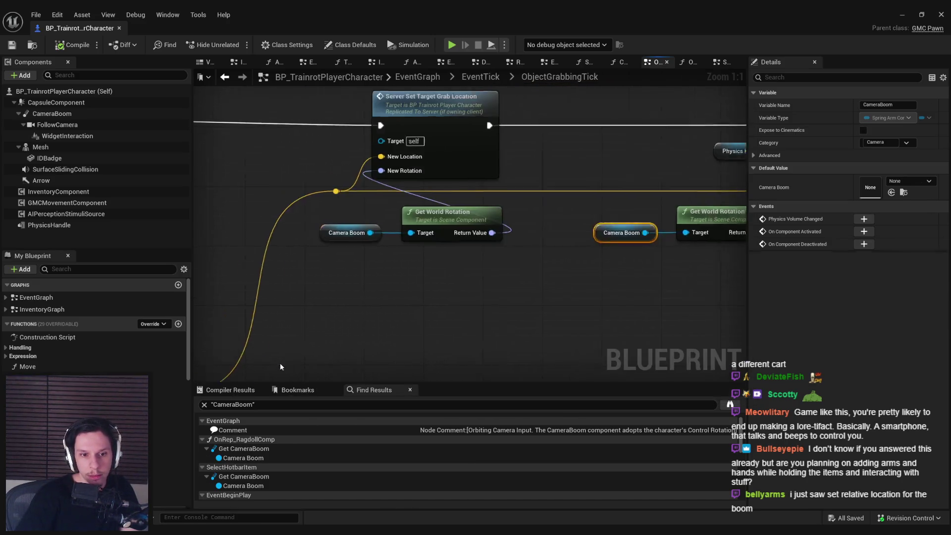
scroll(328, 341, down, 1)
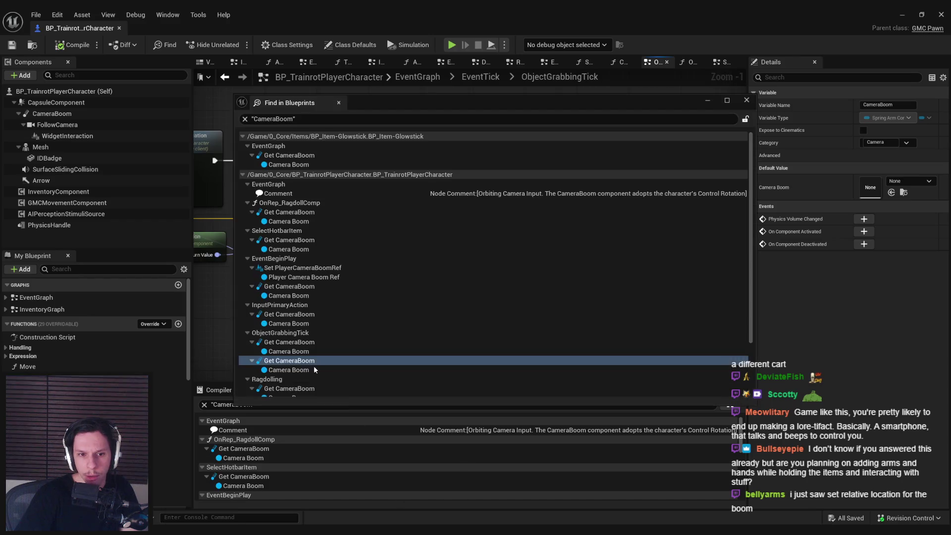
scroll(289, 364, down, 1)
double_click(289, 365)
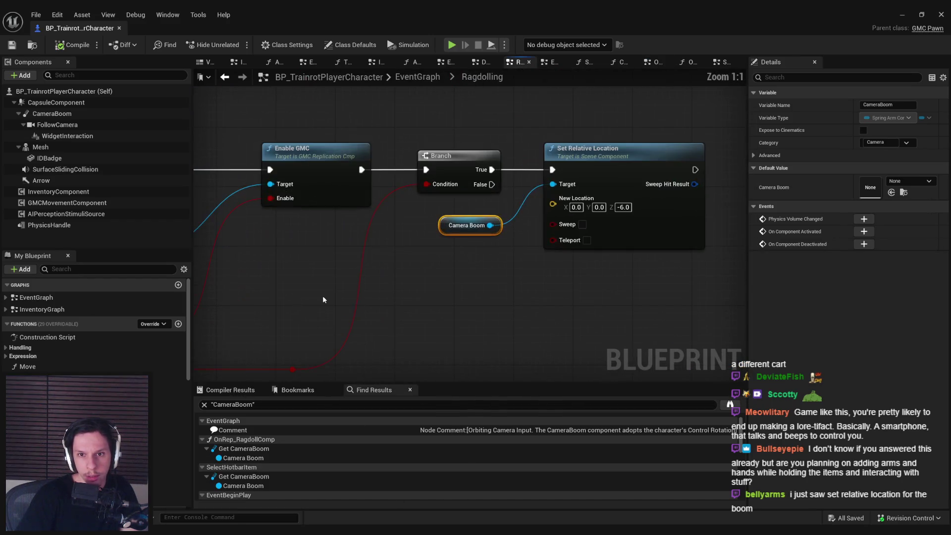
Breakpoint the Ragdolling Set Relative Location (Z -6.0) node and run a play test
right_click(620, 213)
mouse_move(652, 378)
click(652, 399)
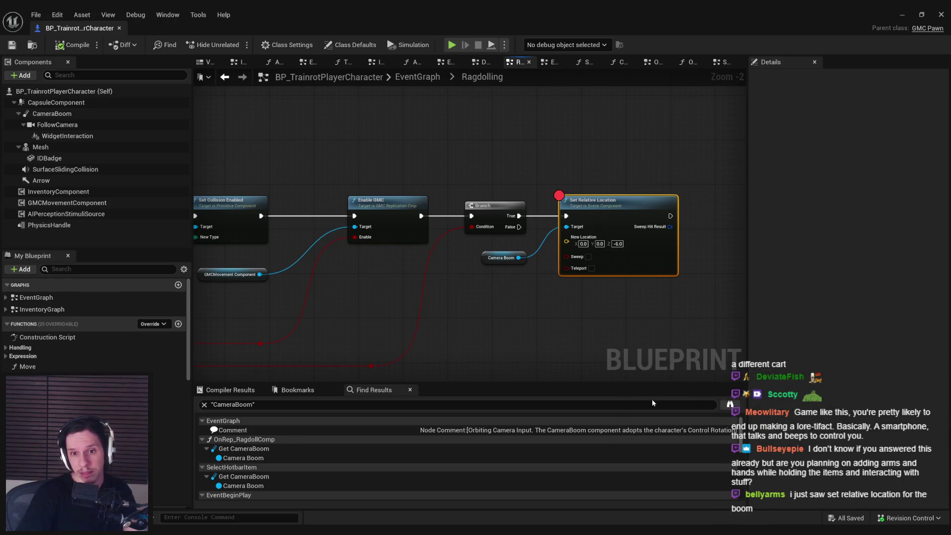
click(901, 14)
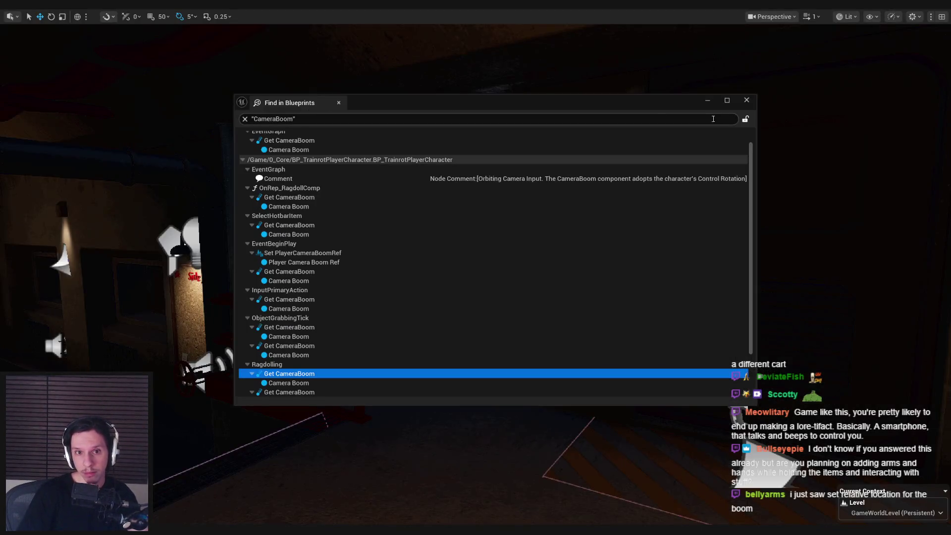
click(707, 100)
key(alt+p)
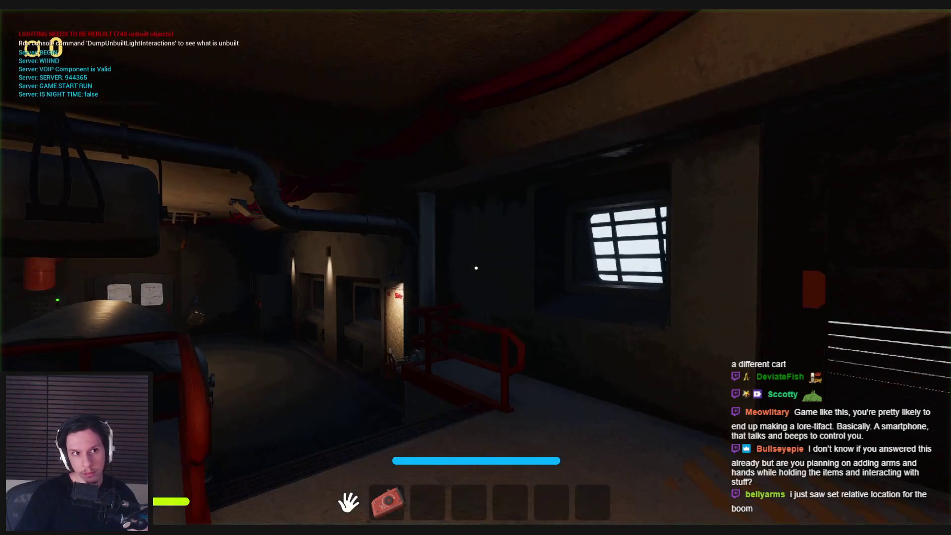
key(Escape)
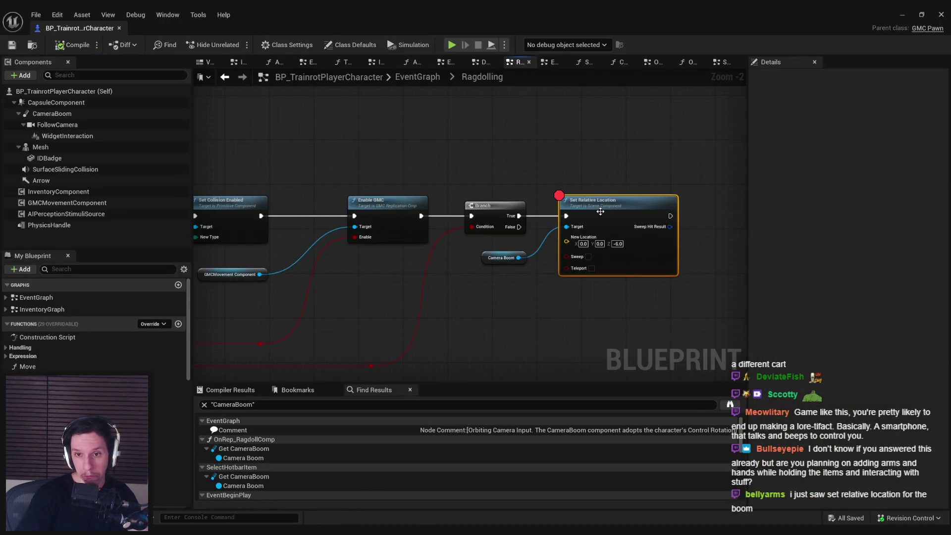
Move the breakpoint to the other Set Relative Location node and play-test again
right_click(600, 212)
click(627, 396)
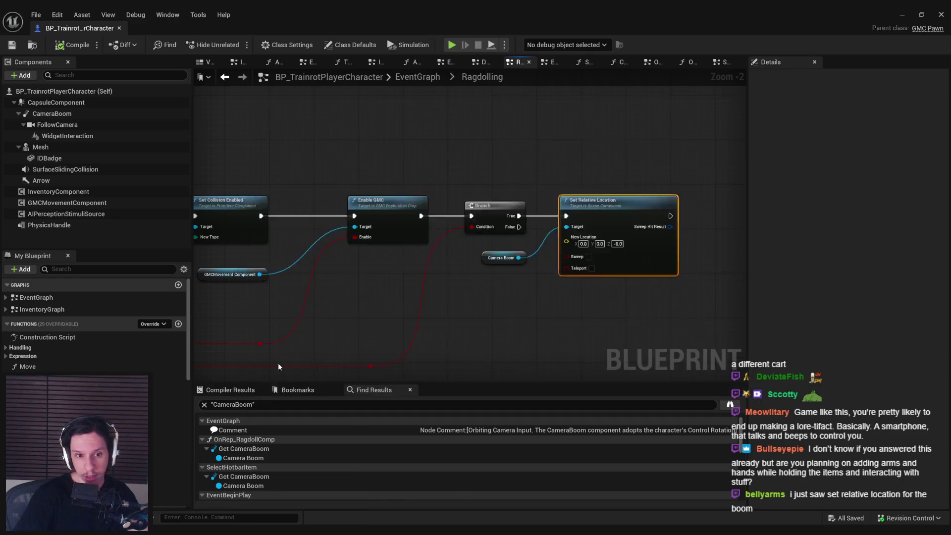
scroll(277, 367, up, 2)
right_click(599, 179)
mouse_move(625, 341)
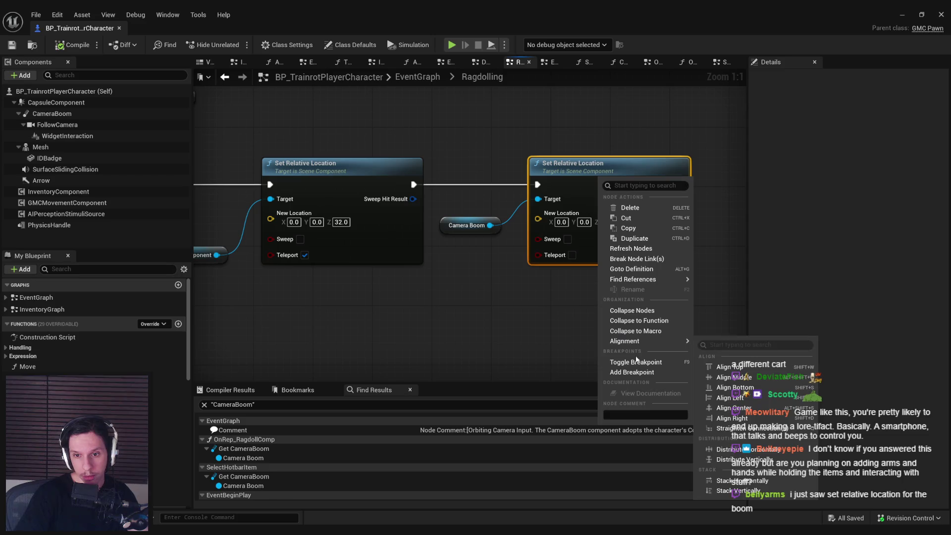
click(636, 362)
click(902, 14)
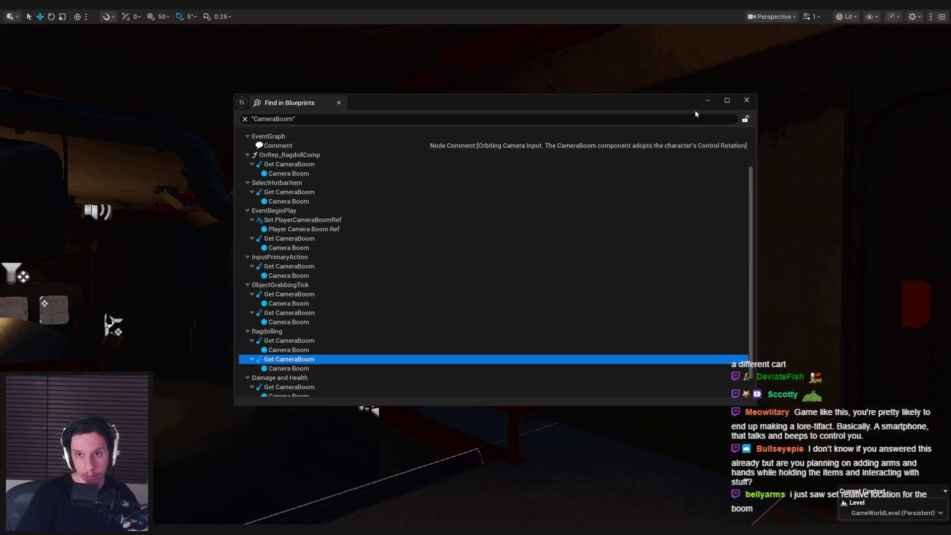
click(708, 100)
key(alt+p)
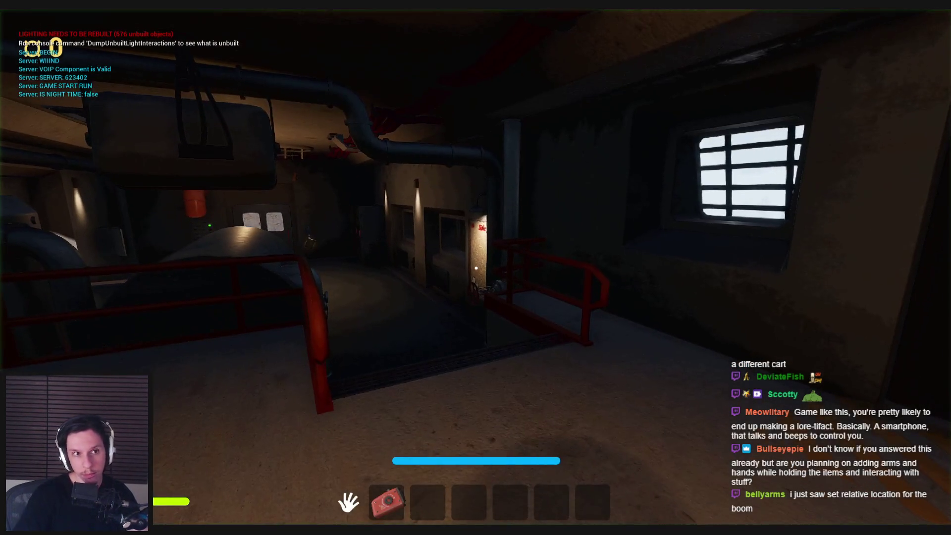
key(Escape)
Return to the character blueprint and pan to the Attach Actor To Actor node
mouse_move(356, 503)
click(391, 500)
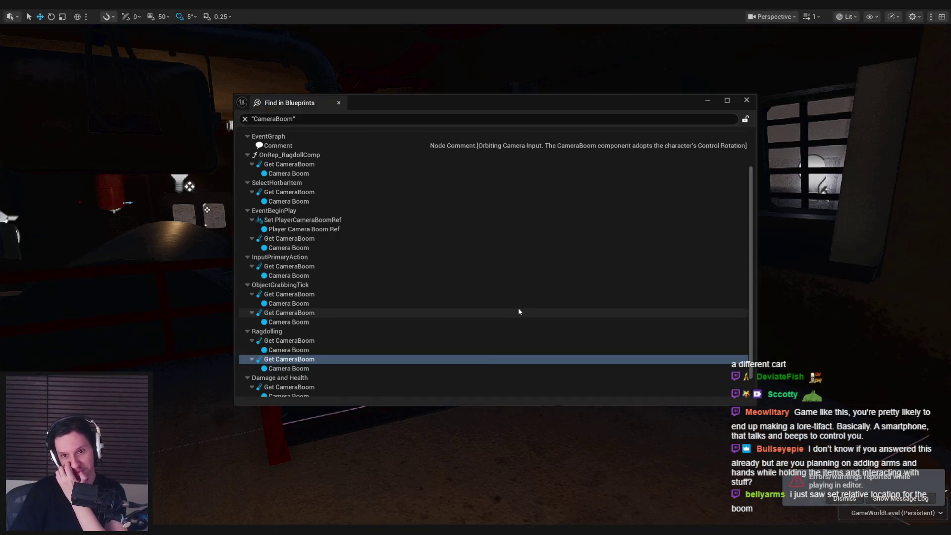
click(322, 506)
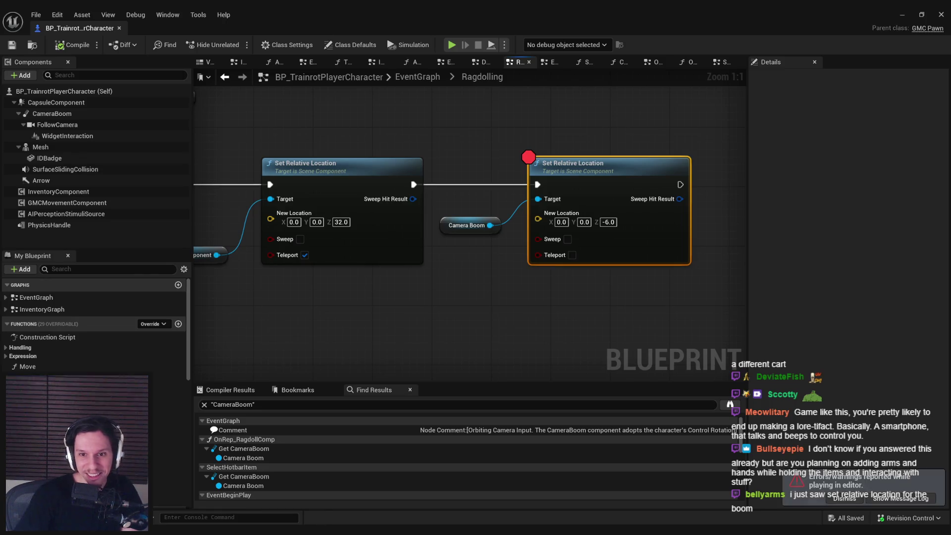
right_click(586, 194)
key(Escape)
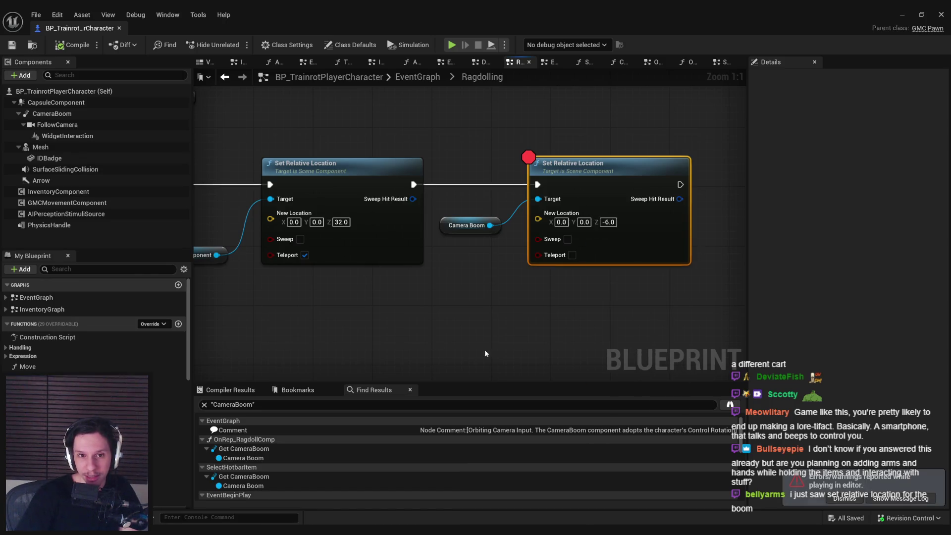
scroll(564, 289, down, 2)
drag(441, 288, 565, 288)
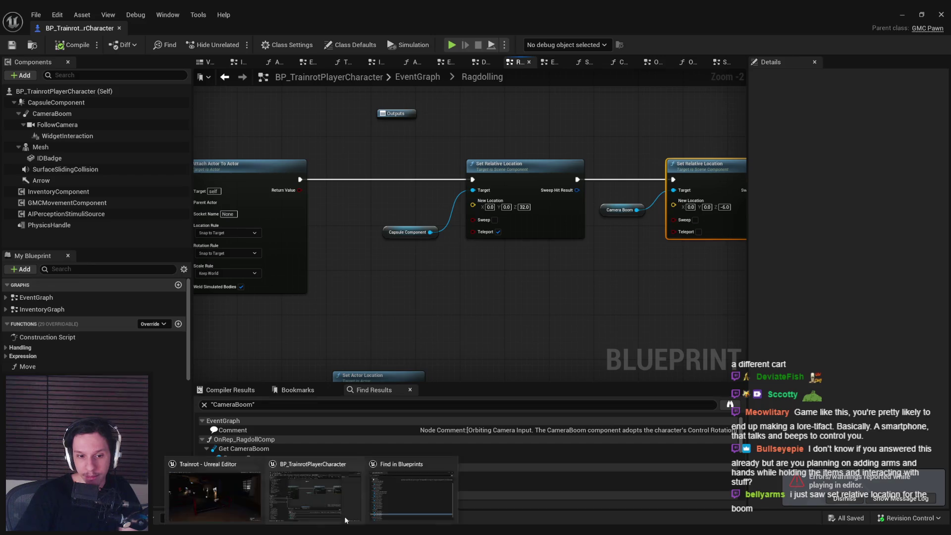
Open the CameraBoom component and drag it out along X to 222.683
click(390, 500)
scroll(306, 353, down, 1)
double_click(289, 372)
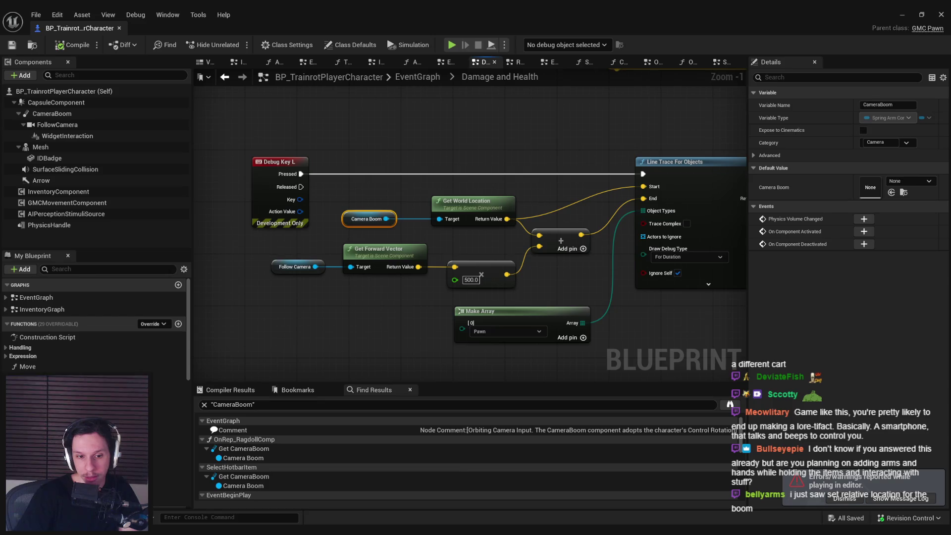
double_click(319, 364)
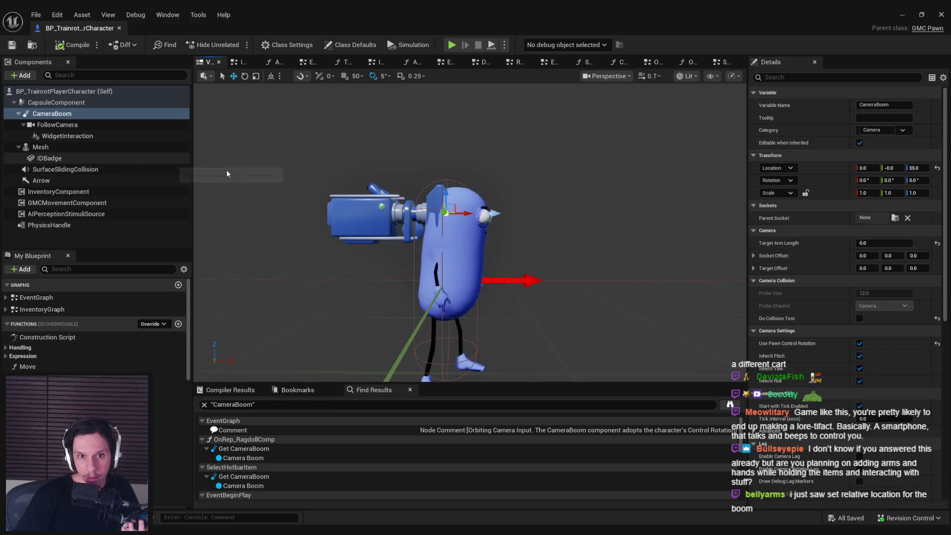
drag(472, 223, 742, 218)
Compile, play-test, then reset CameraBoom's Location X to 0
click(77, 48)
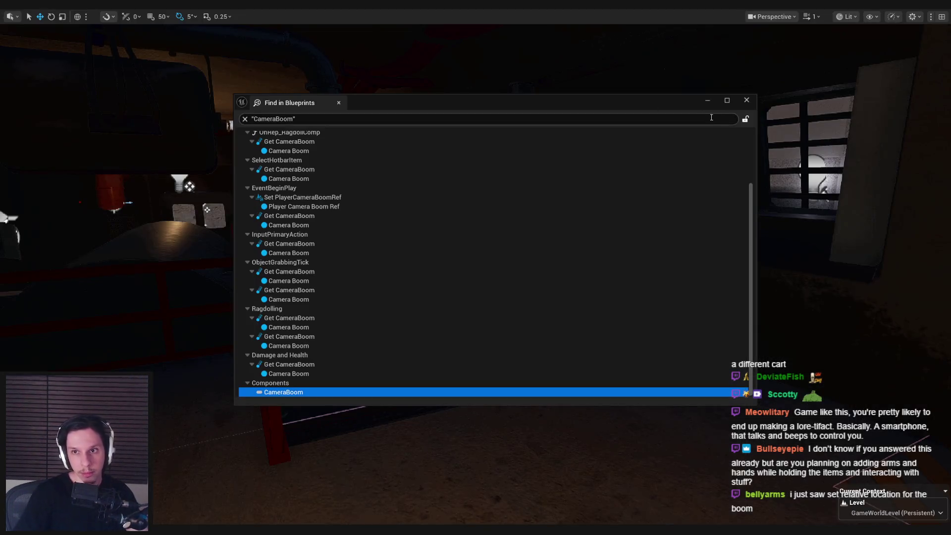
key(alt+p)
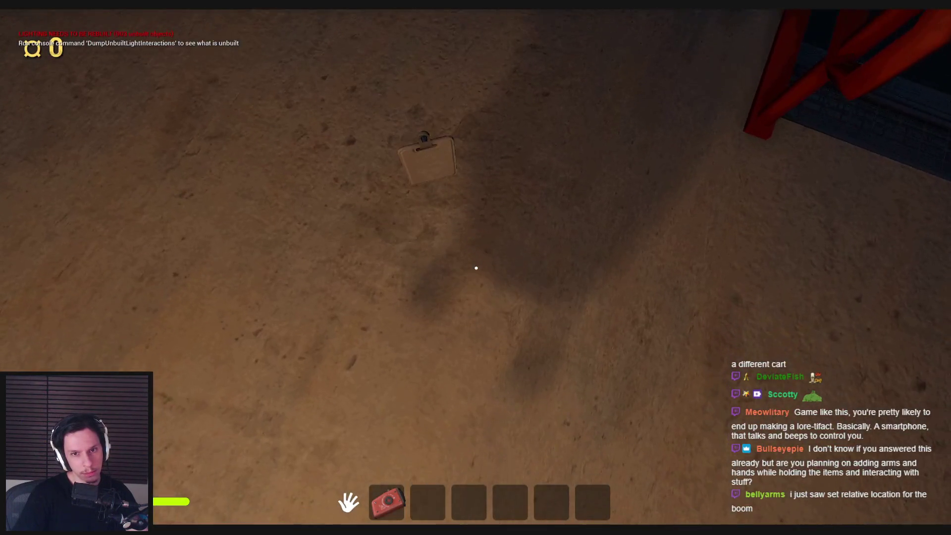
key(Escape)
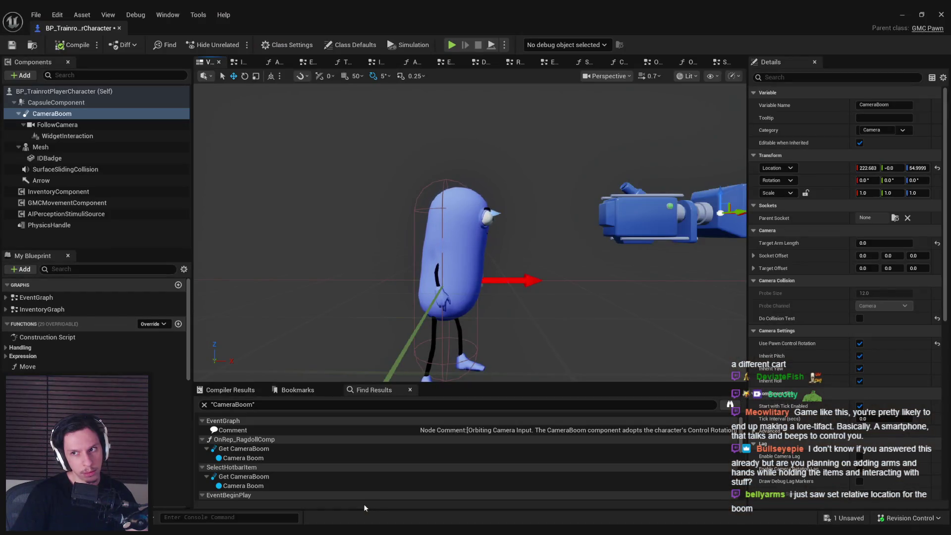
text(0)
key(Return)
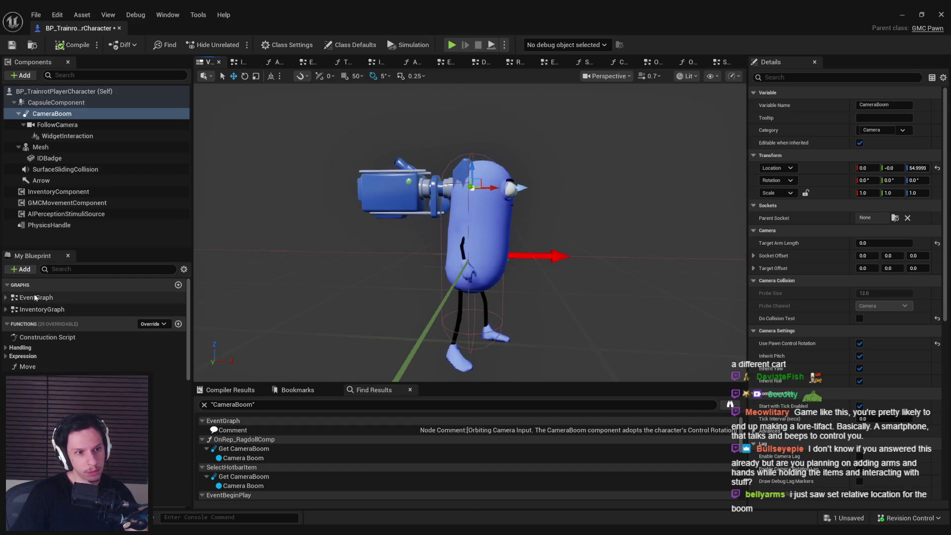
Open EventTick's collapsed graph and inspect its GET, Set Visibility, Last Hovered World Item and Branch logic
double_click(36, 298)
scroll(464, 142, up, 7)
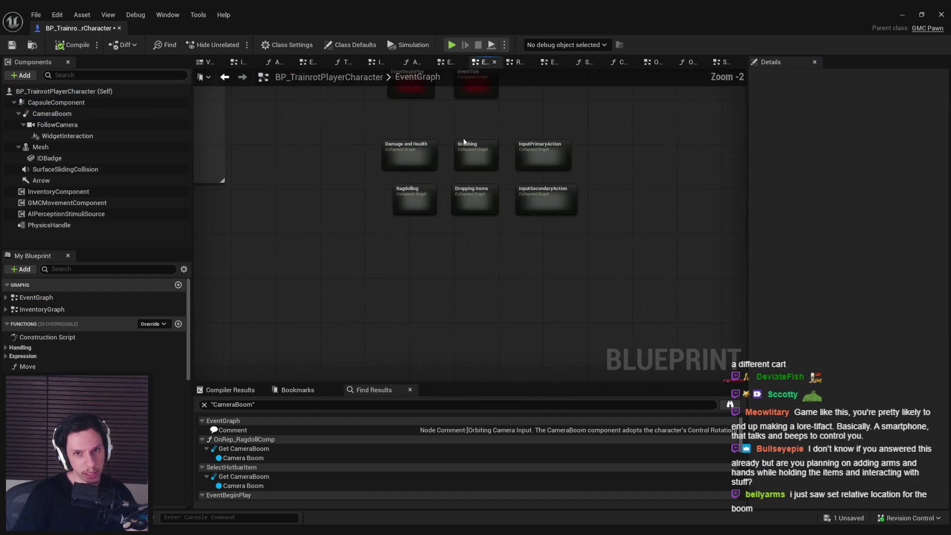
scroll(438, 208, up, 3)
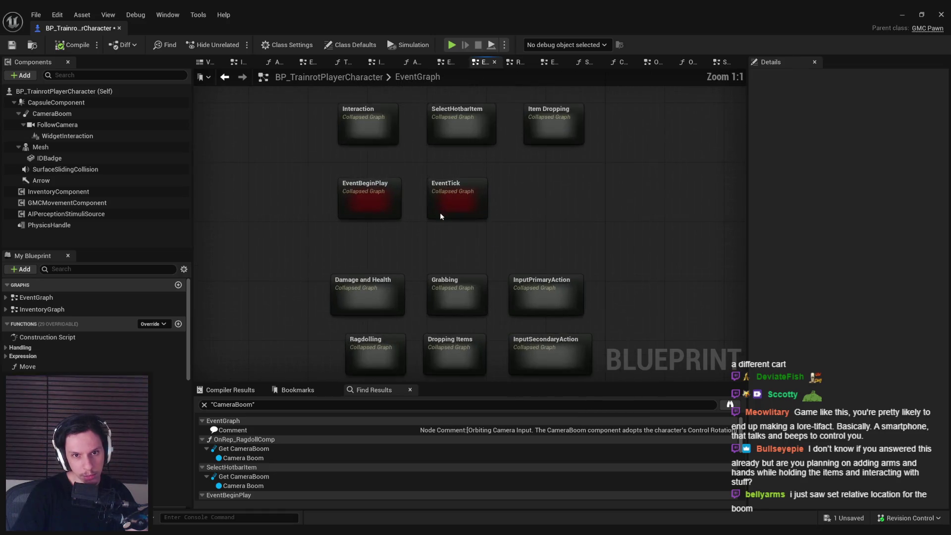
double_click(439, 210)
scroll(301, 212, up, 10)
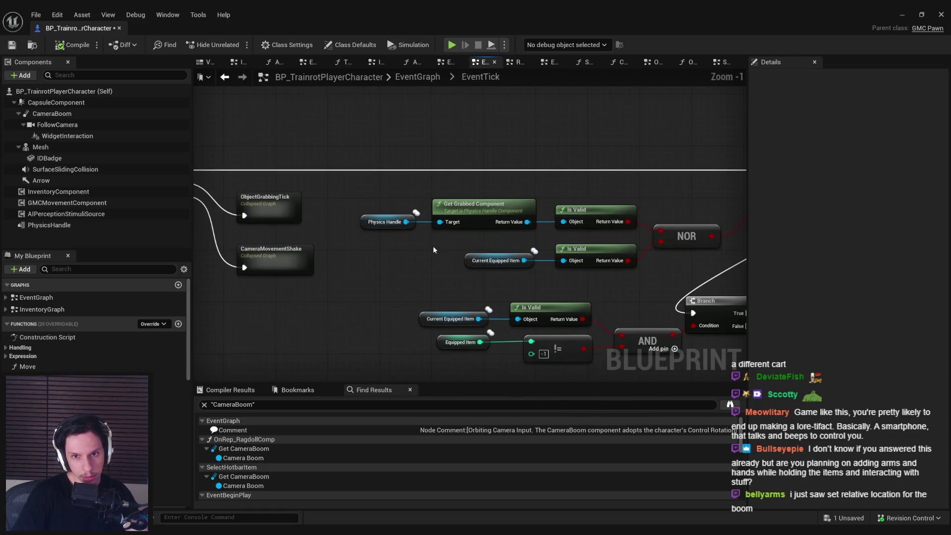
scroll(433, 249, down, 2)
mouse_move(433, 249)
mouse_down()
mouse_move(581, 212)
mouse_move(450, 205)
mouse_move(263, 223)
mouse_up()
mouse_move(570, 223)
mouse_down()
mouse_move(410, 272)
mouse_move(408, 281)
mouse_up()
mouse_move(540, 270)
mouse_down()
mouse_move(259, 248)
mouse_move(495, 223)
mouse_move(657, 219)
mouse_move(473, 252)
mouse_move(595, 251)
mouse_move(531, 174)
mouse_move(536, 214)
mouse_move(615, 131)
mouse_up()
scroll(472, 253, up, 1)
scroll(594, 252, down, 1)
scroll(537, 214, down, 1)
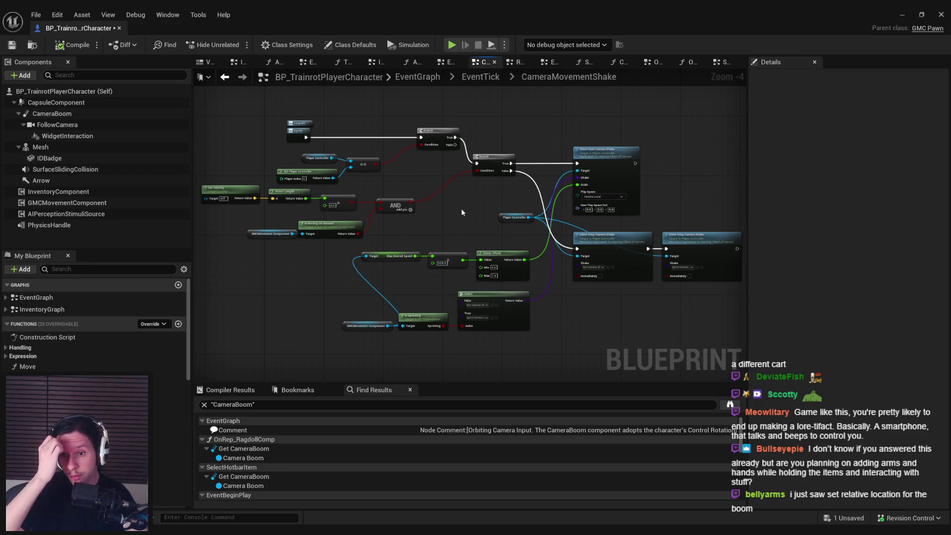
key(alt+Left)
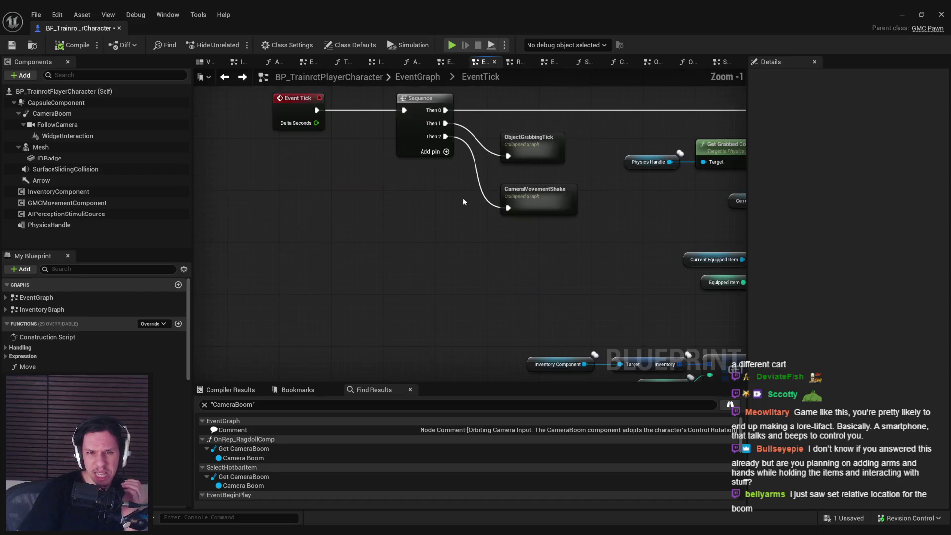
Inspect the ObjectGrabbingTick graph up to Server Set Target Grab Location, then return to the level editor
drag(448, 204, 327, 221)
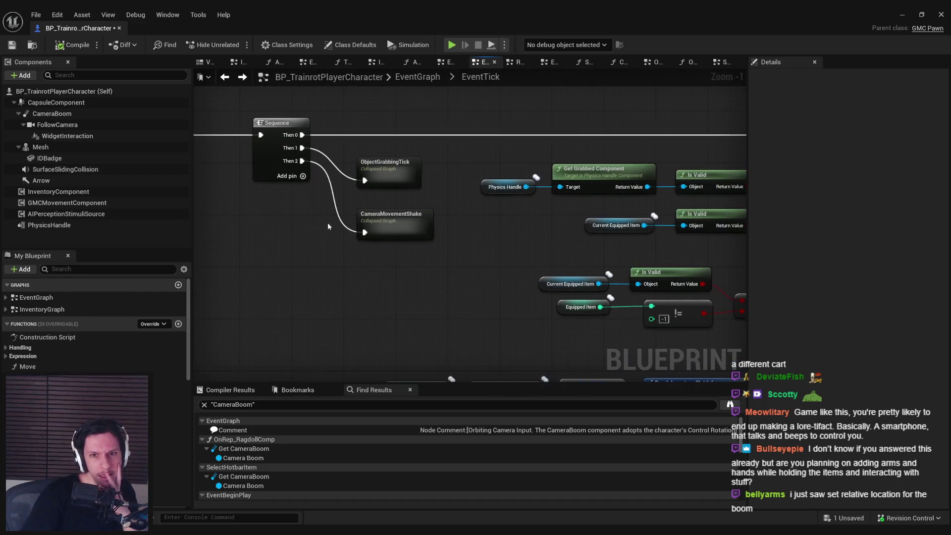
double_click(419, 177)
mouse_move(417, 176)
mouse_down()
mouse_move(326, 207)
mouse_move(388, 246)
mouse_up()
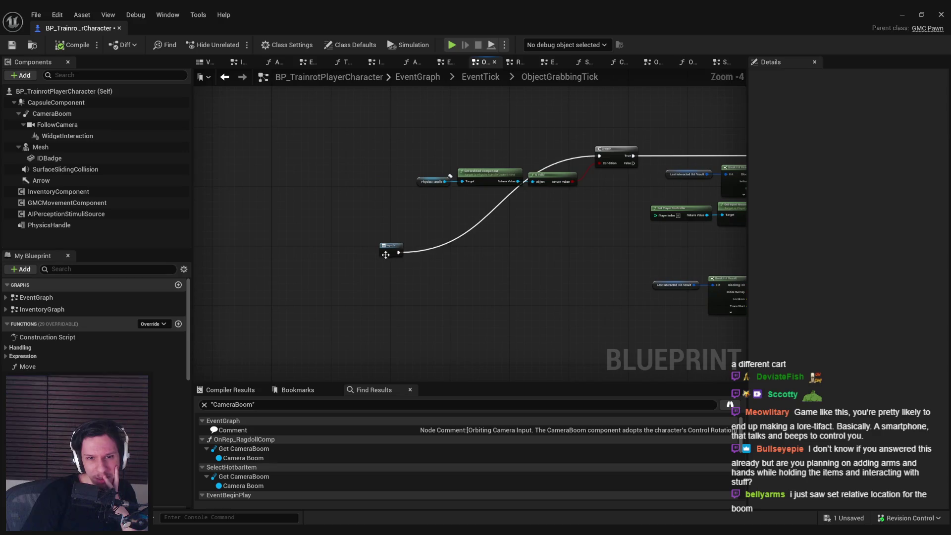
click(578, 162)
drag(557, 160, 386, 196)
key(alt+Left)
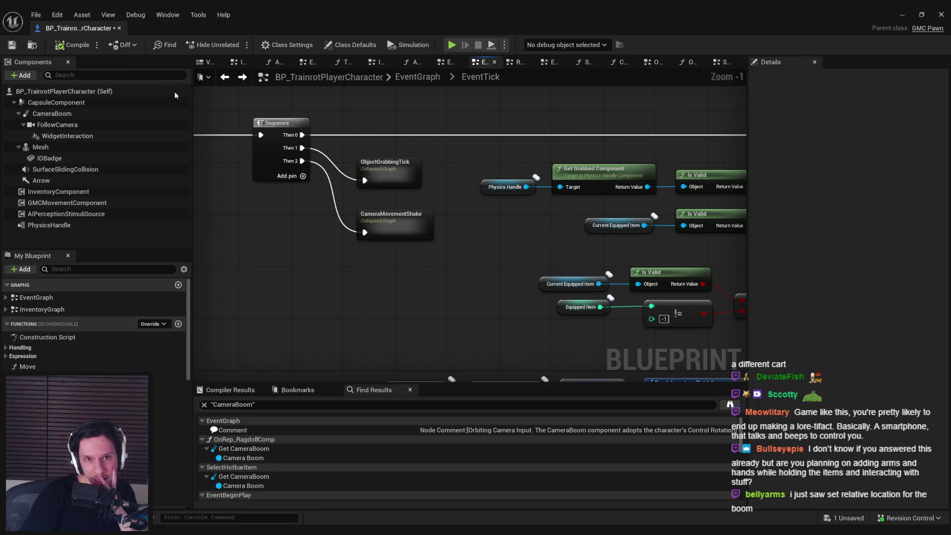
click(902, 14)
key(F11)
Open BP_TrainrotPlayerController, study its mic-volume and Set Percent event logic, then close it
click(34, 321)
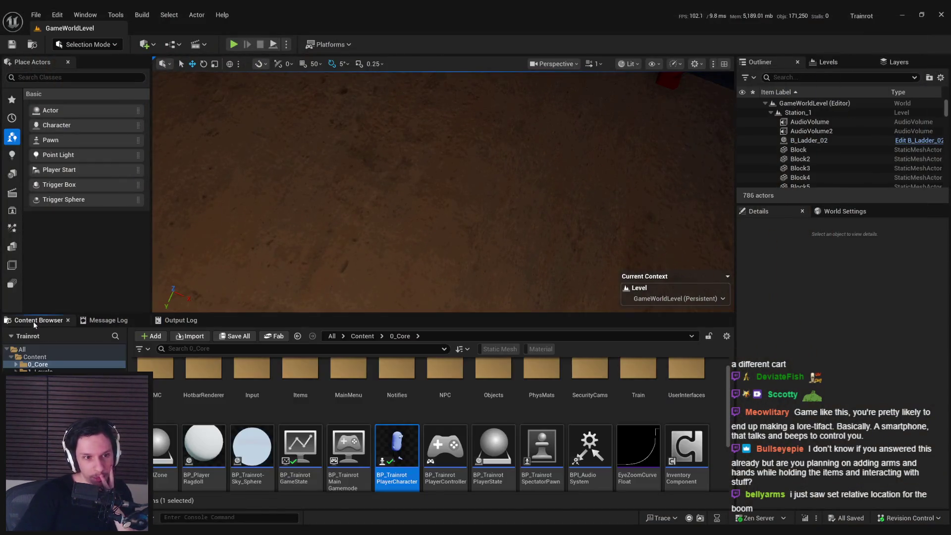
double_click(445, 450)
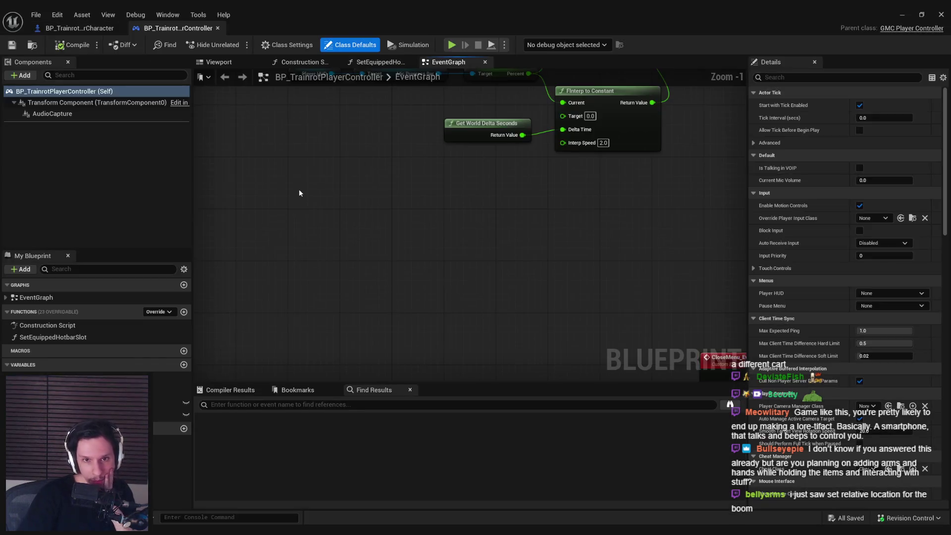
click(6, 298)
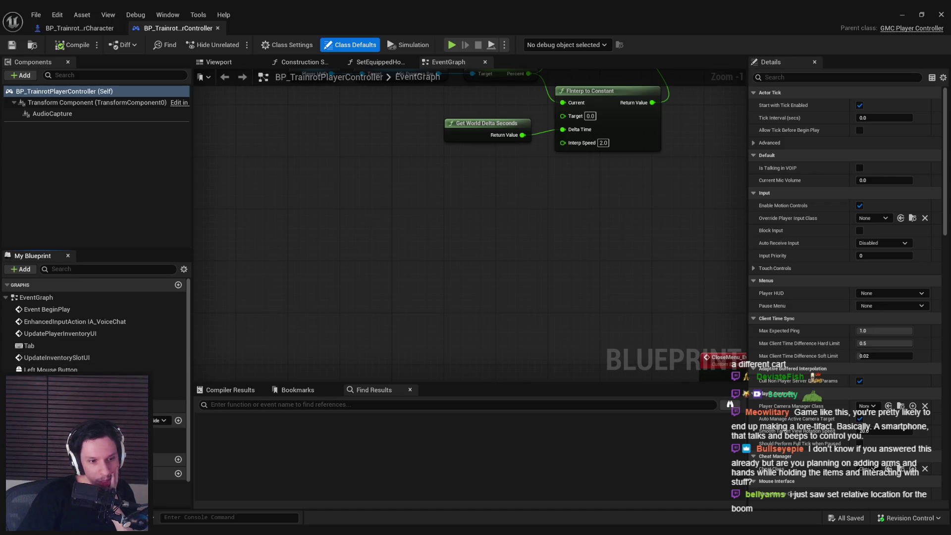
double_click(74, 406)
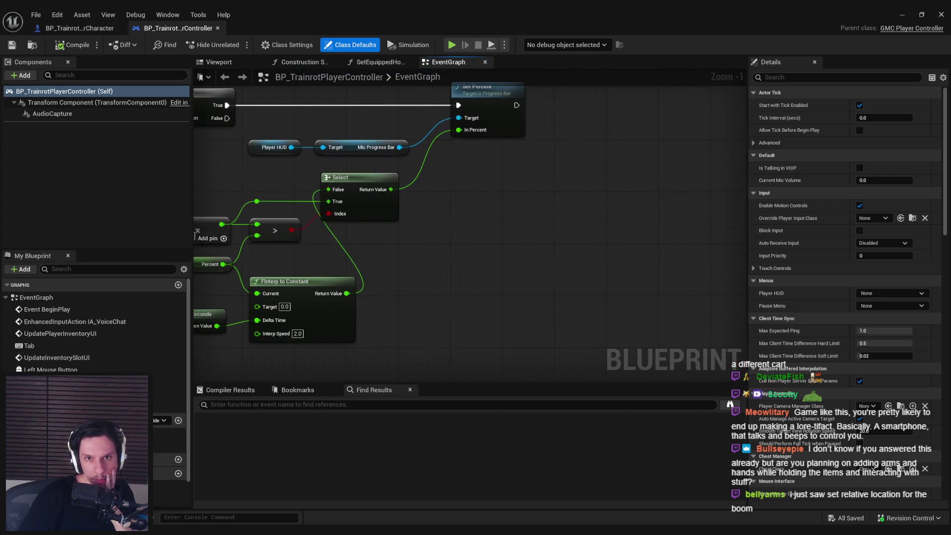
scroll(442, 226, down, 3)
scroll(442, 226, up, 2)
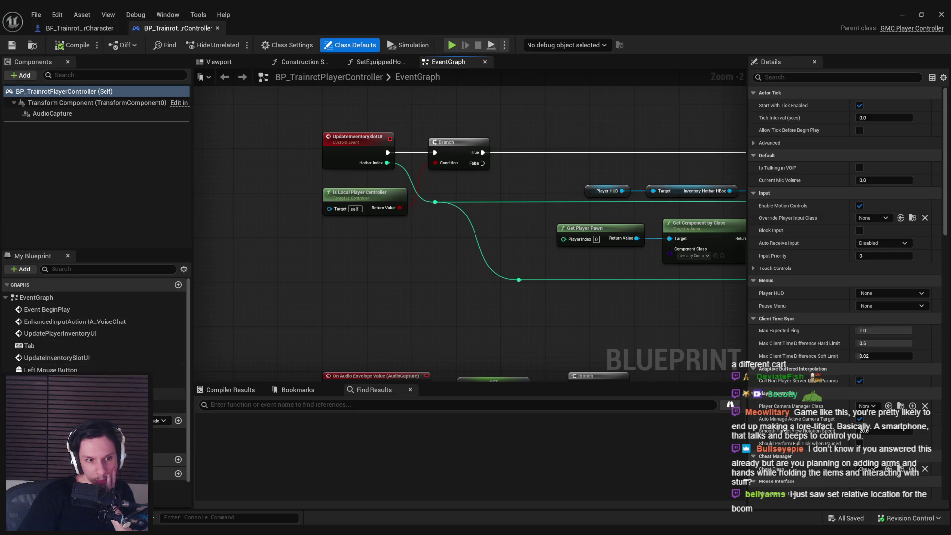
scroll(237, 345, down, 4)
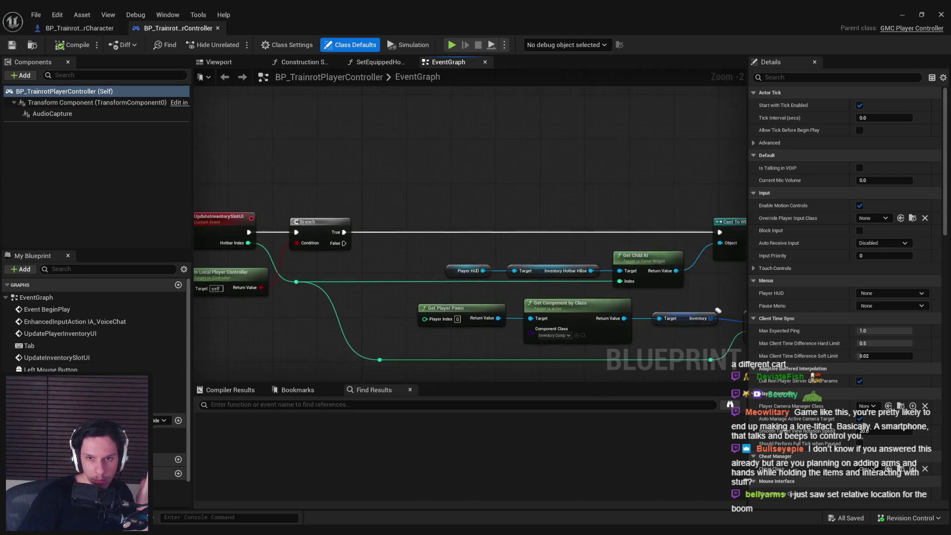
scroll(367, 233, up, 7)
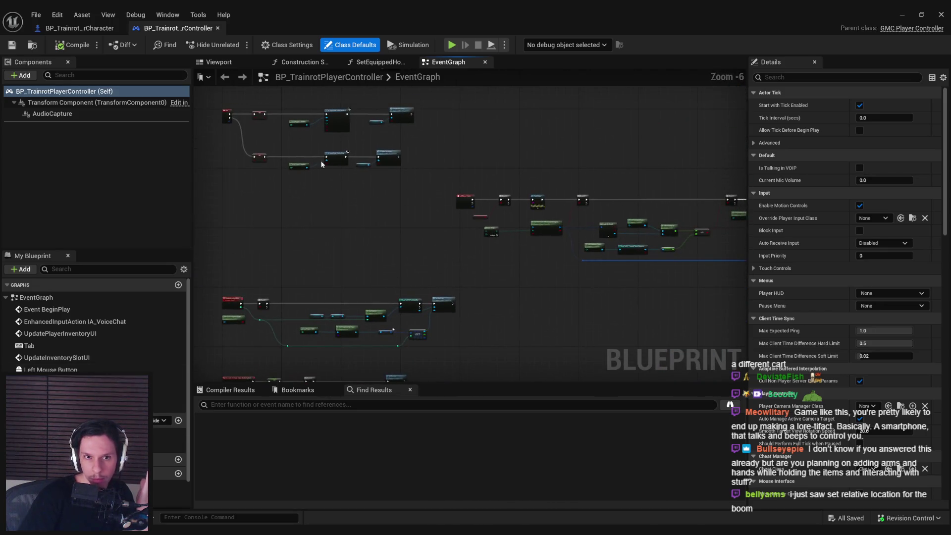
scroll(481, 274, down, 2)
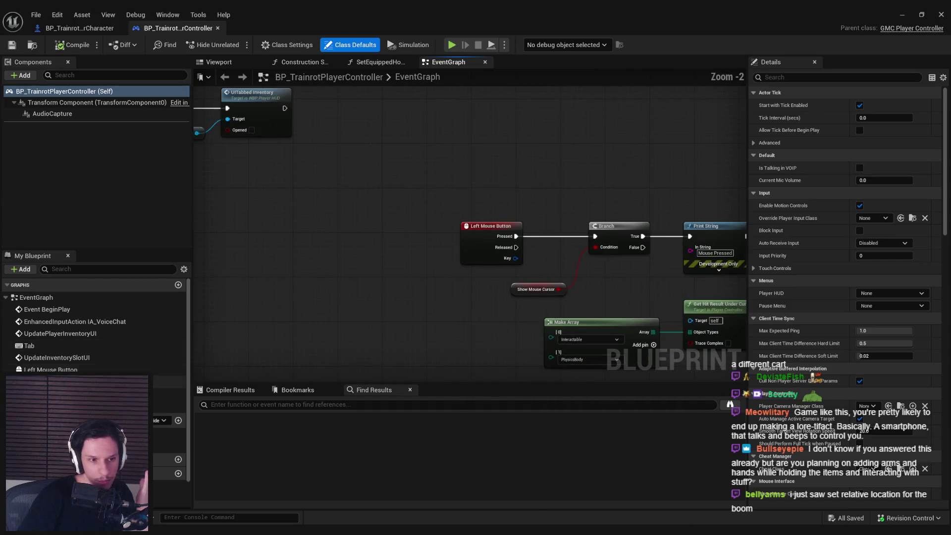
mouse_move(569, 347)
mouse_down()
mouse_move(347, 277)
mouse_move(241, 278)
mouse_up()
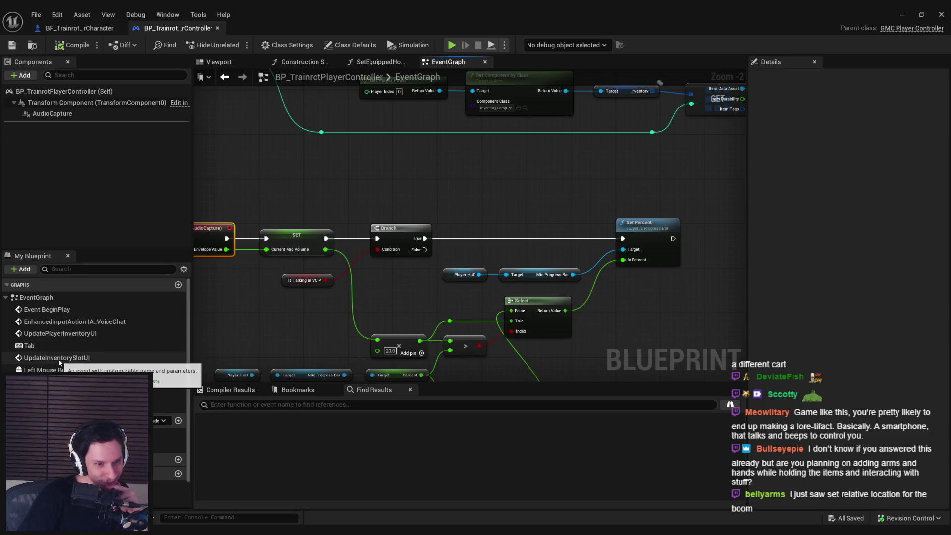
scroll(59, 359, down, 2)
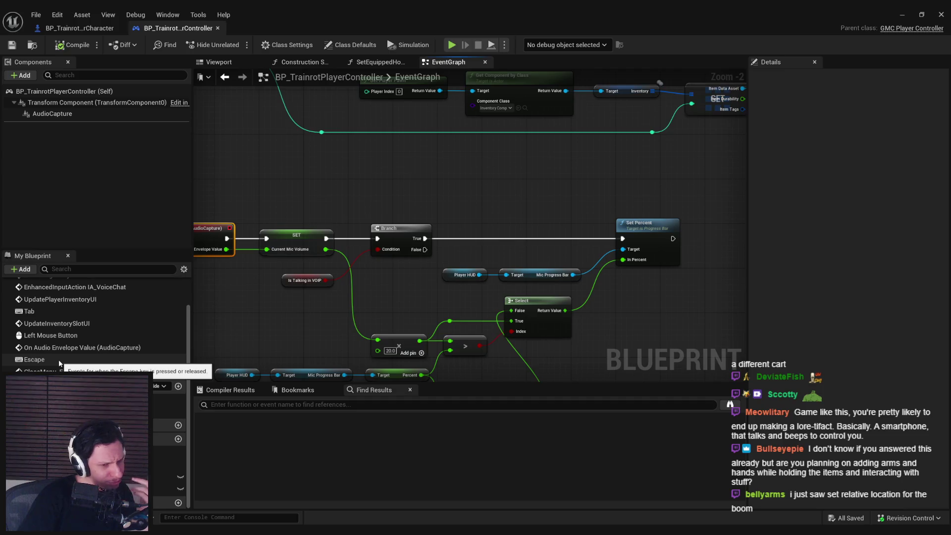
middle_click(173, 30)
Select the CameraBoom component and search every Blueprint for 'camera' references
scroll(300, 316, down, 2)
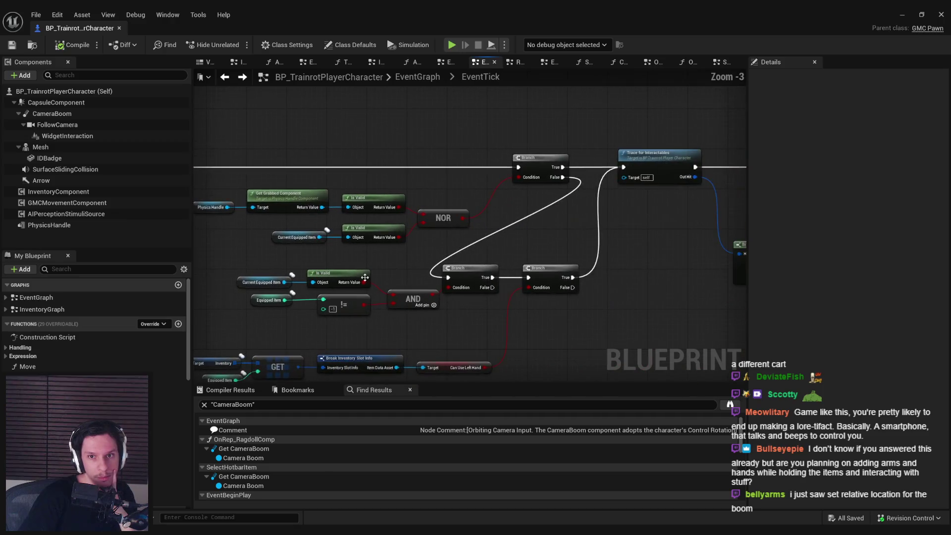
mouse_move(317, 297)
mouse_down()
mouse_move(389, 298)
mouse_move(267, 302)
mouse_move(289, 322)
mouse_move(535, 345)
mouse_move(213, 333)
mouse_move(386, 350)
mouse_move(459, 307)
mouse_move(395, 293)
mouse_move(475, 248)
mouse_up()
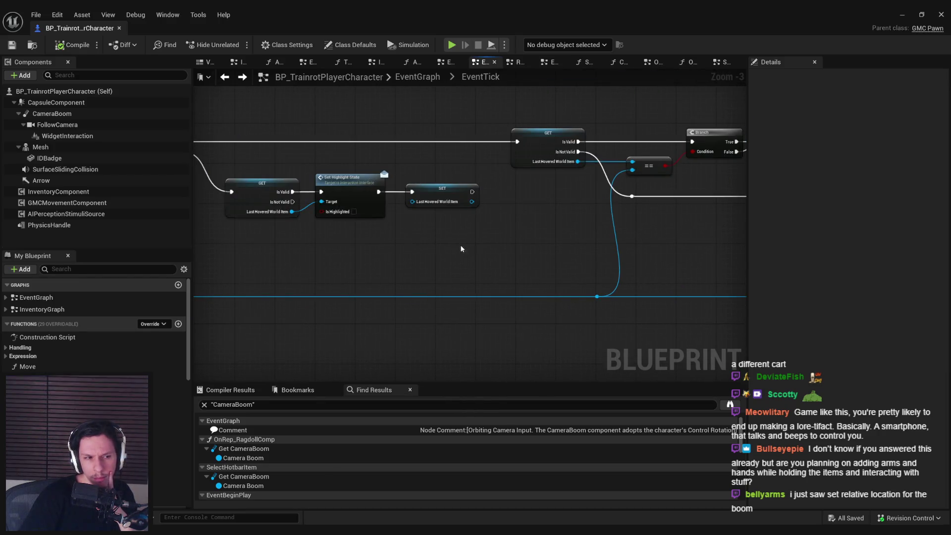
scroll(474, 161, down, 1)
drag(294, 152, 479, 178)
click(52, 114)
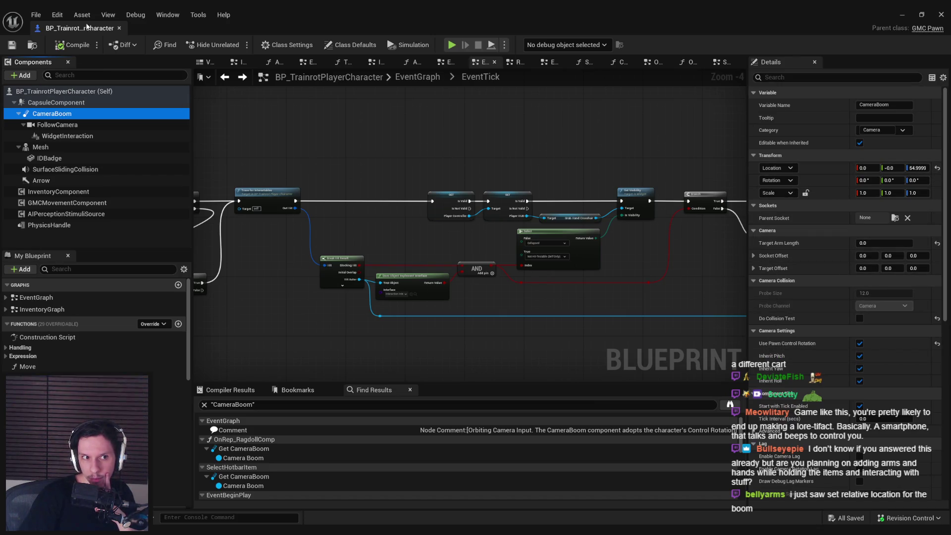
click(281, 419)
text(camera)
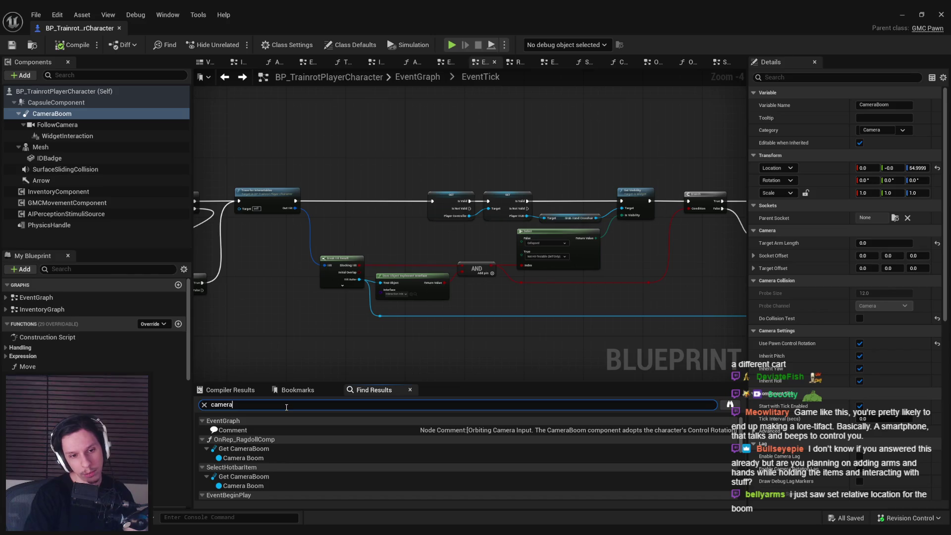
key(Return)
click(729, 405)
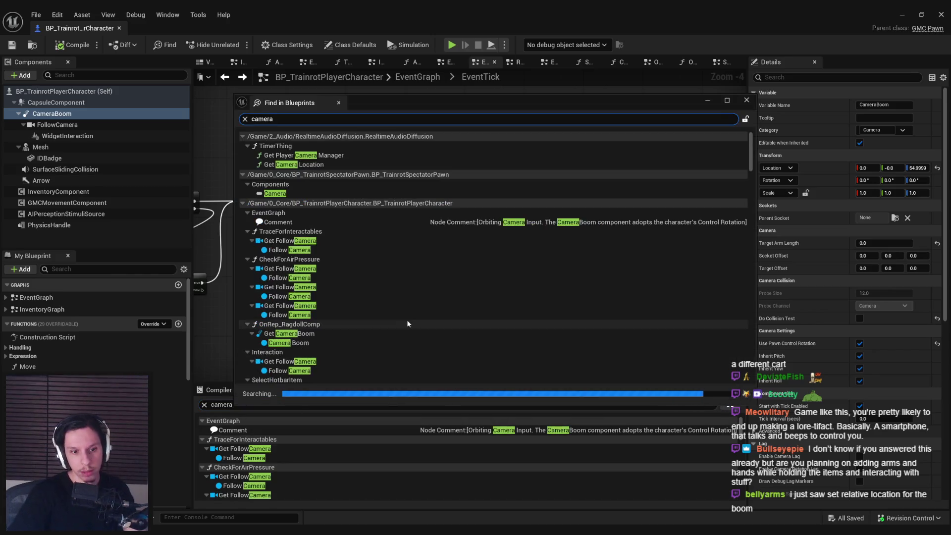
Open the Get Player Camera Manager result in the TimerThing graph, then return to the camera search
double_click(291, 156)
drag(177, 222, 686, 217)
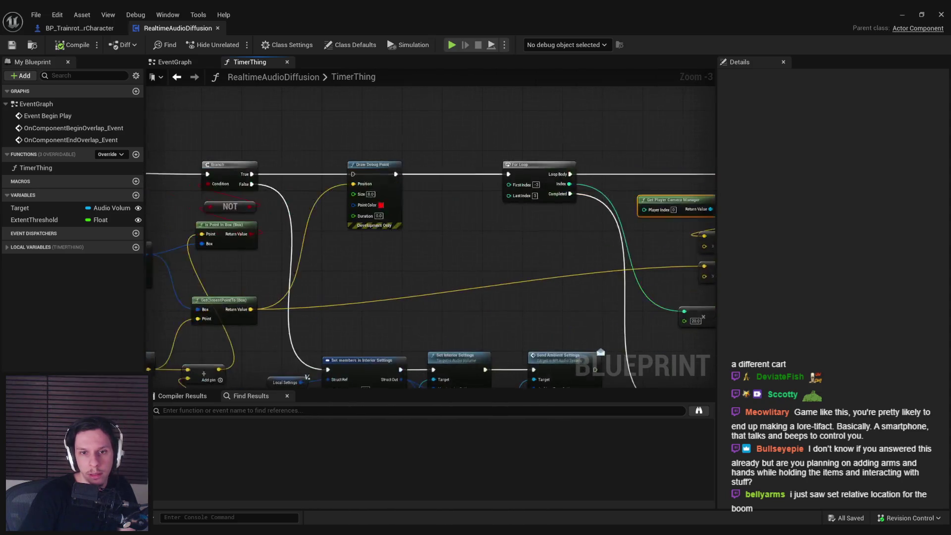
mouse_move(310, 532)
click(411, 490)
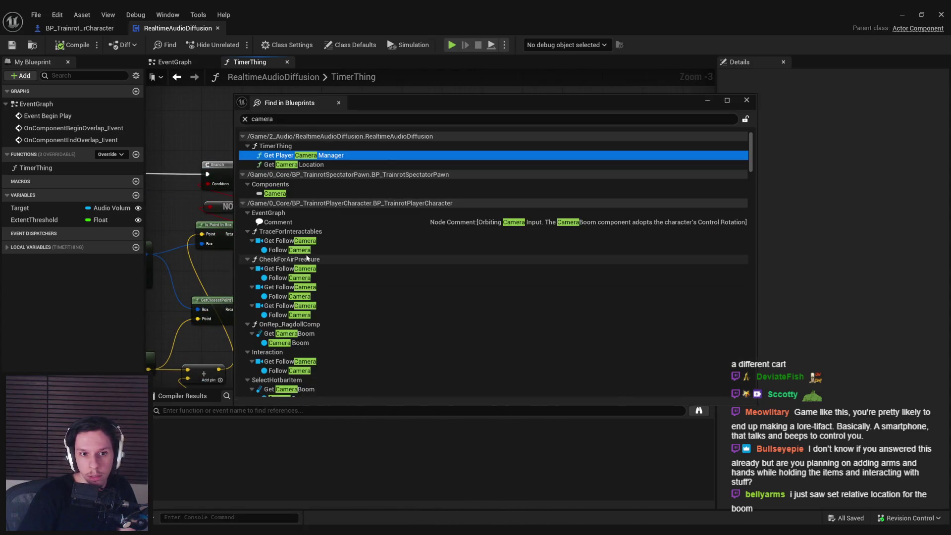
Scroll the results to BP_TPCrouchProneMovement > SetStance and open its Desired Camera Location match
scroll(317, 239, down, 1)
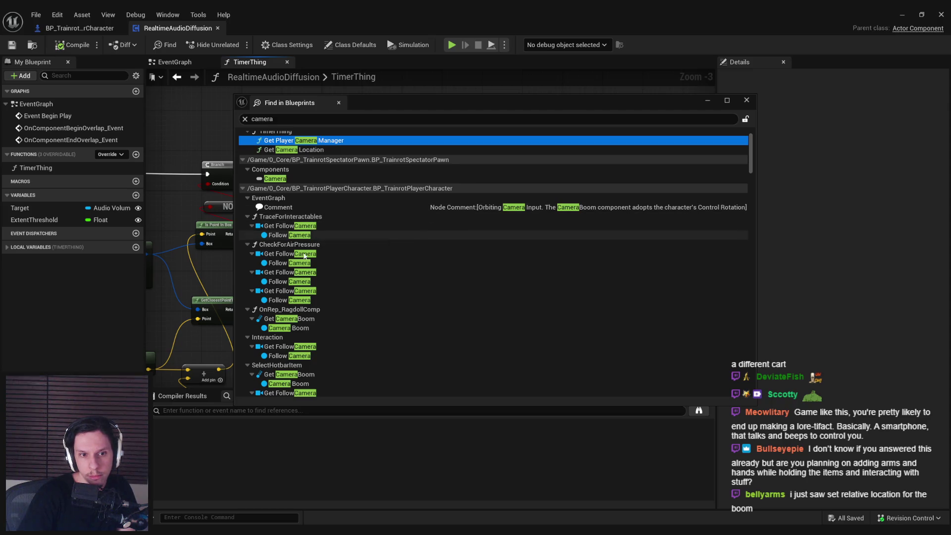
scroll(307, 254, down, 5)
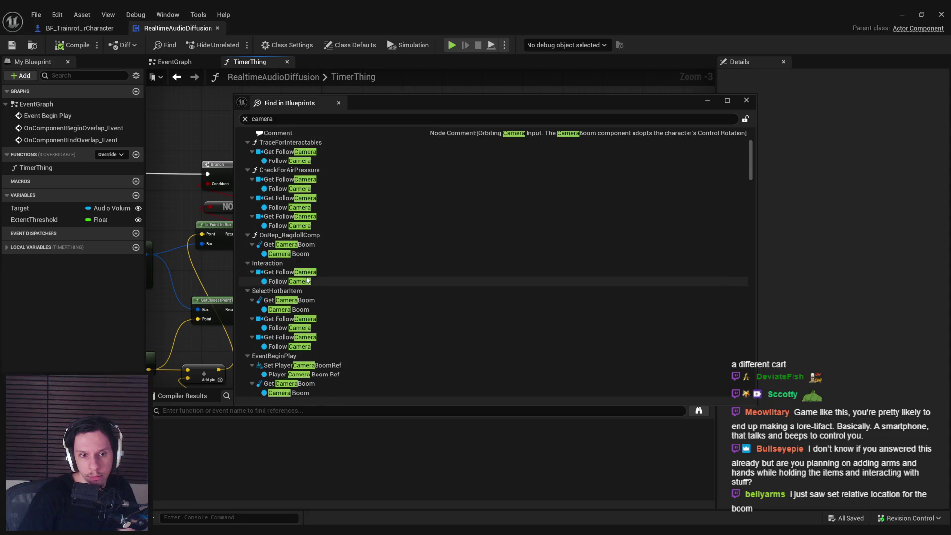
scroll(307, 281, down, 4)
scroll(306, 275, down, 8)
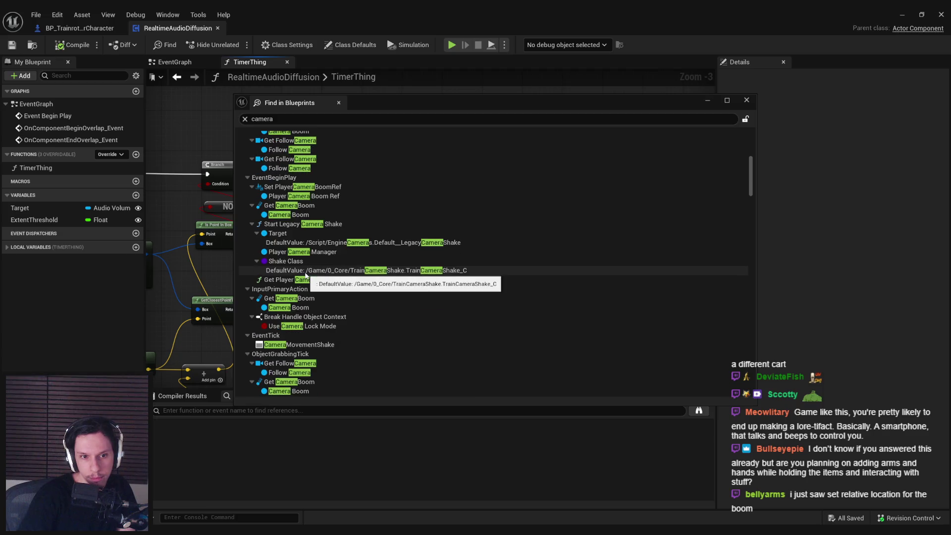
scroll(306, 292, down, 3)
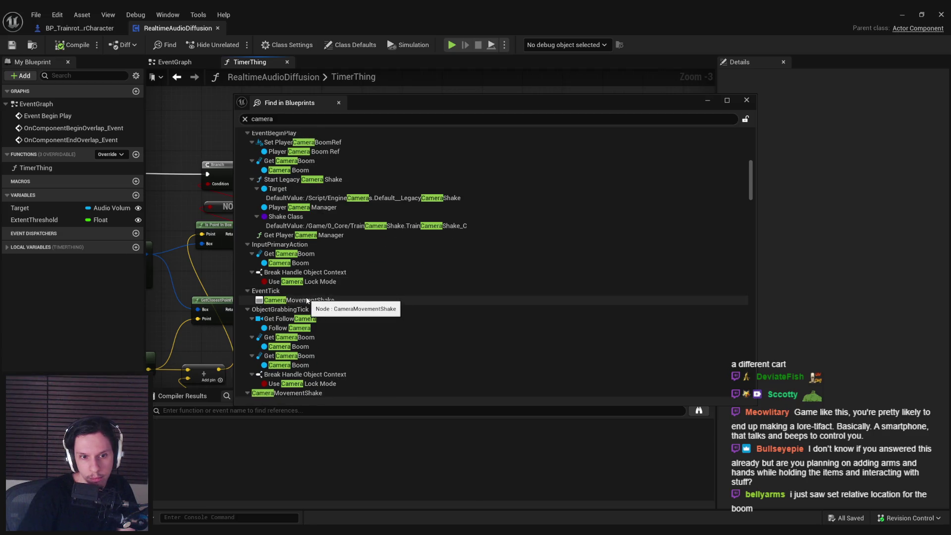
scroll(307, 300, down, 10)
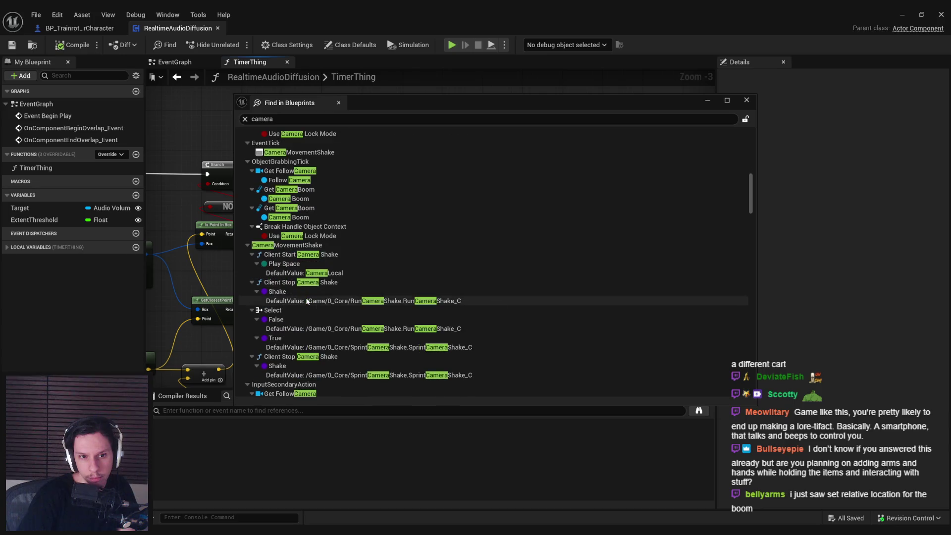
scroll(307, 301, down, 11)
scroll(307, 301, down, 14)
scroll(308, 301, down, 8)
scroll(307, 301, down, 10)
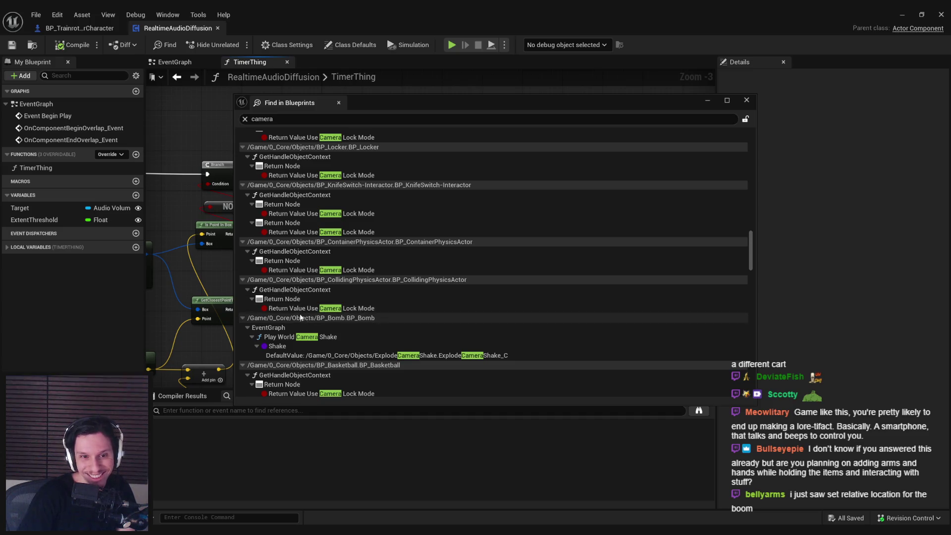
scroll(299, 314, down, 3)
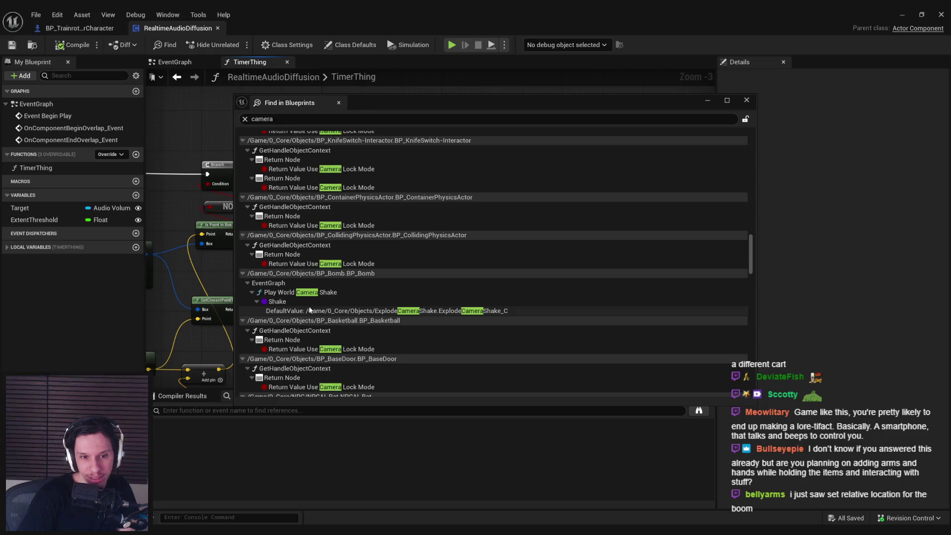
scroll(310, 310, down, 4)
scroll(309, 310, down, 6)
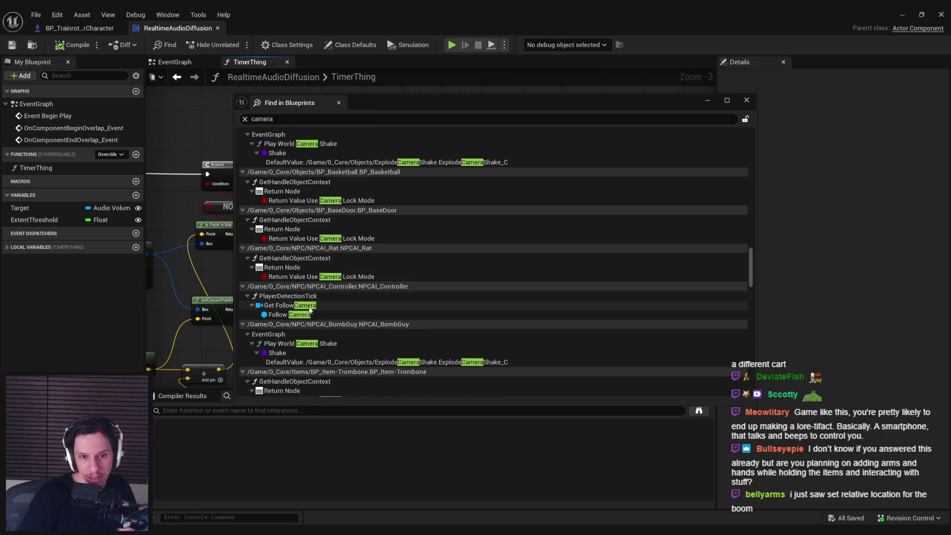
scroll(309, 309, down, 14)
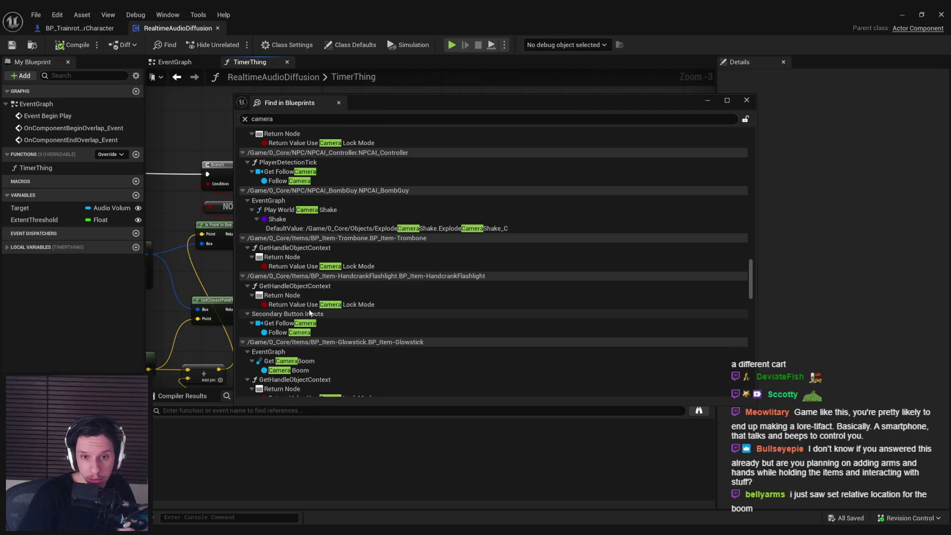
scroll(310, 313, down, 15)
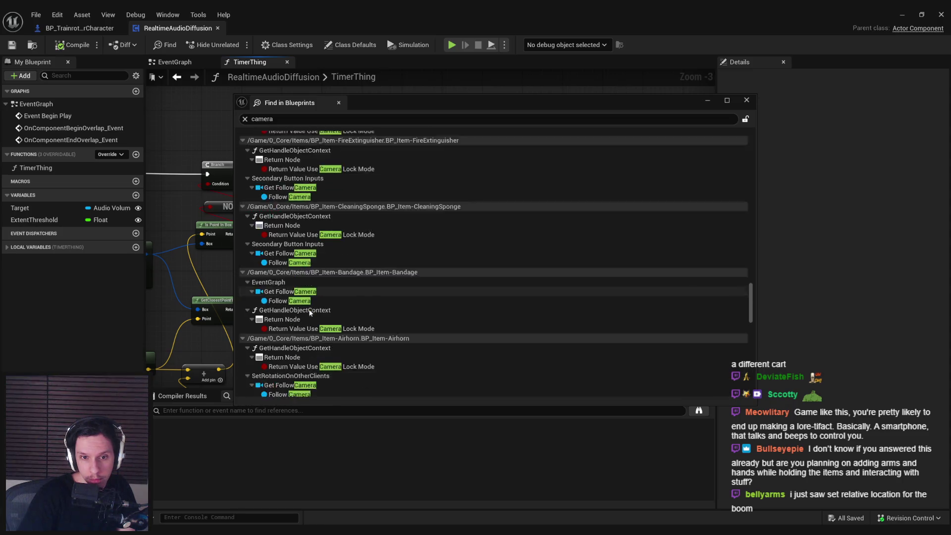
scroll(310, 312, down, 11)
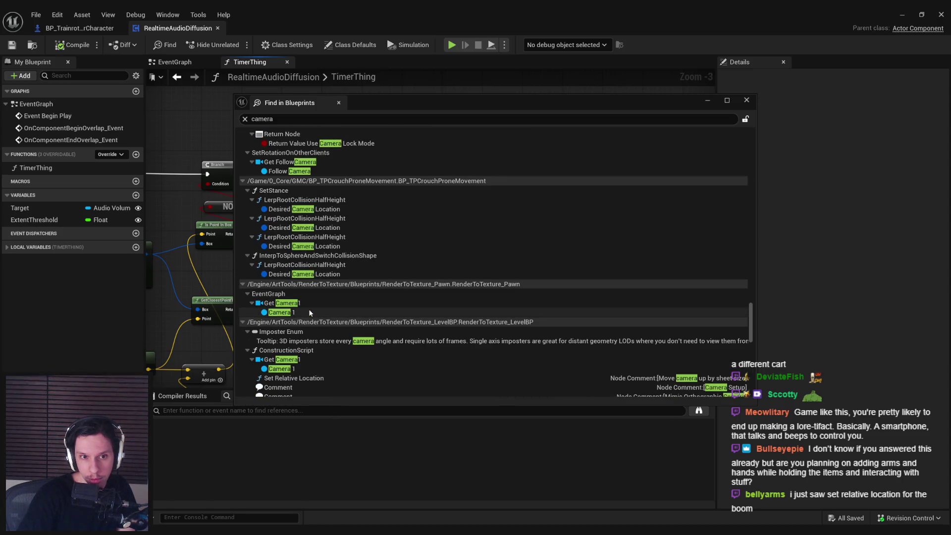
double_click(296, 209)
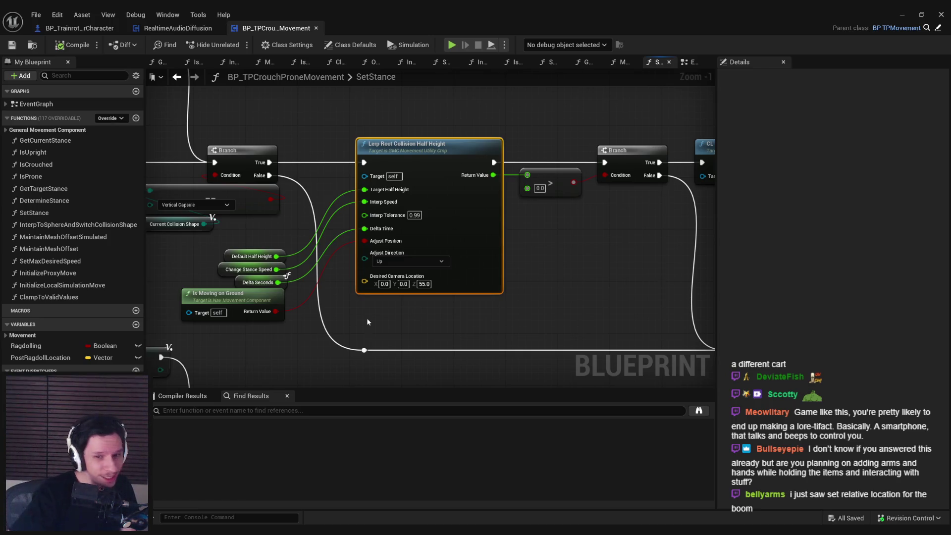
Survey the SetStance graph around Lerp Root Collision Half Height, then Alt+Tab back to the level editor
scroll(366, 322, down, 4)
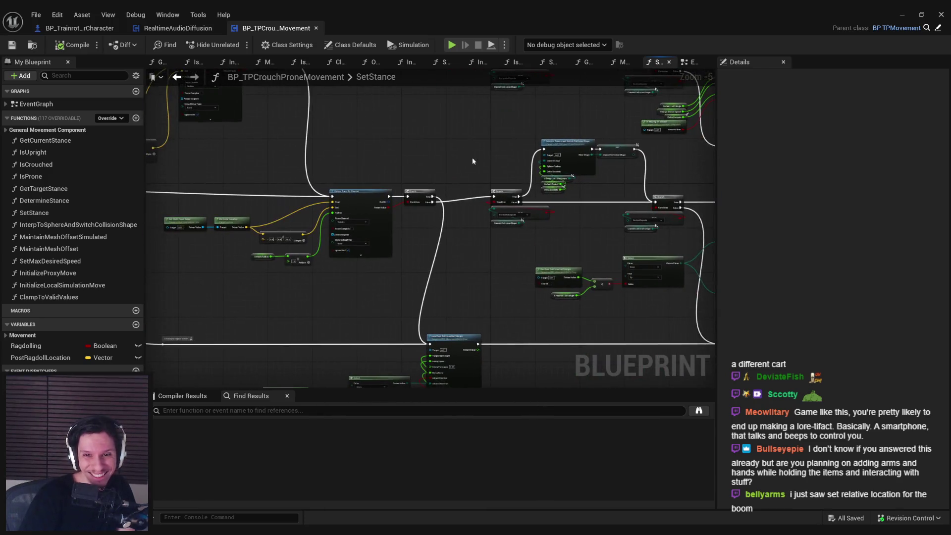
scroll(420, 215, up, 3)
scroll(324, 243, down, 3)
scroll(324, 244, up, 4)
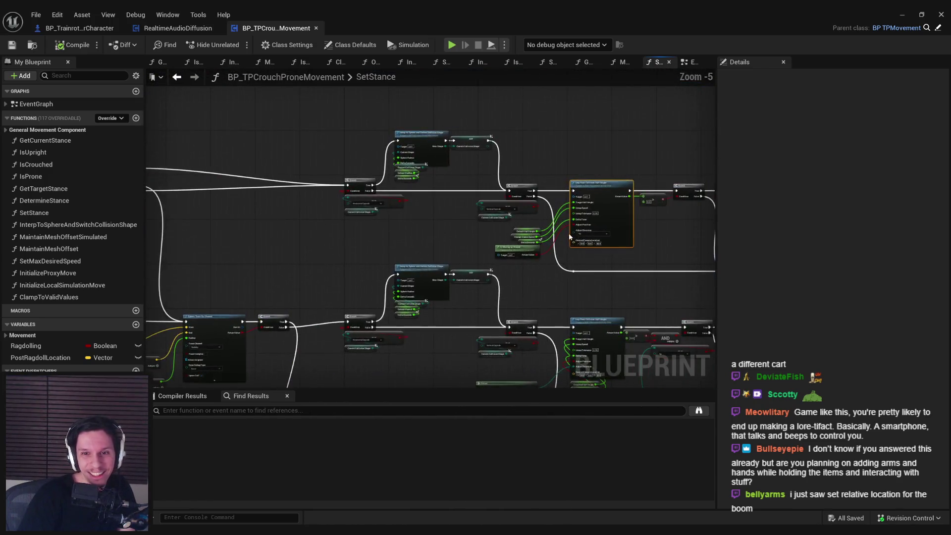
scroll(603, 251, up, 1)
scroll(610, 272, down, 2)
mouse_move(610, 271)
mouse_down()
mouse_move(402, 245)
mouse_move(489, 263)
mouse_up()
scroll(403, 244, down, 1)
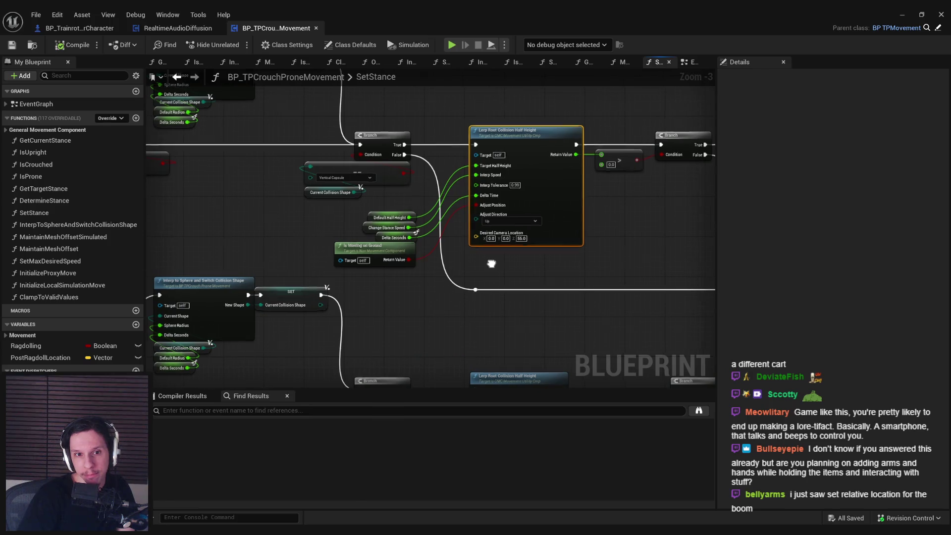
scroll(490, 263, down, 1)
drag(493, 263, 568, 190)
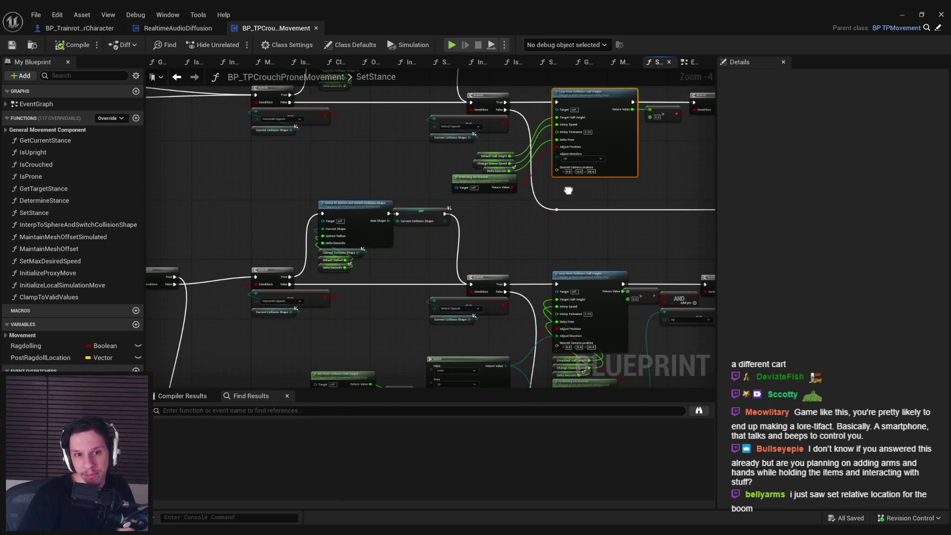
scroll(385, 281, up, 3)
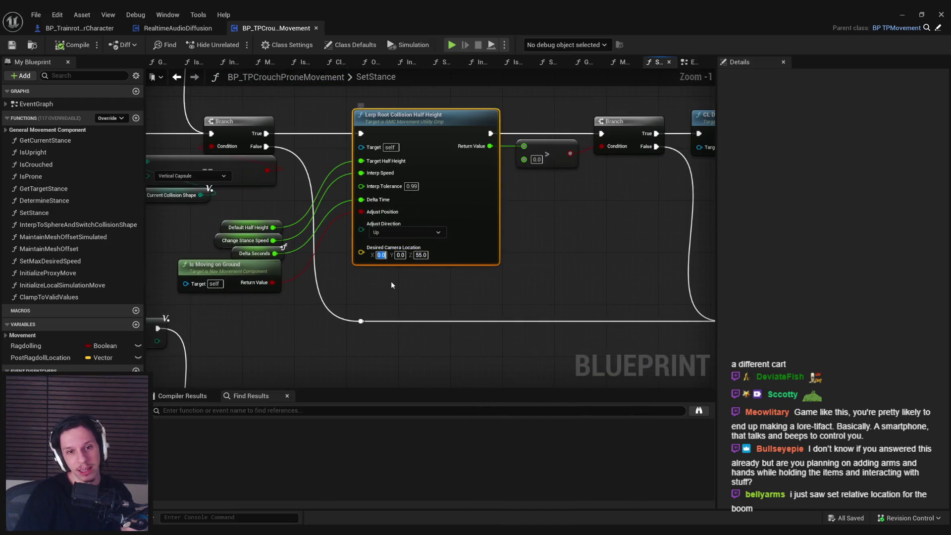
key(alt+Tab)
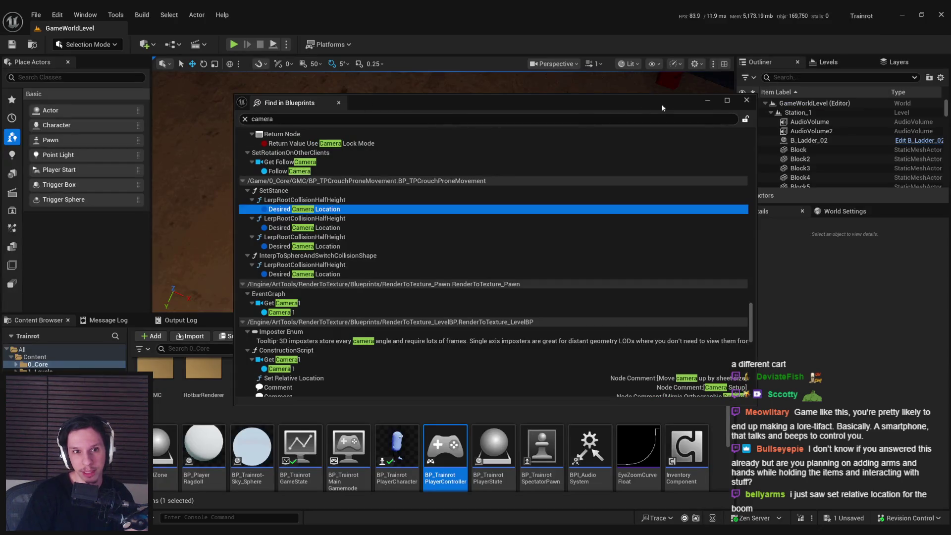
Play the level full-screen, switching the flashlight on then off and walking into the corridor, then stop
key(Escape)
click(233, 45)
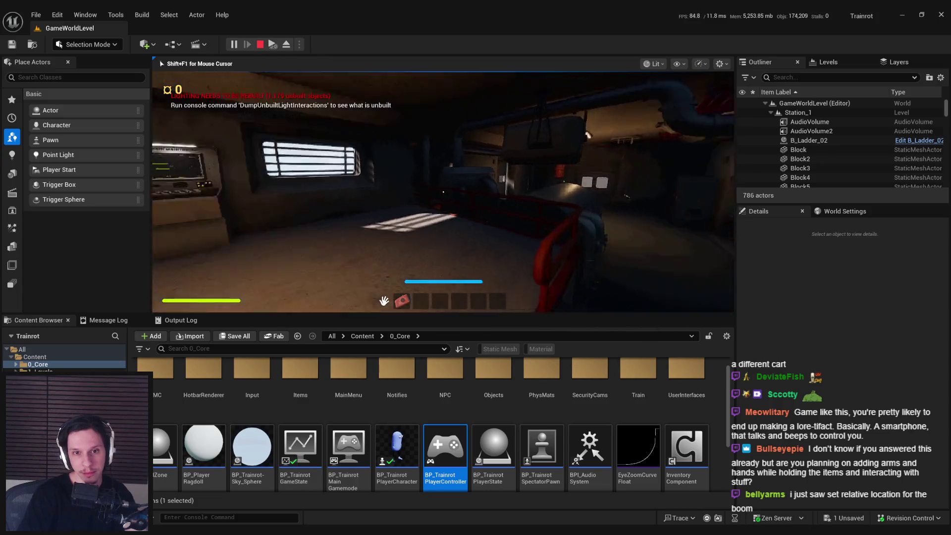
key(F11)
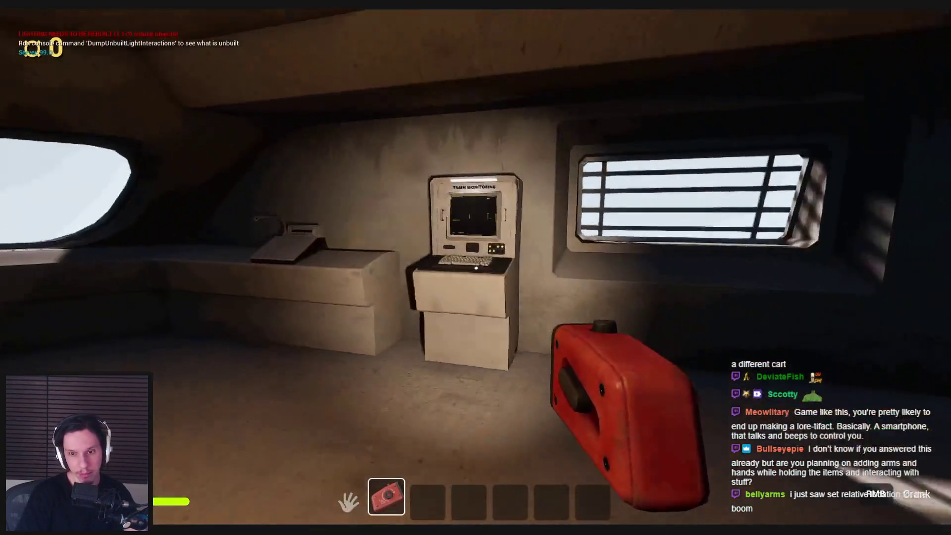
click(476, 268)
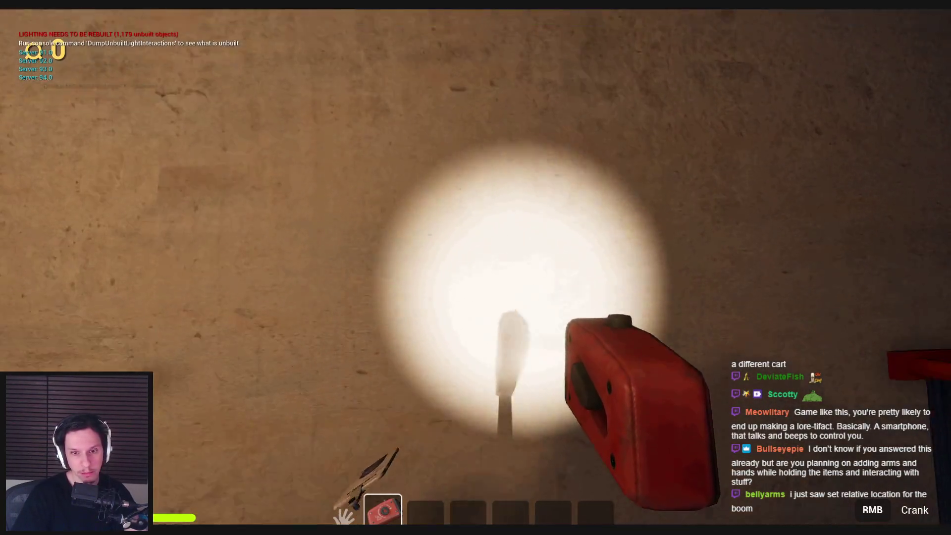
click(475, 268)
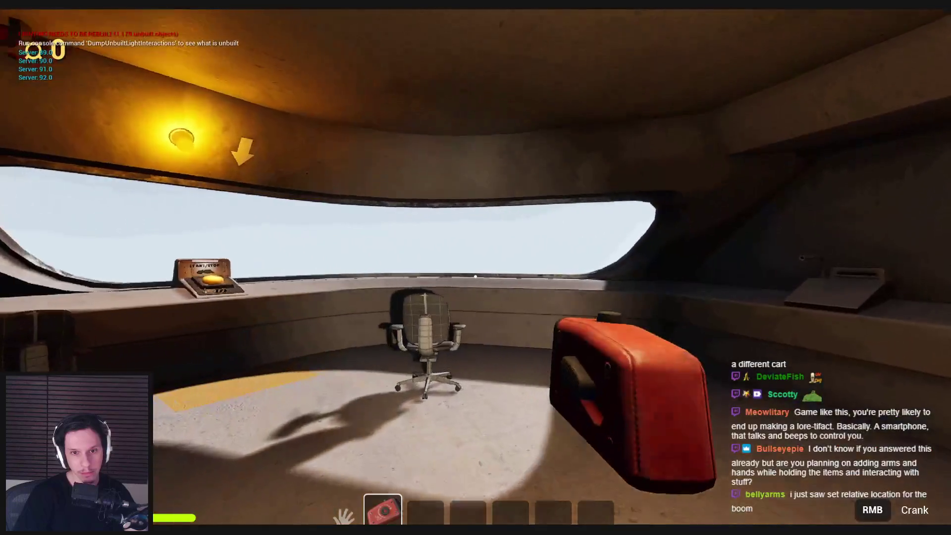
key(w)
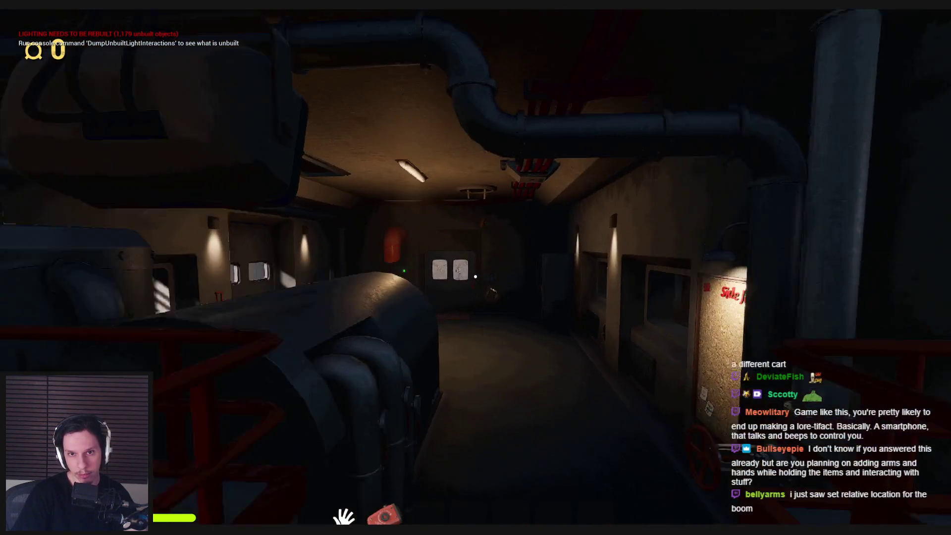
key(Escape)
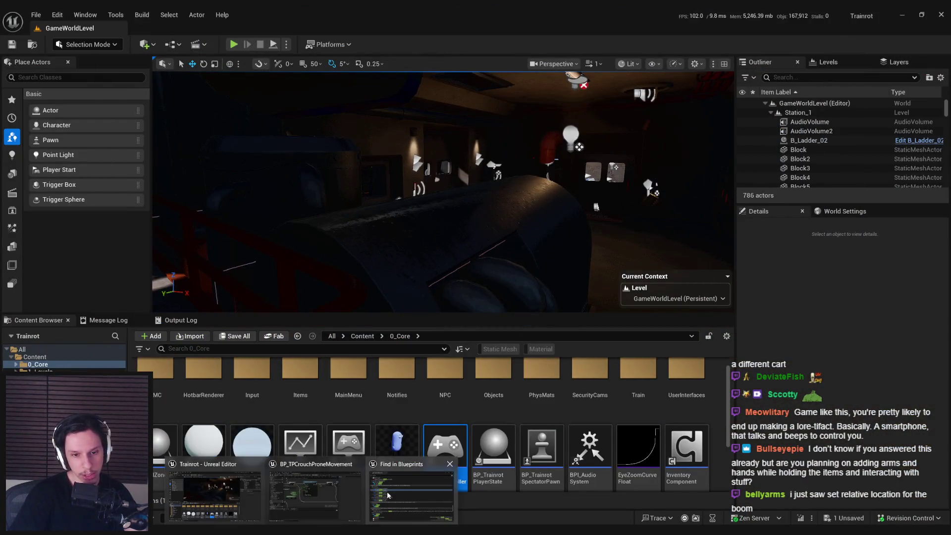
In BP_TPCrouchProneMovement, set SetStance's Desired Camera Location X to 20.0
click(411, 495)
click(311, 517)
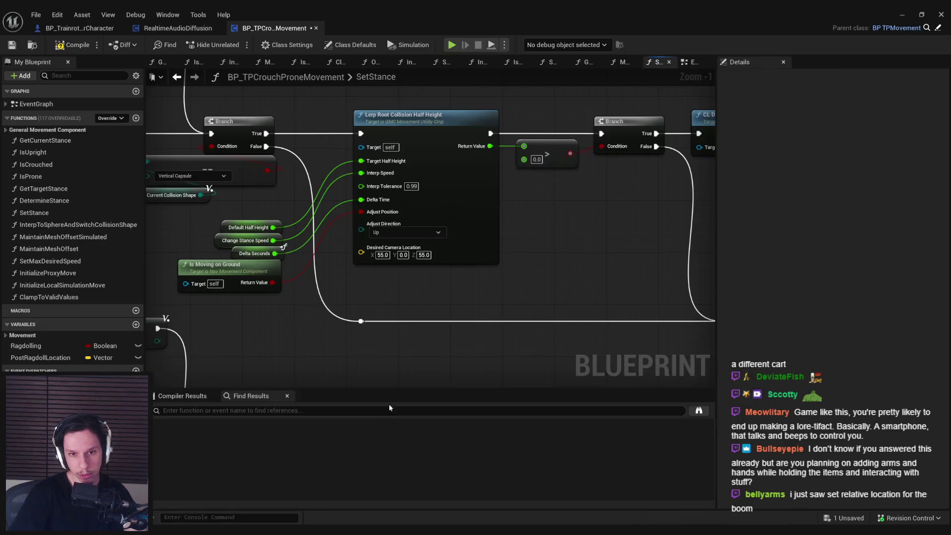
scroll(381, 248, up, 1)
click(384, 258)
text(20)
key(Return)
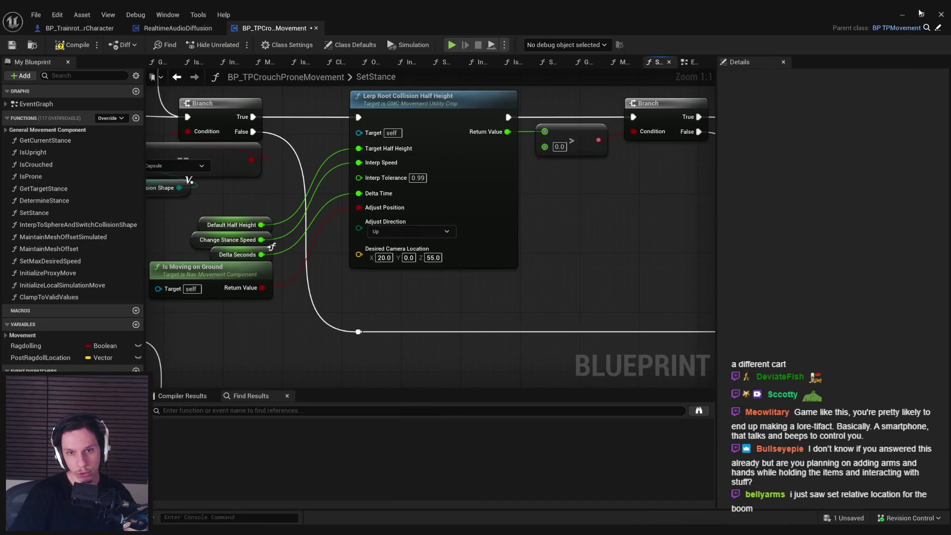
Hide the Blueprint editor, close the search results, and start a play test with Alt+P
click(904, 15)
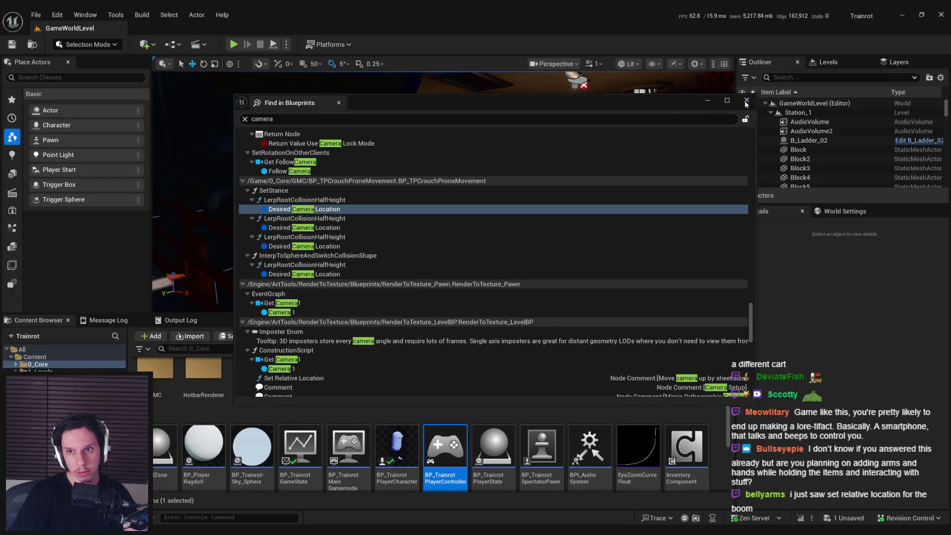
click(747, 101)
key(alt+p)
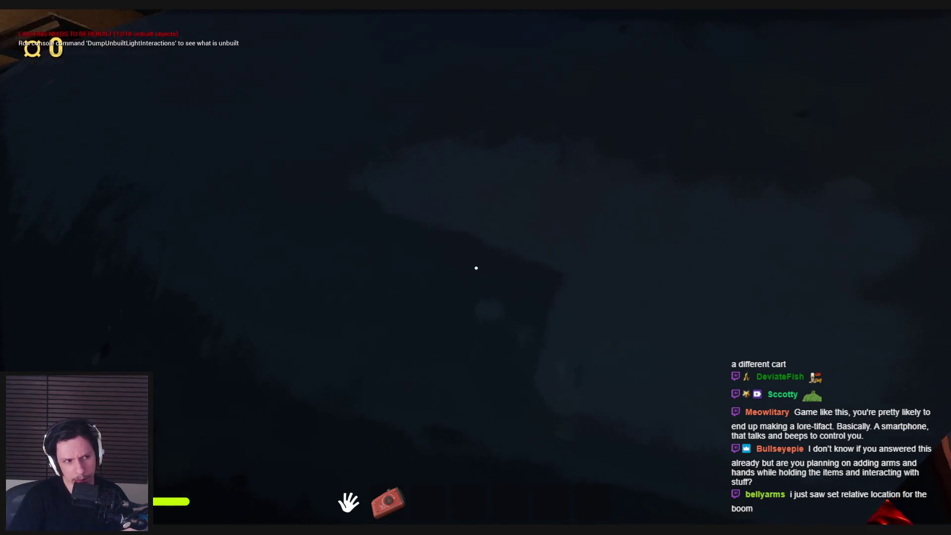
Equip the red device, stop the play test, and change Desired Camera Location X to 18.0
key(1)
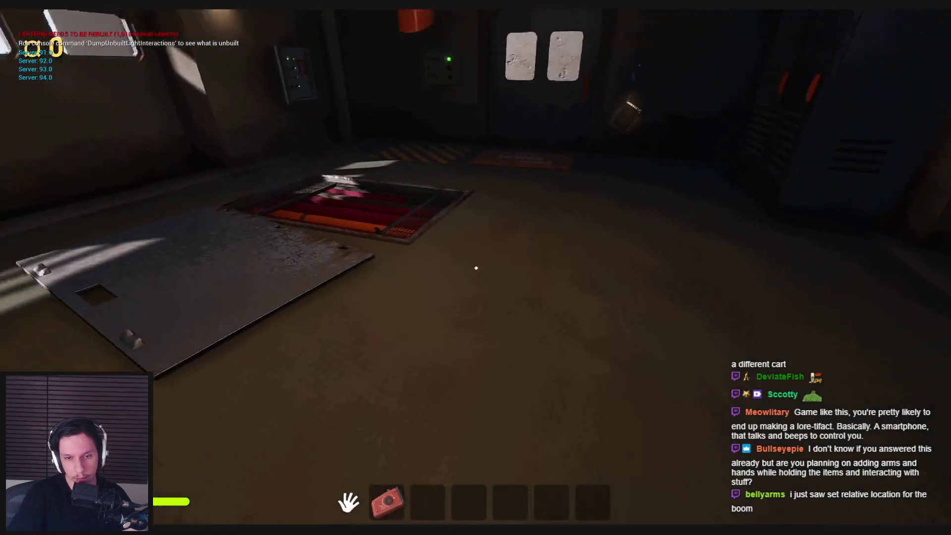
key(Escape)
click(346, 511)
click(384, 258)
text(8)
key(Return)
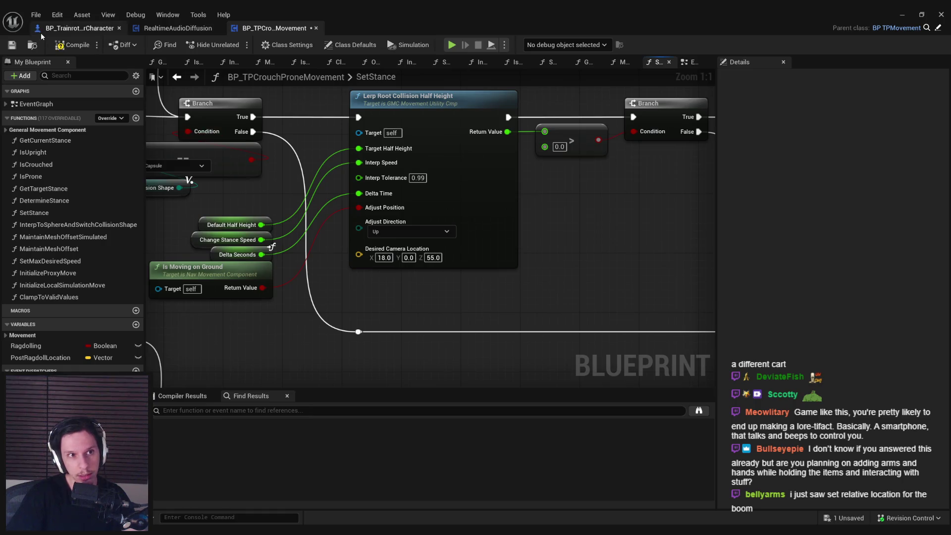
Resume the game, equip the red device from slot 2, walk into the terminal room, then stop
click(902, 15)
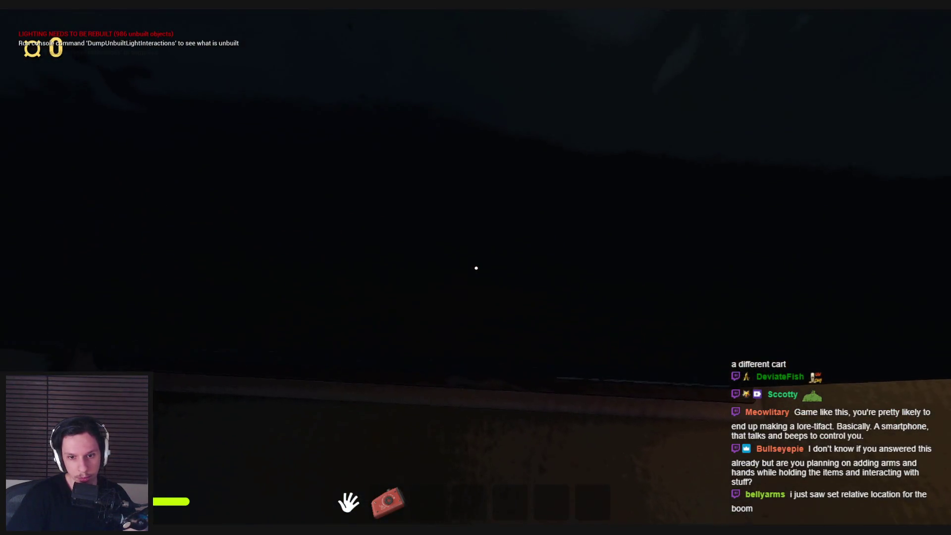
key(2)
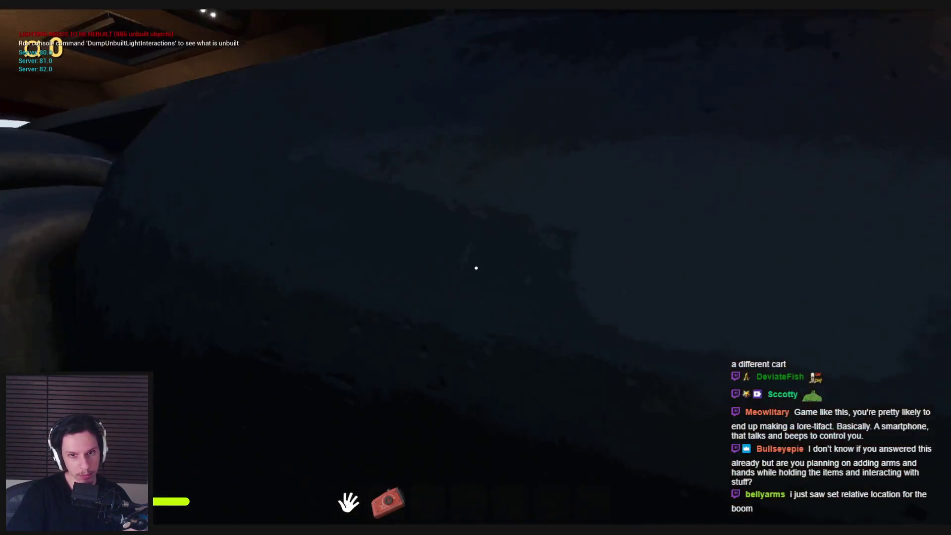
key(w)
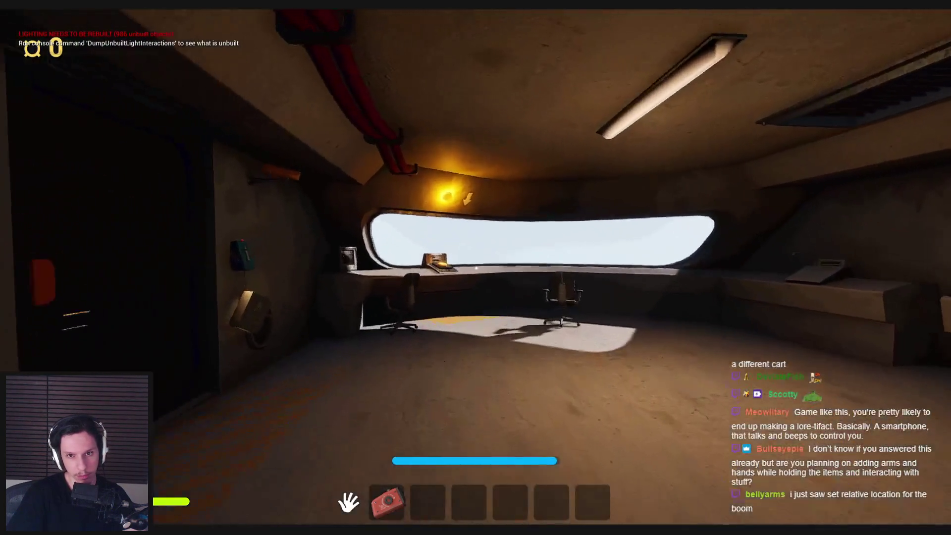
key(Escape)
key(alt+Tab)
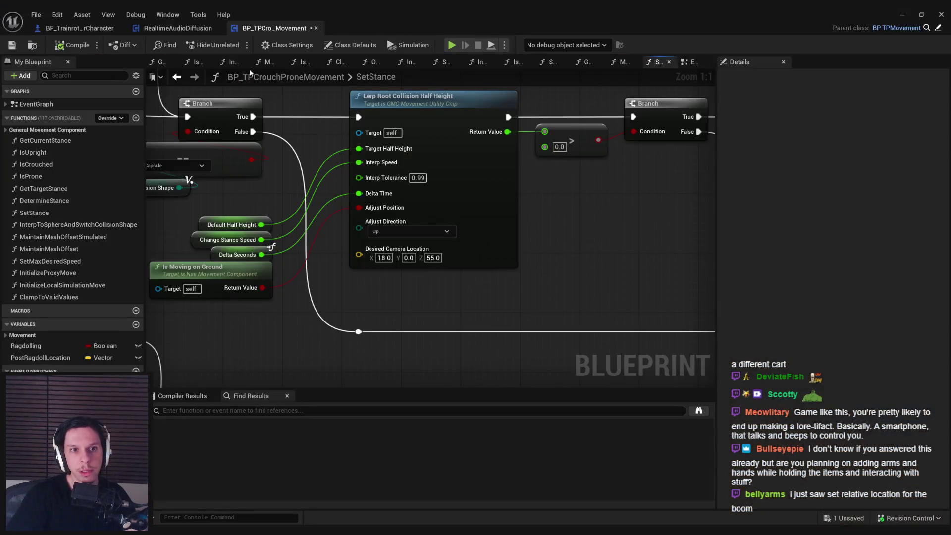
Orbit the player character's Viewport to focus the CameraBoom at the head, then switch to BP_TPCrouchProneMovement
click(160, 62)
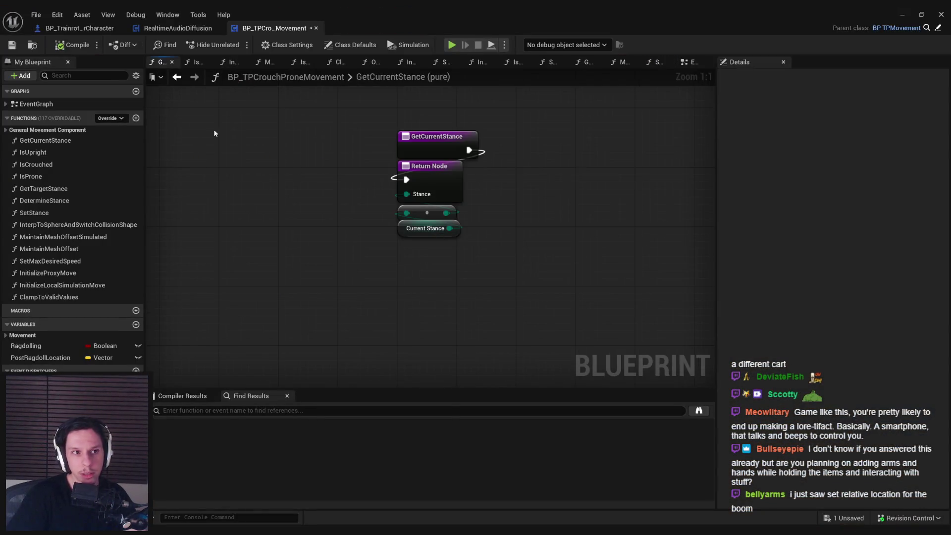
click(91, 30)
click(207, 62)
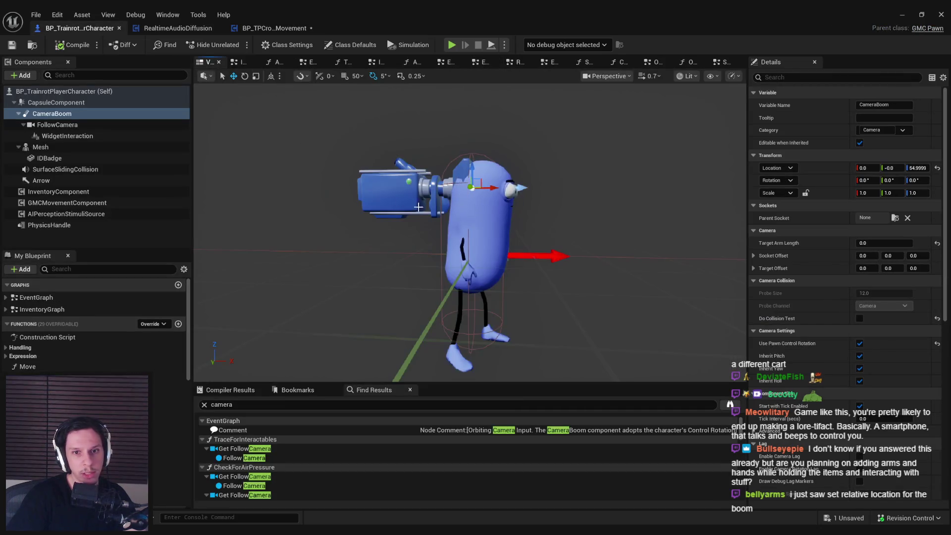
scroll(425, 210, up, 5)
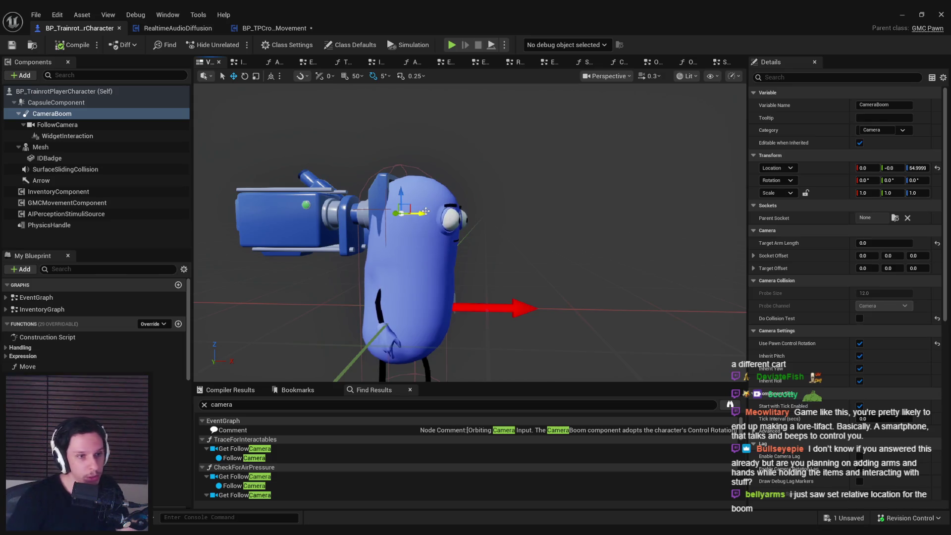
drag(470, 233, 401, 236)
key(s)
scroll(470, 233, up, 1)
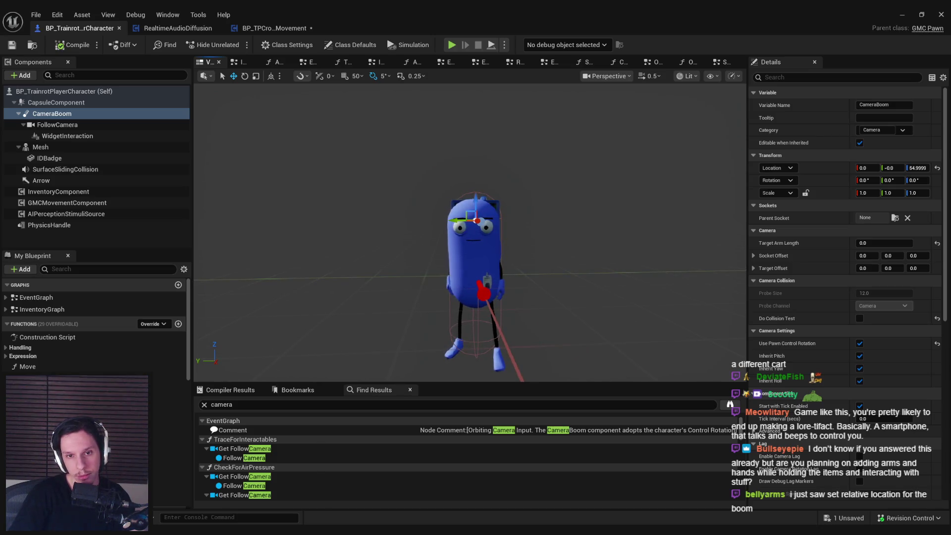
mouse_move(471, 232)
mouse_down()
mouse_move(445, 233)
mouse_move(471, 233)
mouse_move(463, 253)
mouse_up()
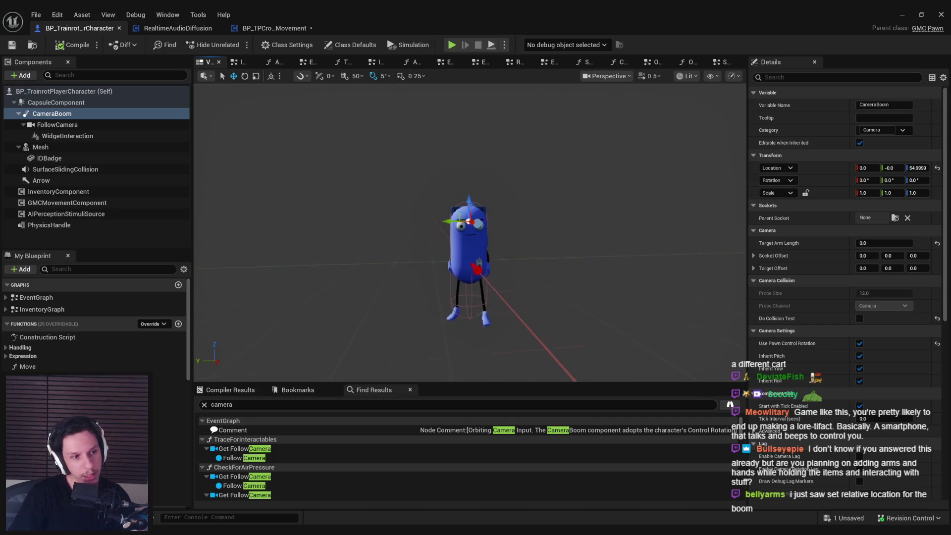
key(f)
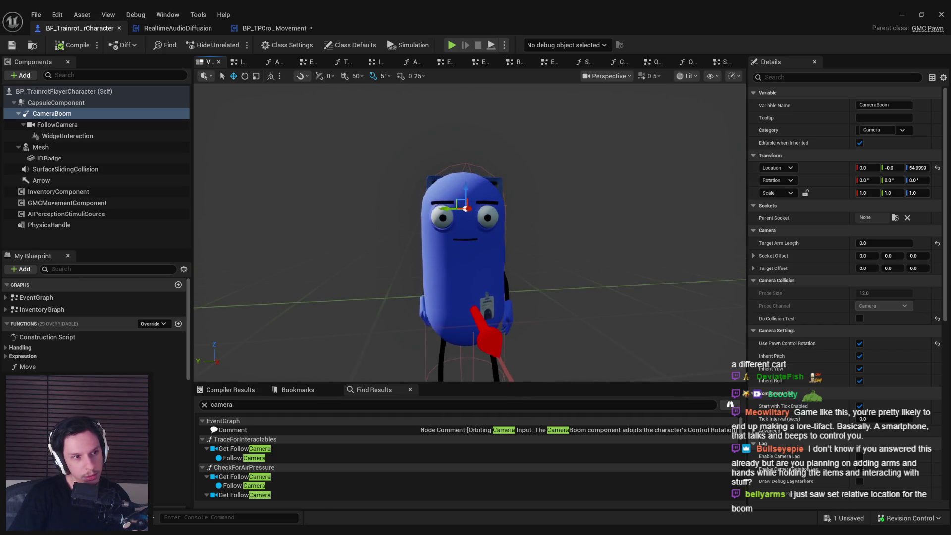
scroll(471, 233, down, 5)
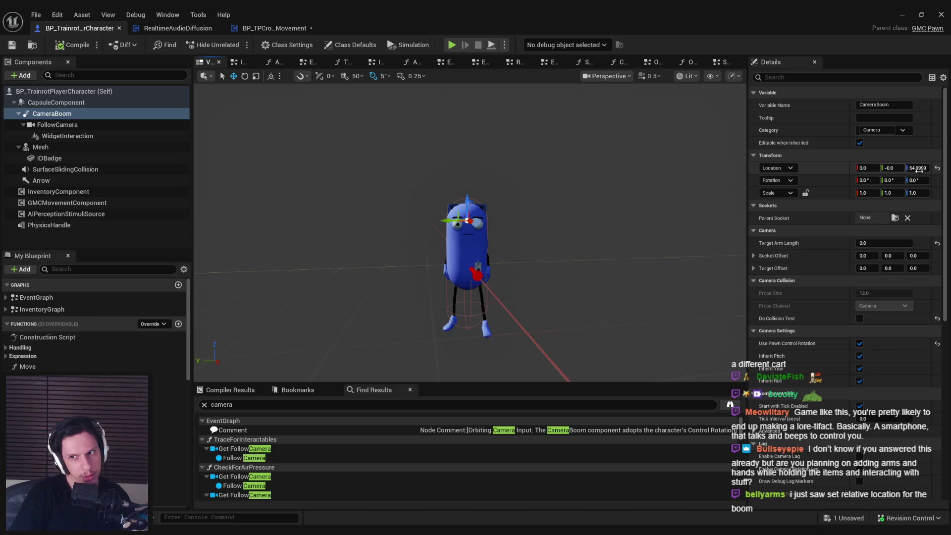
click(276, 29)
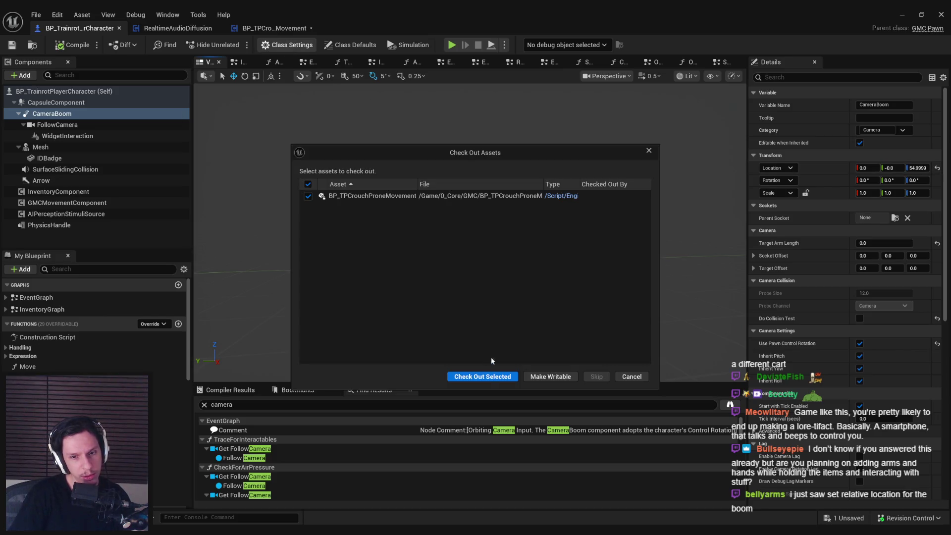
Check out BP_TPCrouchProneMovement and browse its SetStance function graph
click(482, 376)
click(260, 31)
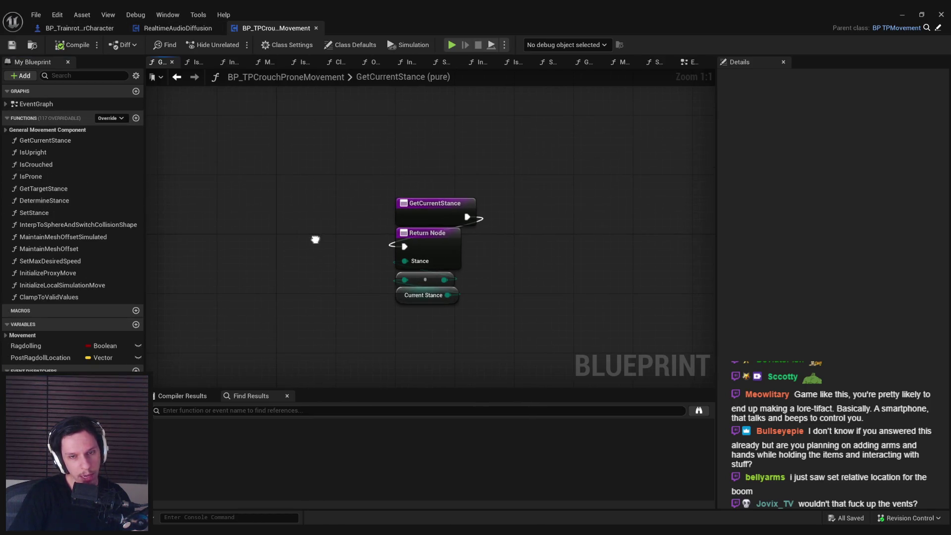
scroll(297, 216, down, 2)
key(alt+Left)
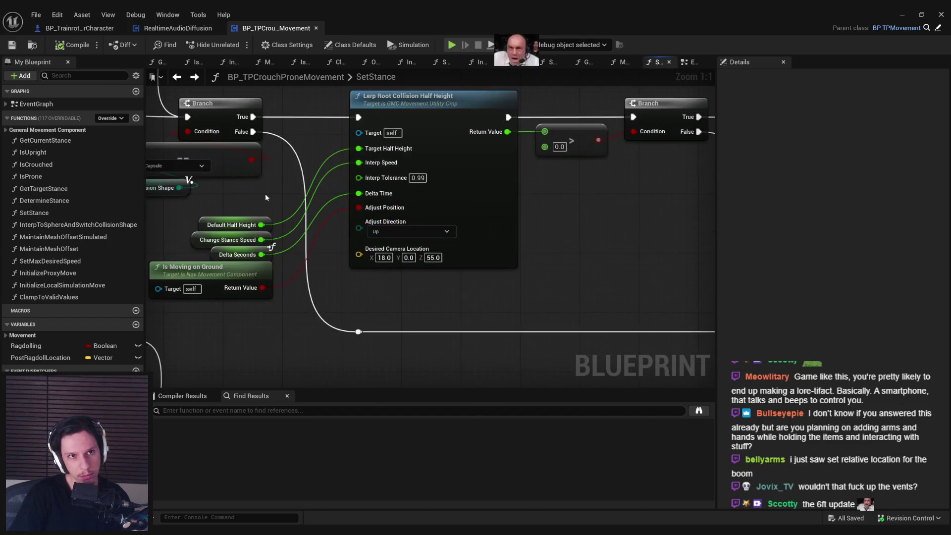
mouse_move(390, 207)
mouse_down()
mouse_move(386, 148)
mouse_move(378, 174)
mouse_up()
scroll(386, 314, up, 3)
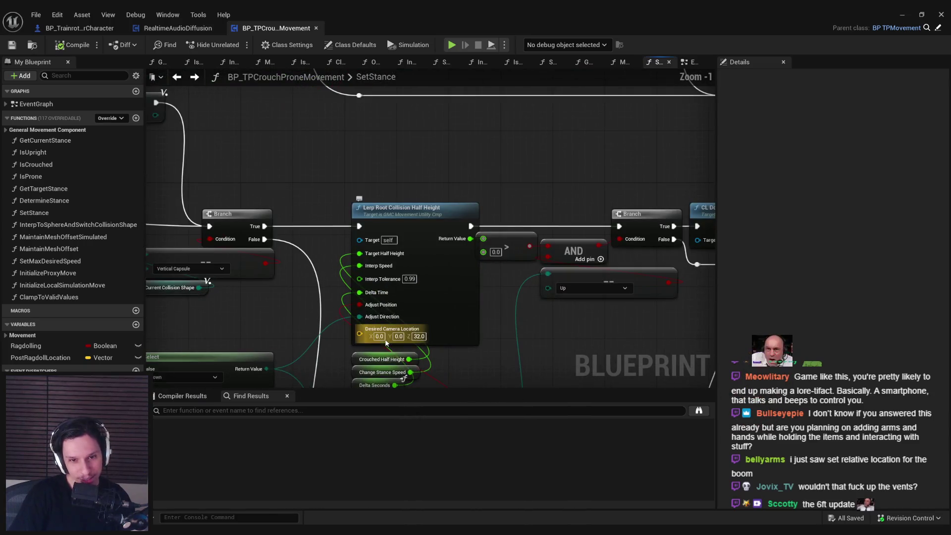
scroll(327, 193, down, 3)
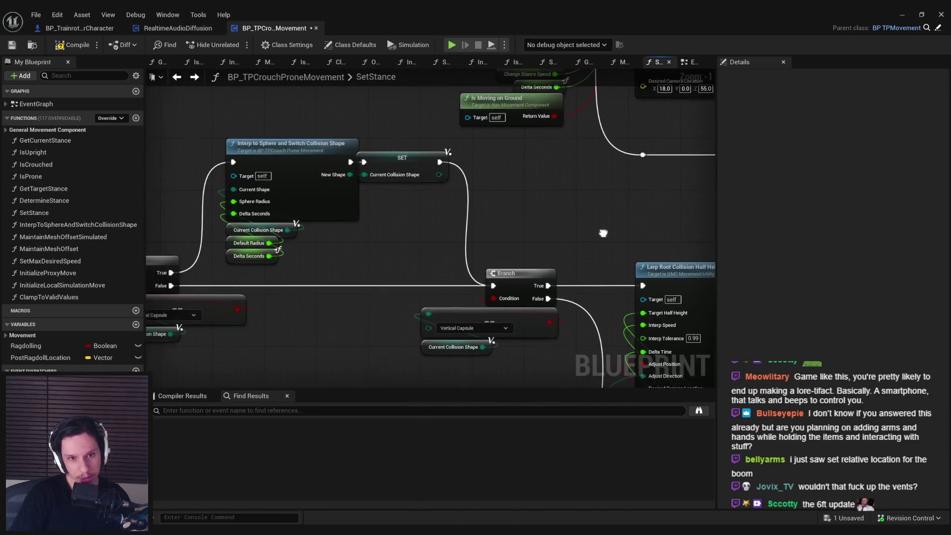
drag(445, 193, 475, 188)
scroll(288, 302, up, 4)
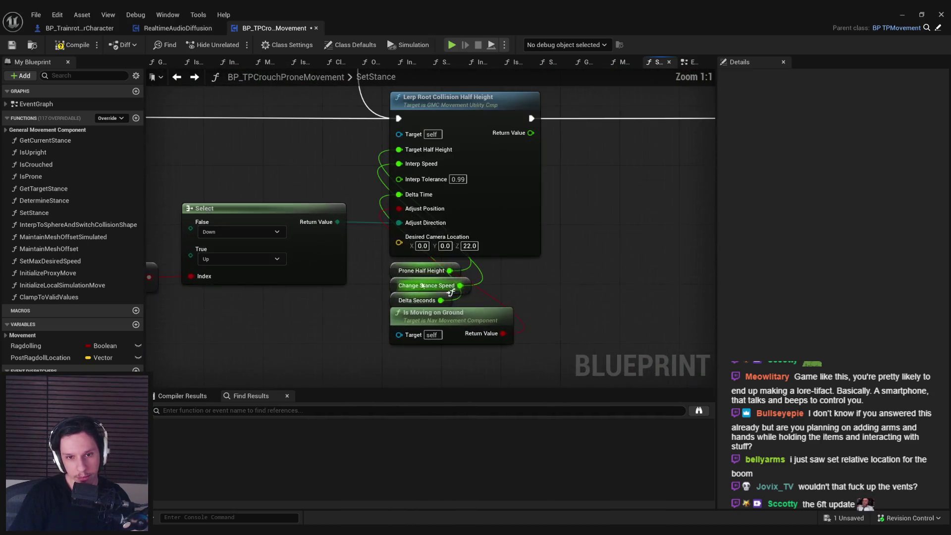
scroll(574, 193, down, 5)
mouse_move(389, 181)
mouse_down()
mouse_move(348, 255)
mouse_move(543, 268)
mouse_move(510, 300)
mouse_move(500, 261)
mouse_move(249, 250)
mouse_up()
scroll(500, 261, down, 2)
scroll(508, 167, up, 3)
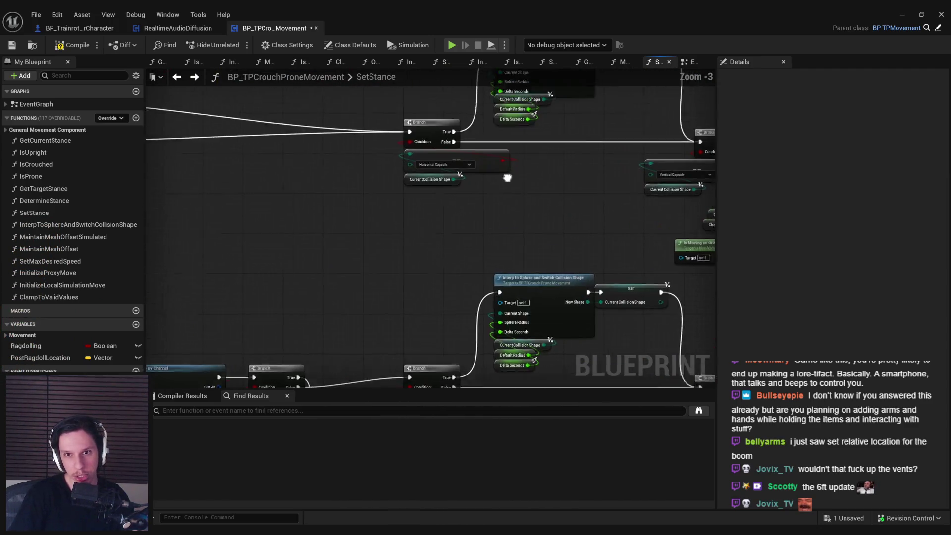
scroll(389, 314, down, 3)
scroll(406, 223, up, 3)
Find LerpRootCollisionHalfHeight references by name, visit all four usages, then close the Blueprint
right_click(420, 179)
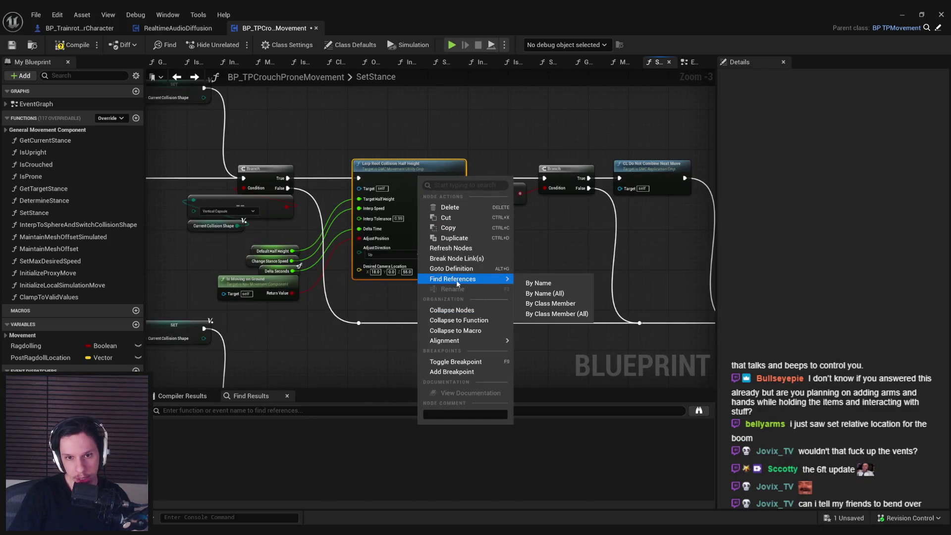
click(539, 283)
click(198, 437)
click(196, 446)
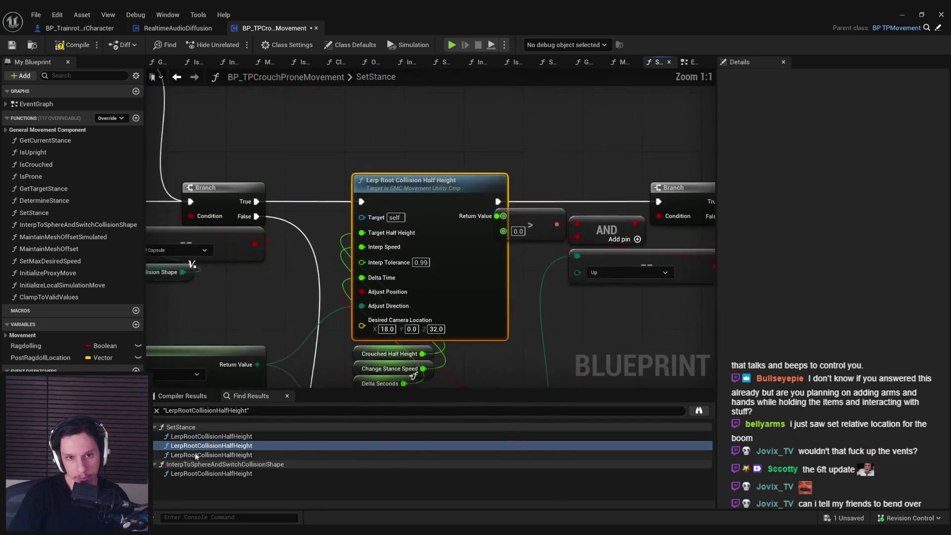
click(196, 455)
click(197, 474)
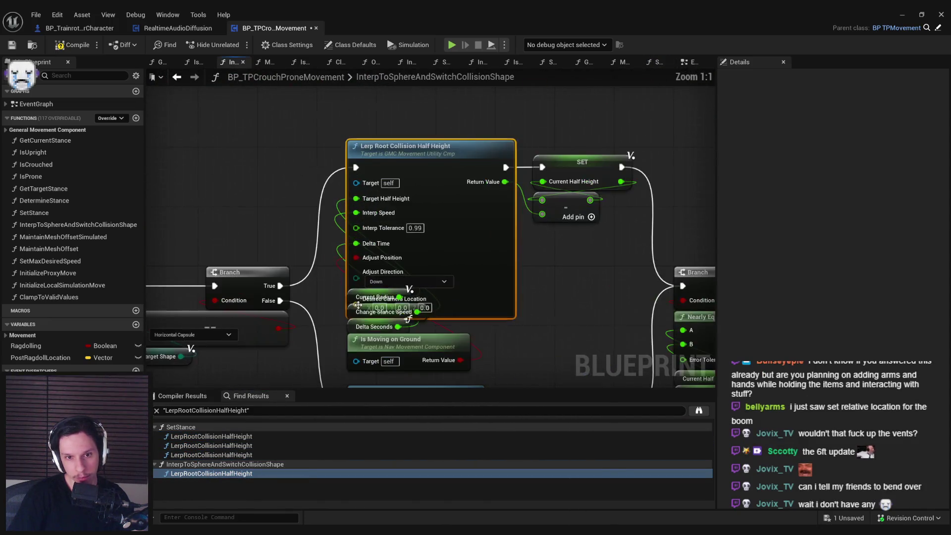
scroll(355, 328, up, 1)
scroll(420, 211, down, 2)
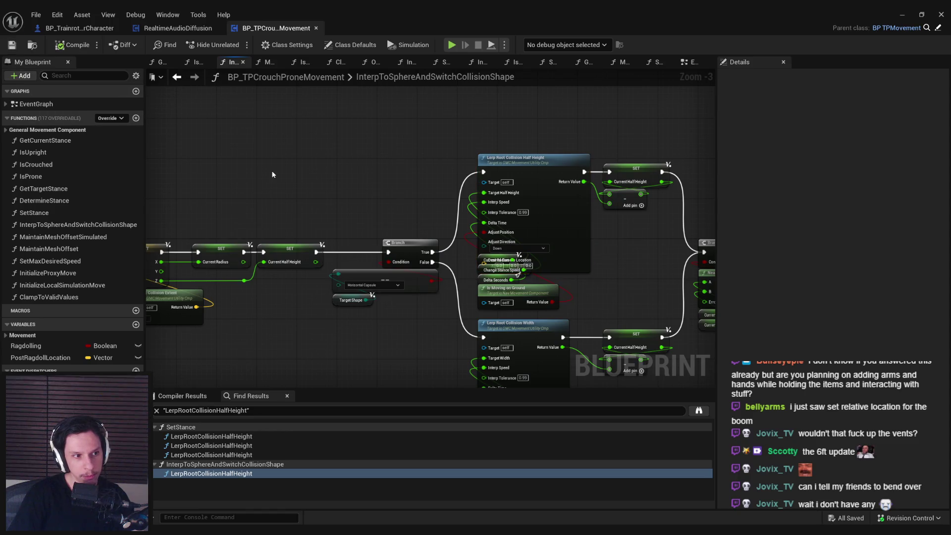
click(316, 29)
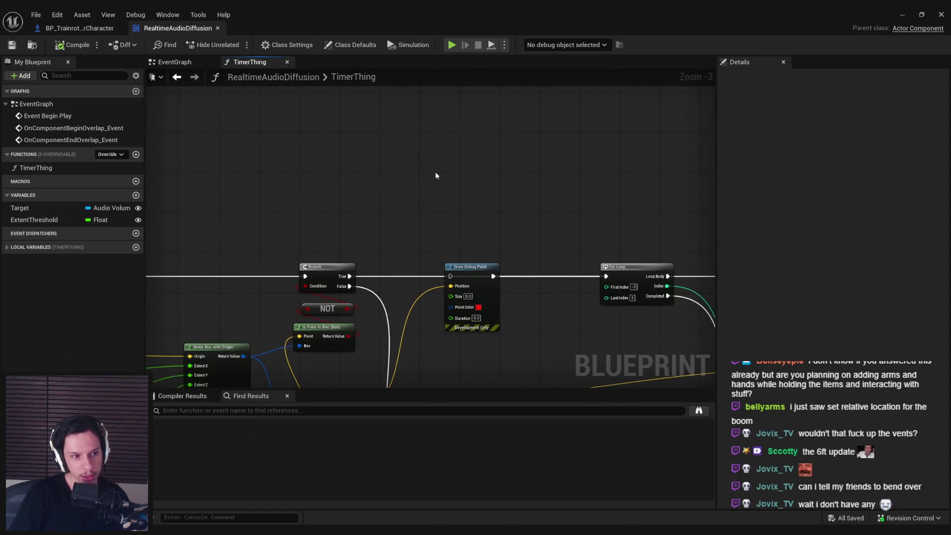
Pan and zoom the TimerThing graph to view the Draw Debug Point and For Loop nodes
scroll(471, 227, down, 1)
mouse_move(470, 227)
mouse_down()
mouse_move(498, 295)
mouse_move(350, 182)
mouse_move(339, 220)
mouse_up()
scroll(351, 183, up, 2)
scroll(340, 220, down, 2)
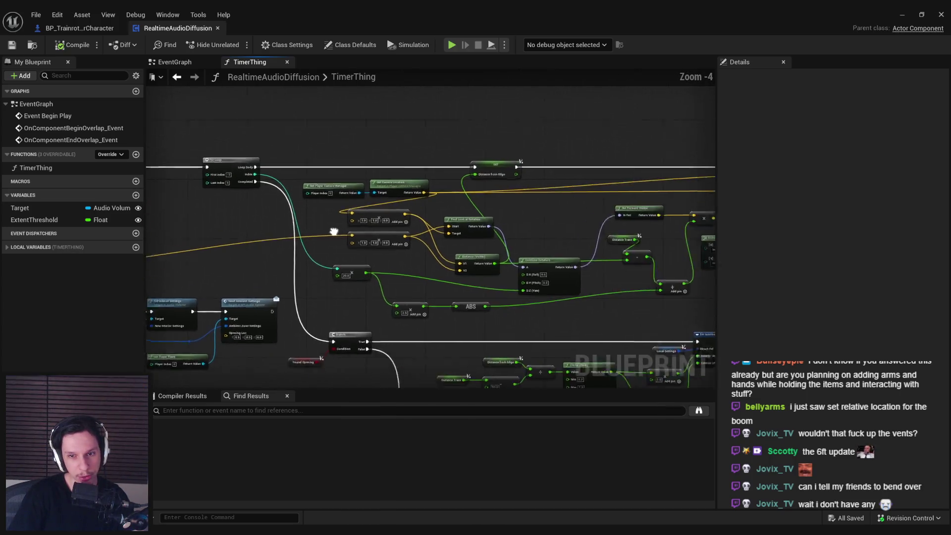
scroll(352, 250, up, 2)
scroll(352, 255, down, 2)
Reveal the Line Trace nodes, then switch to BP_TrainrotPlayerCharacter and minimize the Blueprint editor
drag(358, 249, 316, 263)
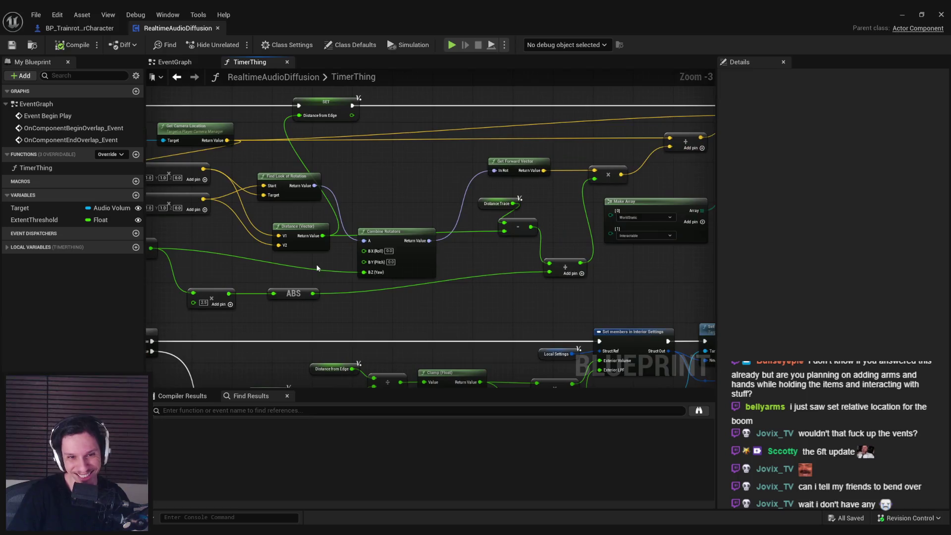
drag(441, 264, 339, 256)
click(95, 29)
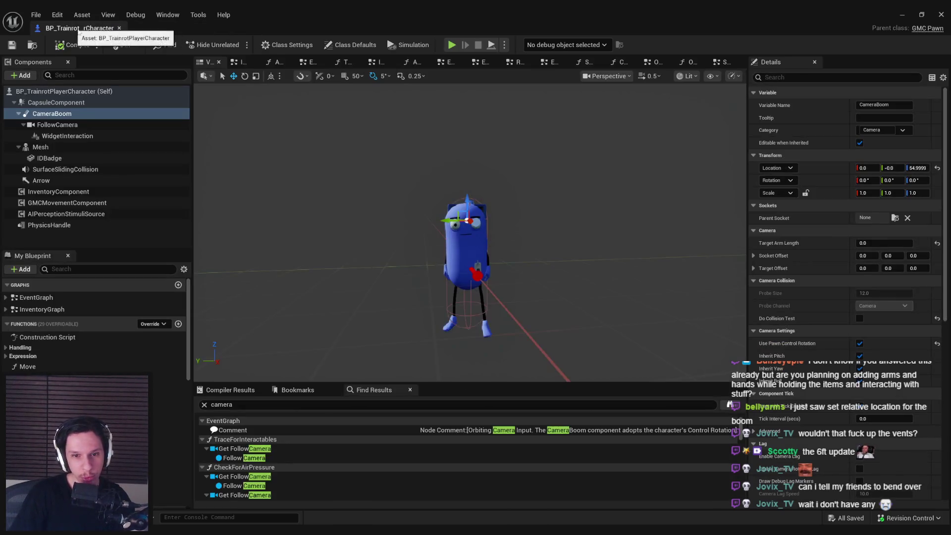
click(901, 14)
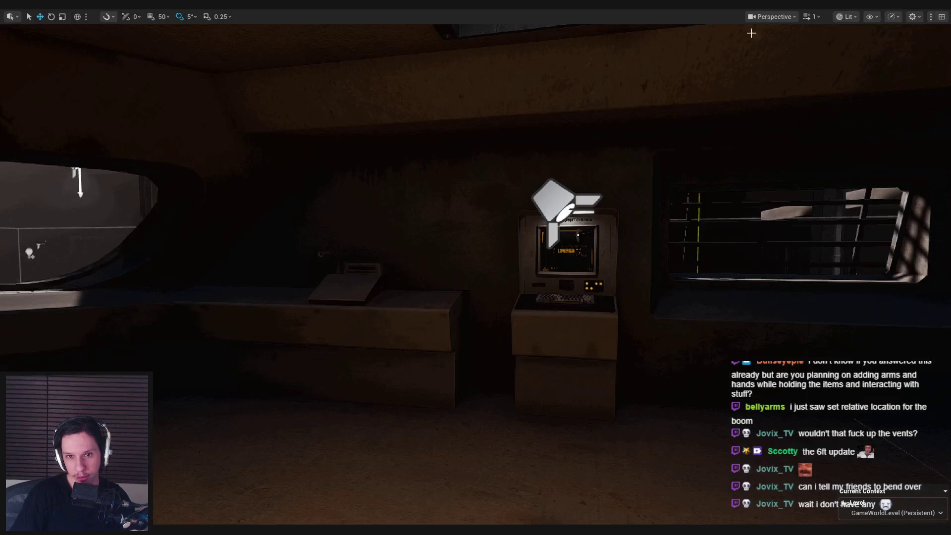
Start a play test, equip the flashlight and walk forward over the red grate
key(alt+p)
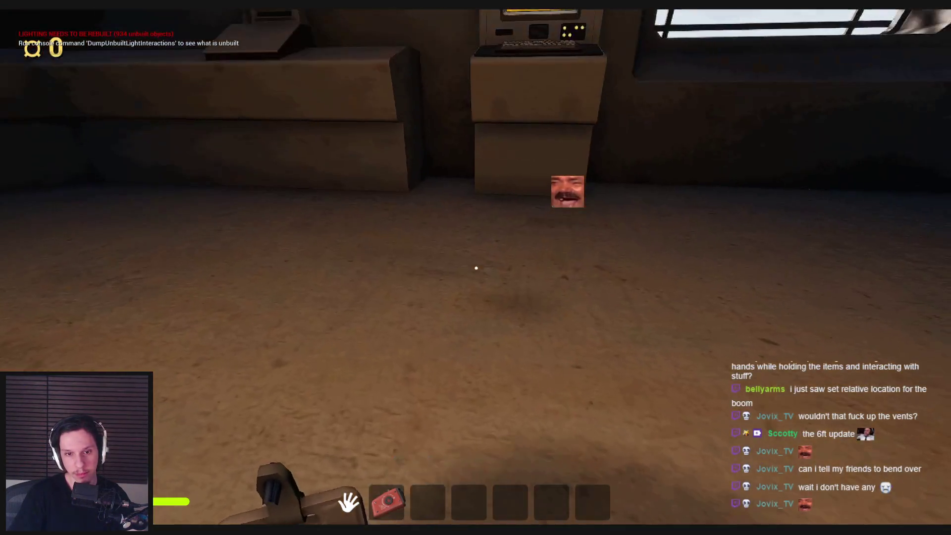
key(1)
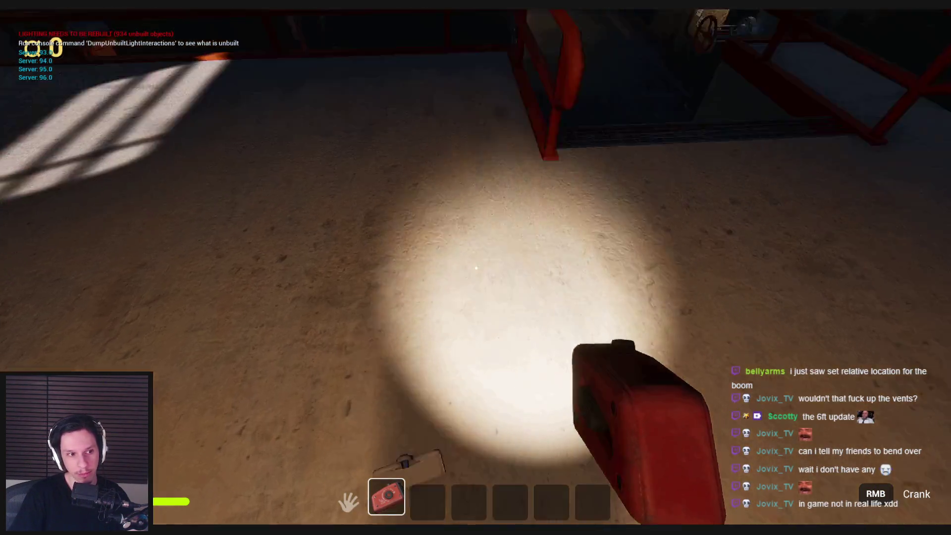
key(w)
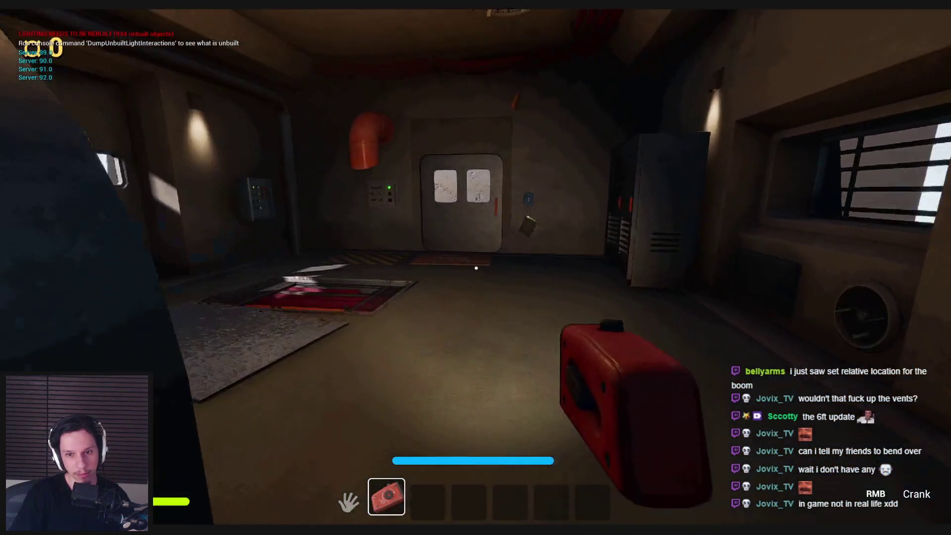
key(w)
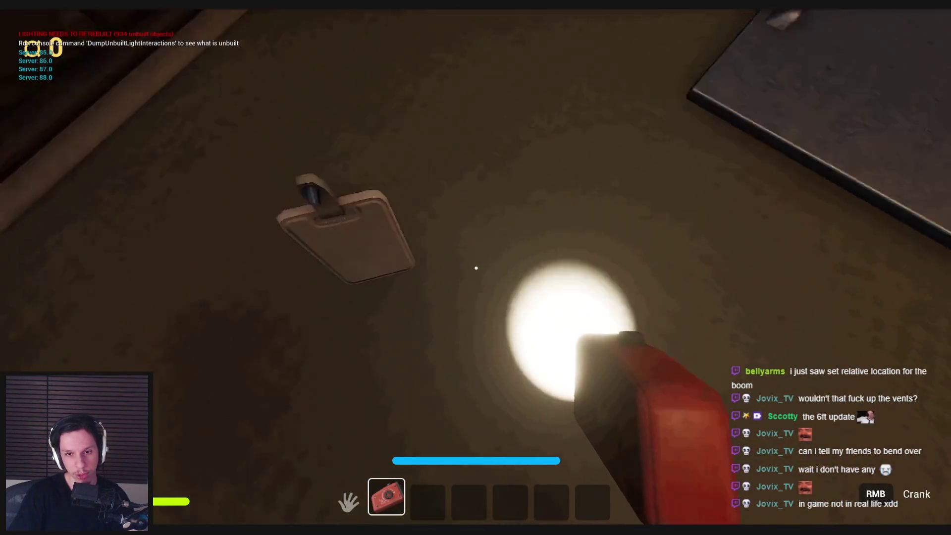
key(w)
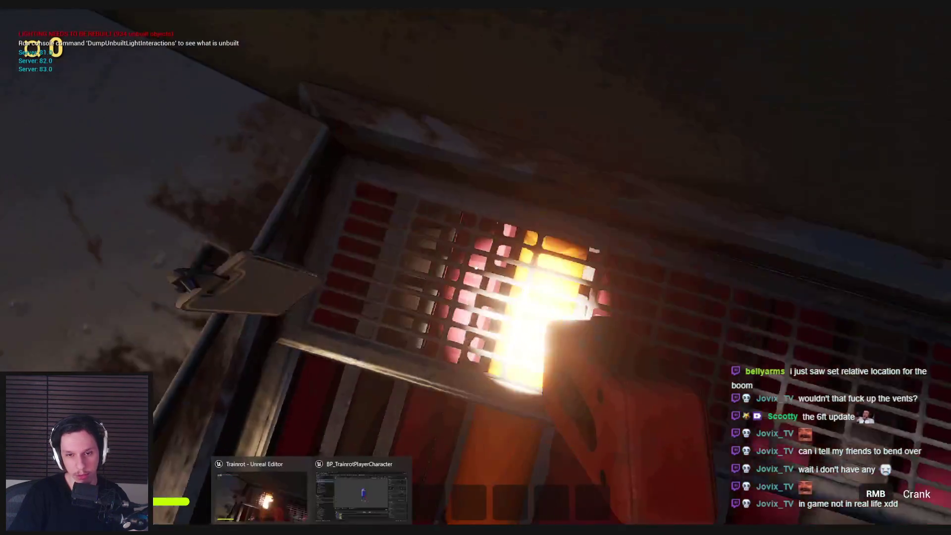
click(261, 495)
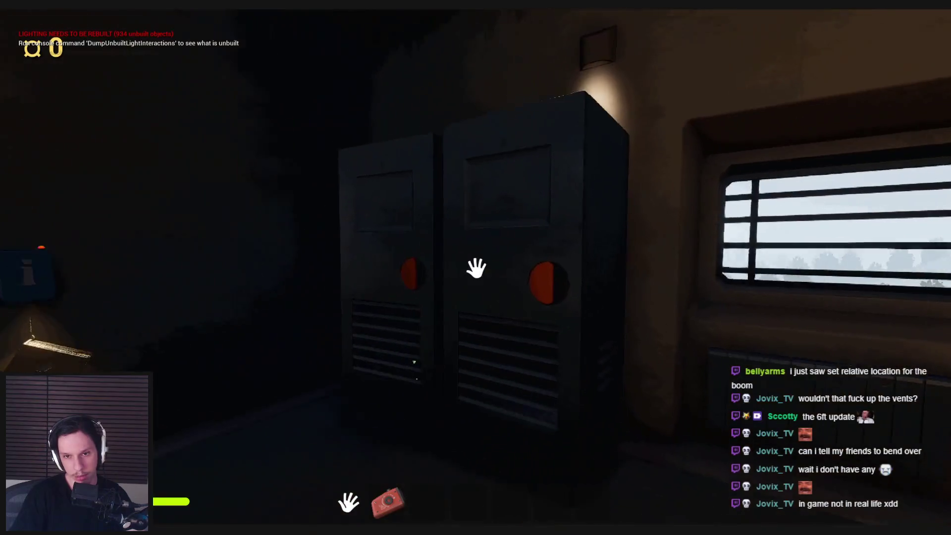
Hide in and exit the central locker, equip the crank light, and open and close the furnace hatch
click(475, 267)
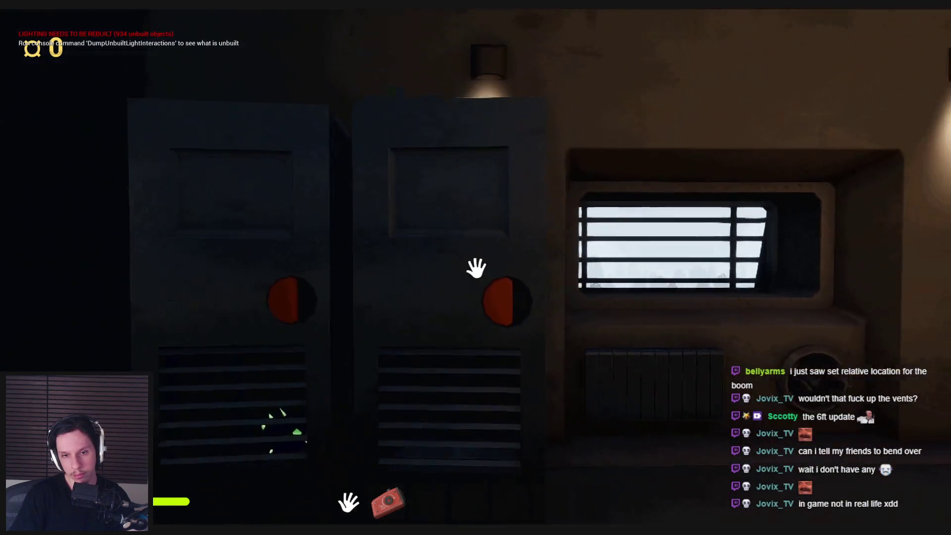
click(477, 268)
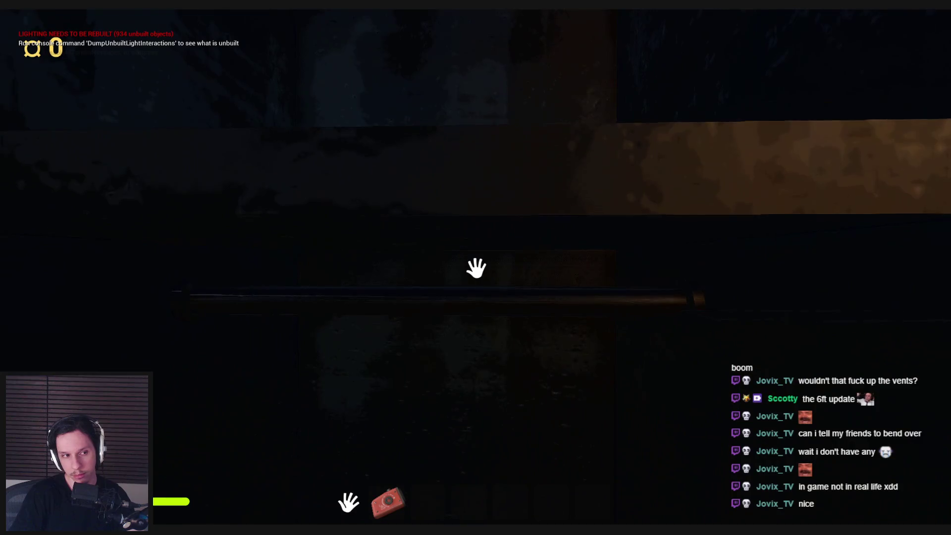
click(476, 268)
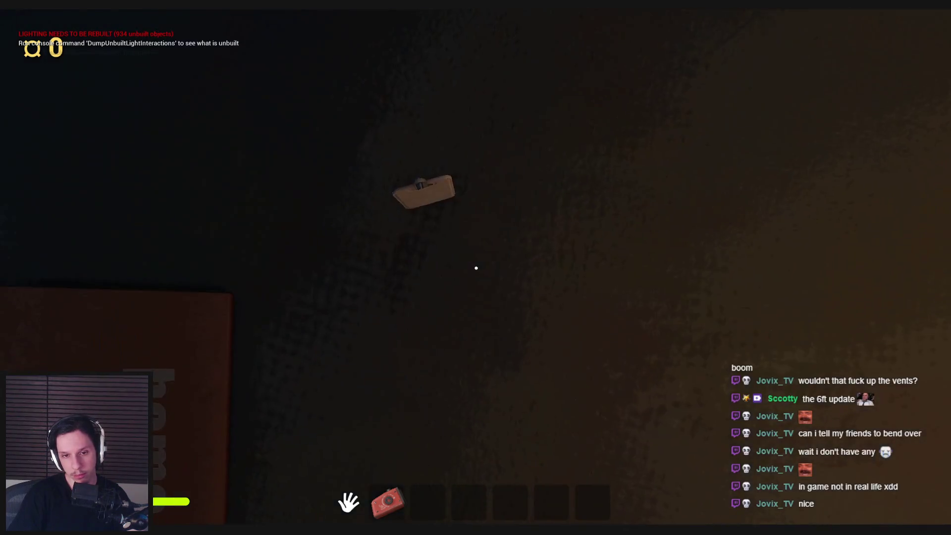
key(2)
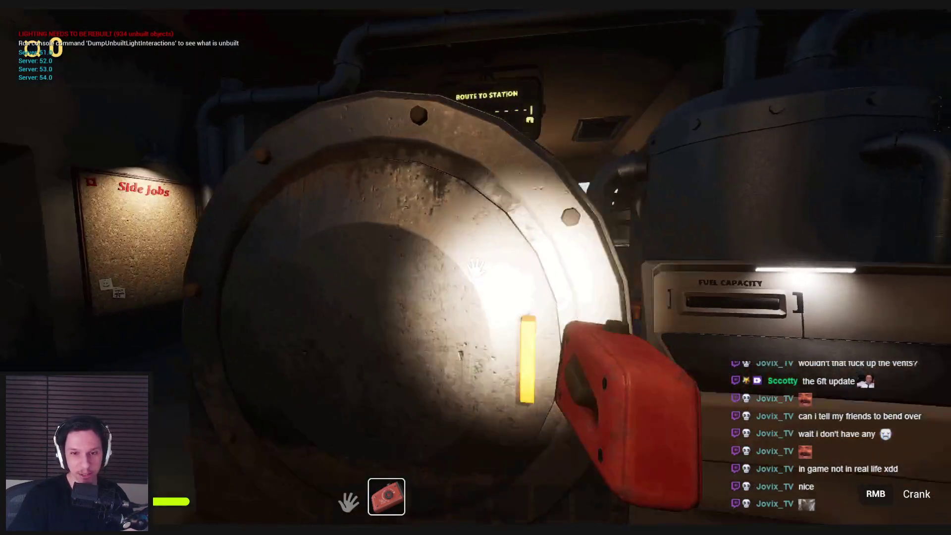
click(476, 267)
click(475, 267)
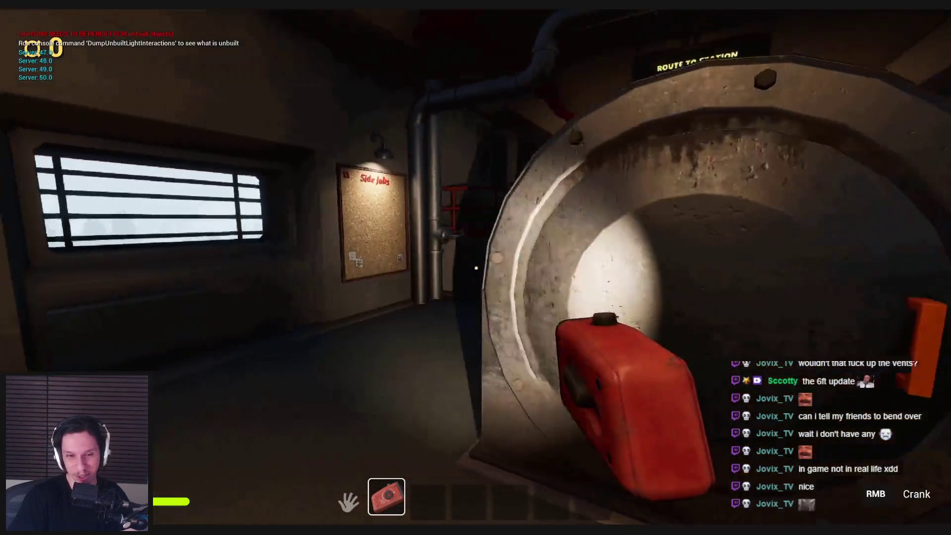
Climb to the upper room, use the Train Monitoring terminal, then stop the play session
key(w)
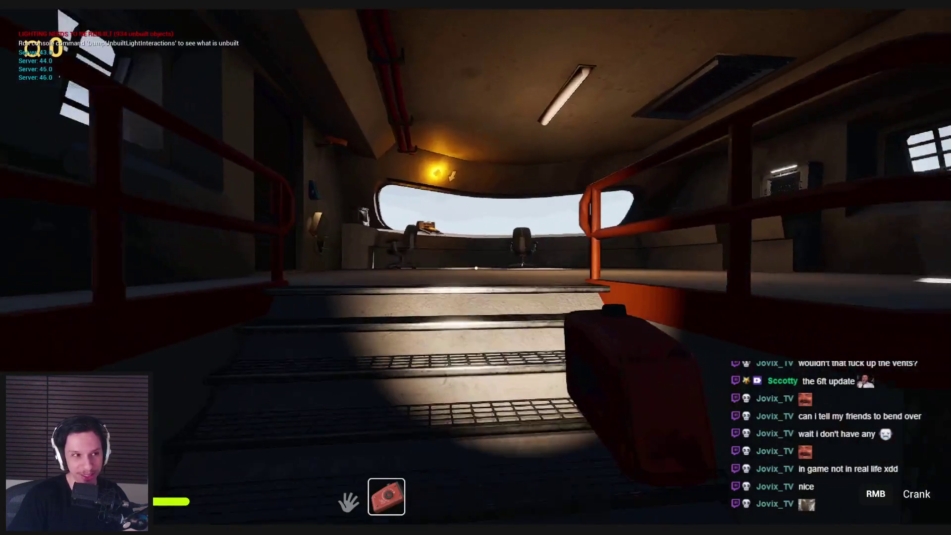
key(w)
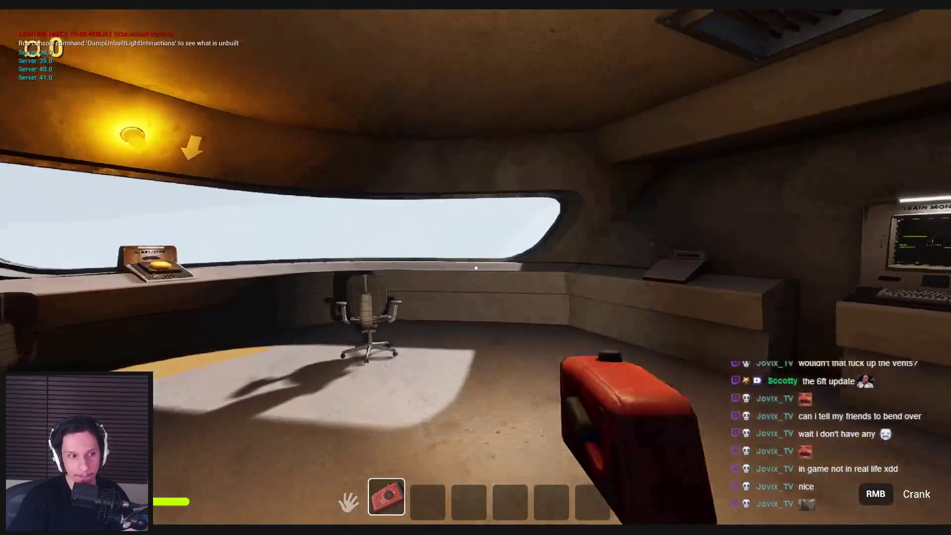
key(w)
click(476, 267)
key(Escape)
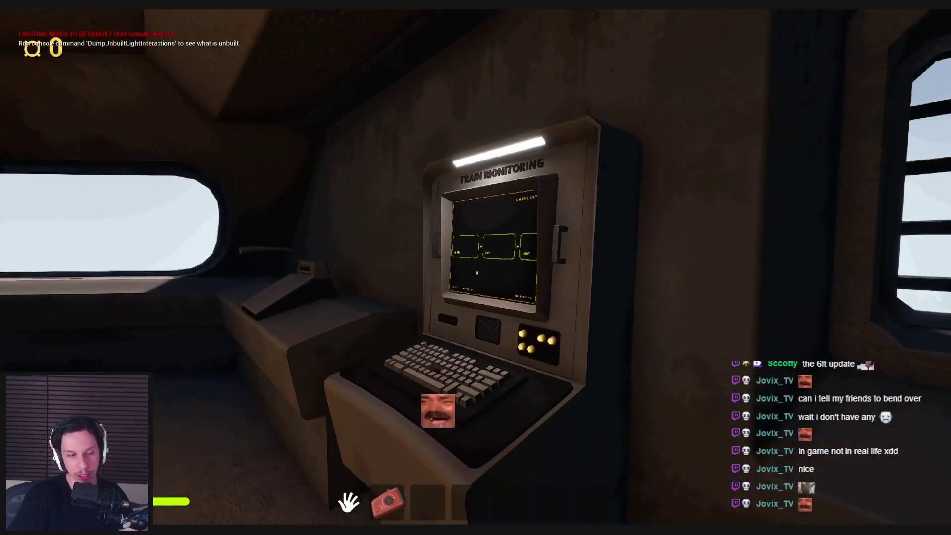
key(Escape)
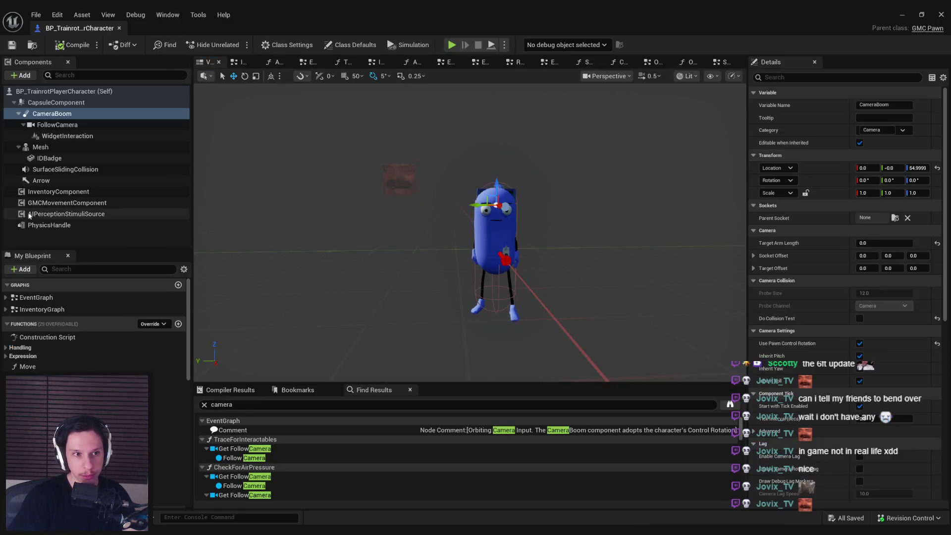
Open GMCMovementComponent's Blueprint, BP_TPCrouchProneMovement, for editing
click(56, 202)
right_click(55, 203)
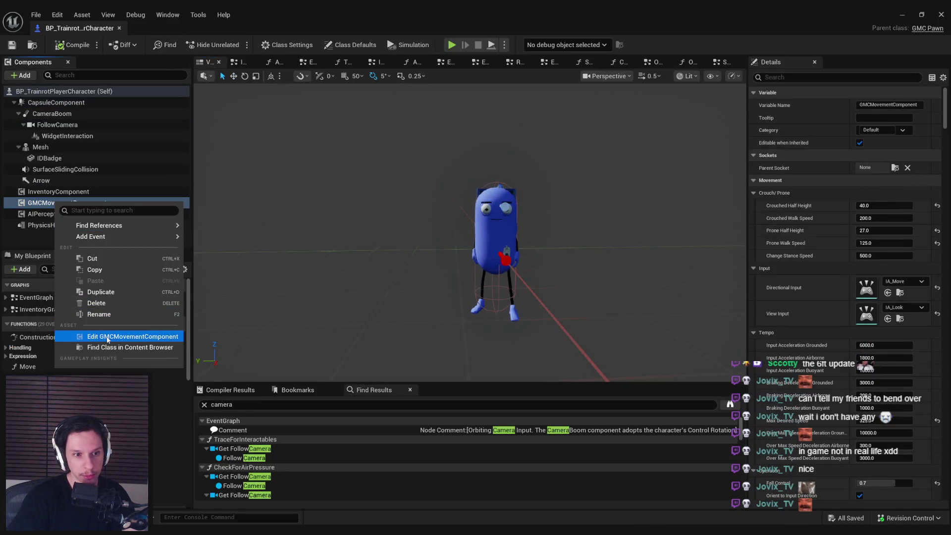
click(108, 338)
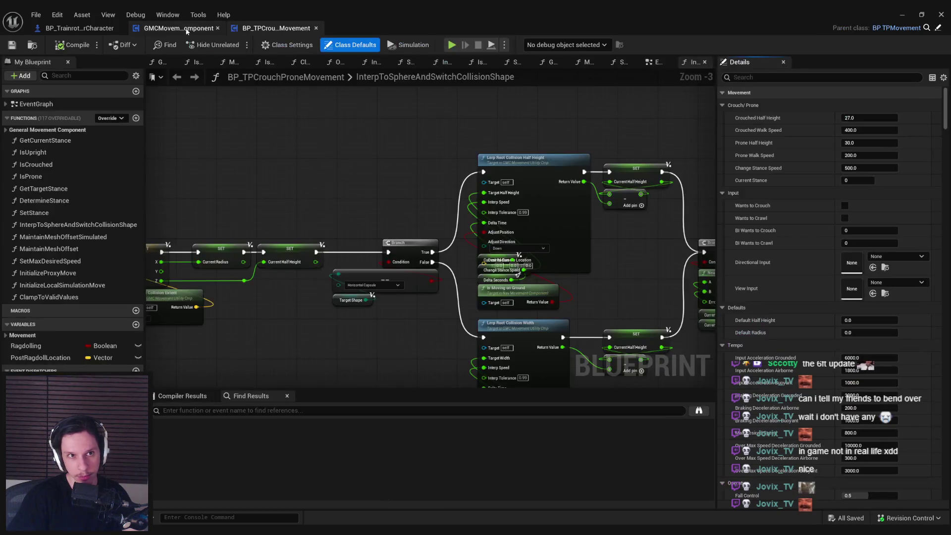
mouse_move(683, 337)
mouse_down()
mouse_move(472, 253)
mouse_move(384, 255)
mouse_up()
scroll(472, 253, down, 1)
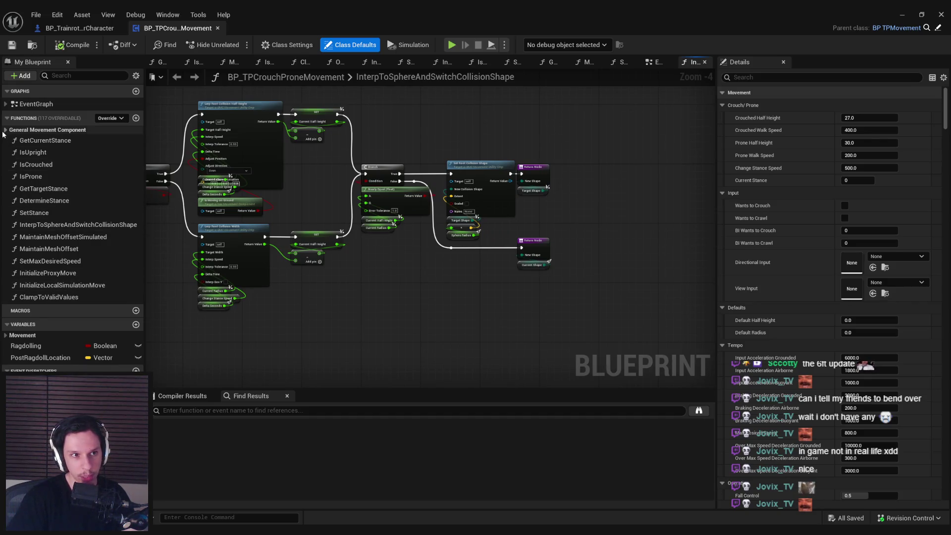
Expand the EventGraph's events and look around from Event Begin Play
click(6, 104)
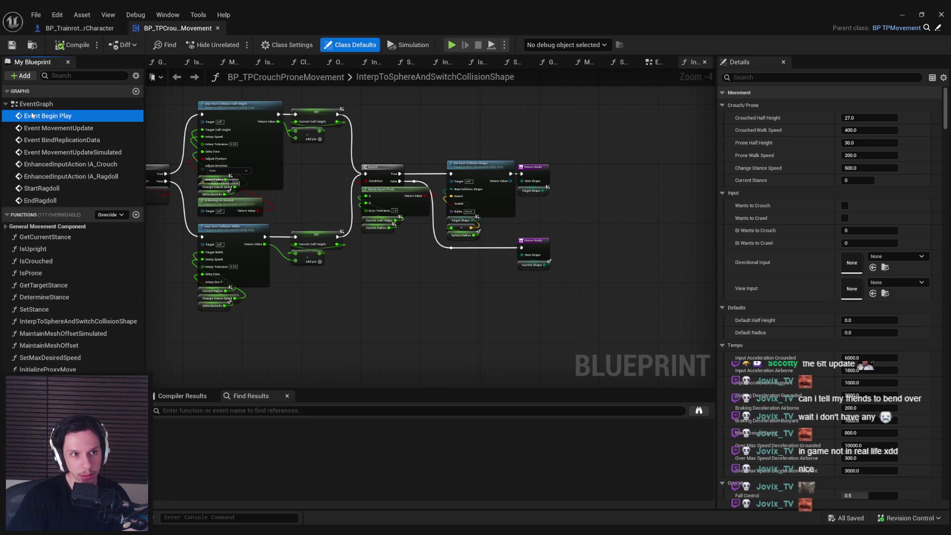
double_click(31, 115)
scroll(490, 287, down, 3)
drag(427, 241, 406, 251)
scroll(406, 252, down, 5)
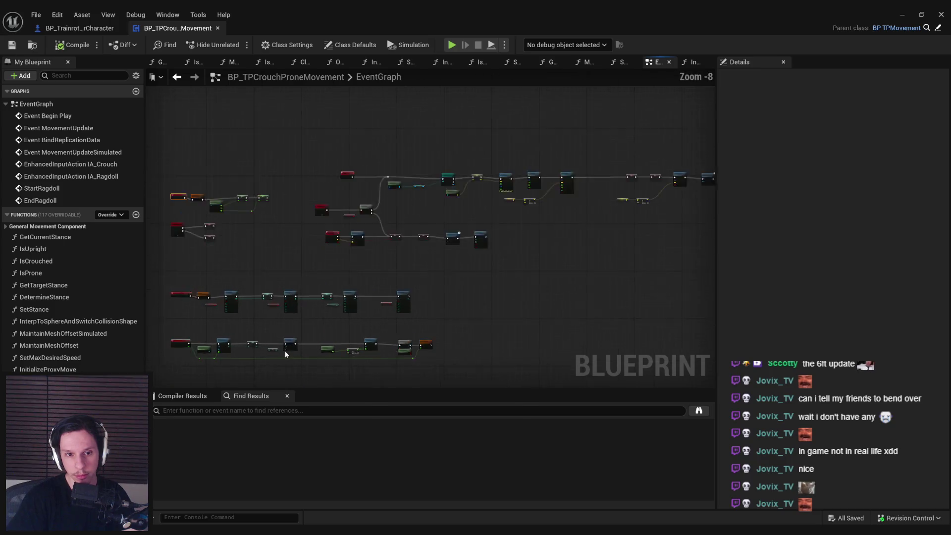
Inspect the Lerp nodes' Desired Camera Location values in SetStance, then minimize the Blueprint editor
double_click(30, 311)
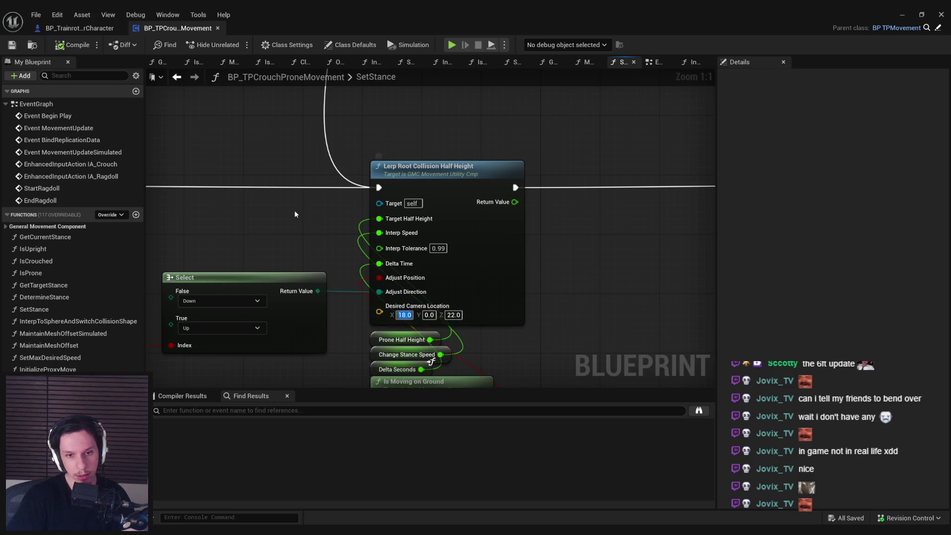
scroll(277, 229, down, 5)
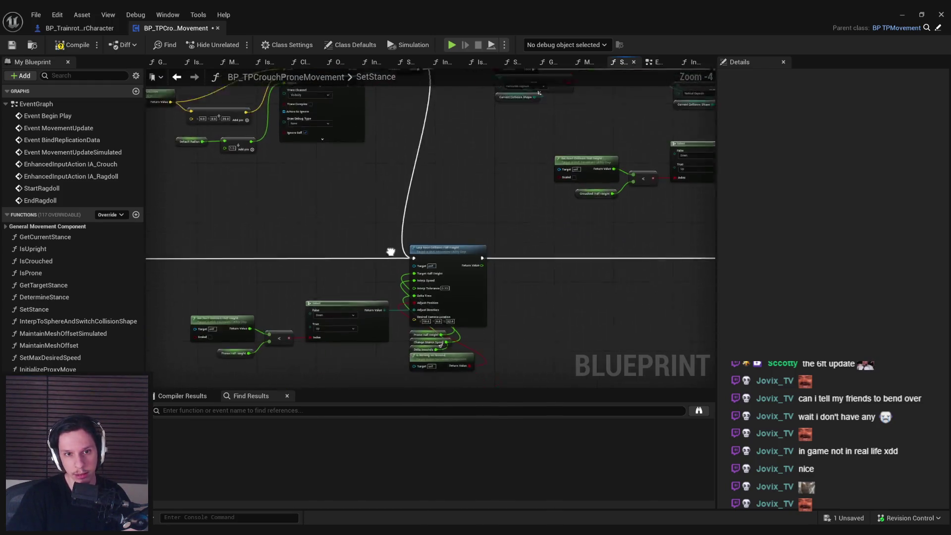
scroll(347, 337, up, 4)
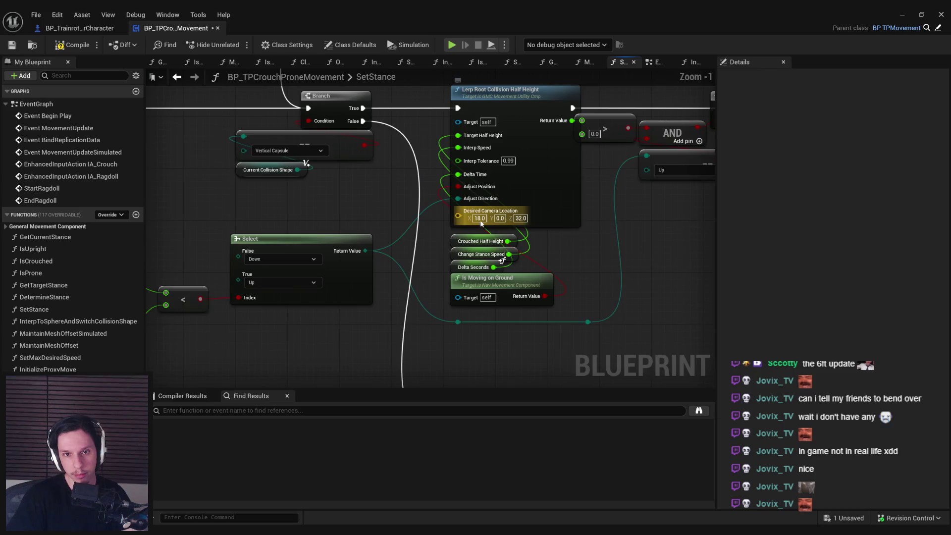
drag(415, 190, 395, 317)
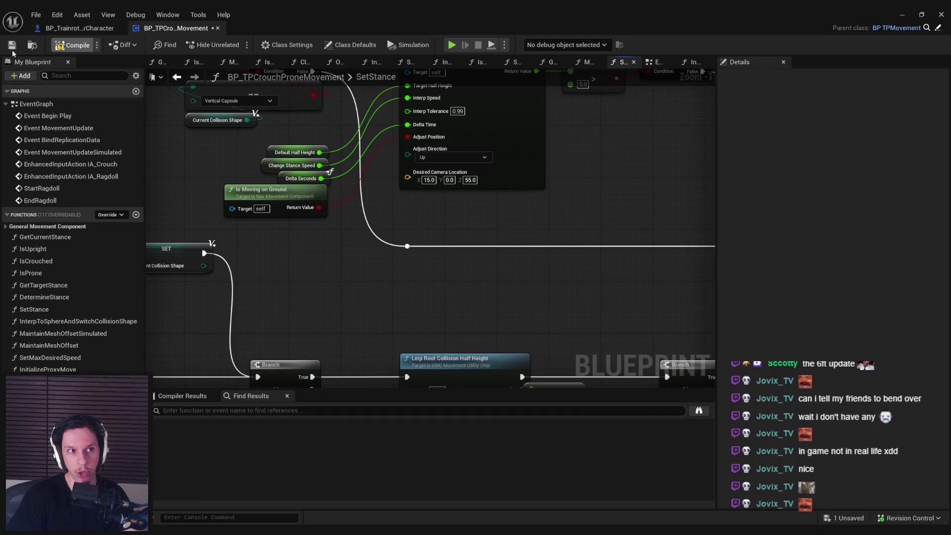
click(910, 13)
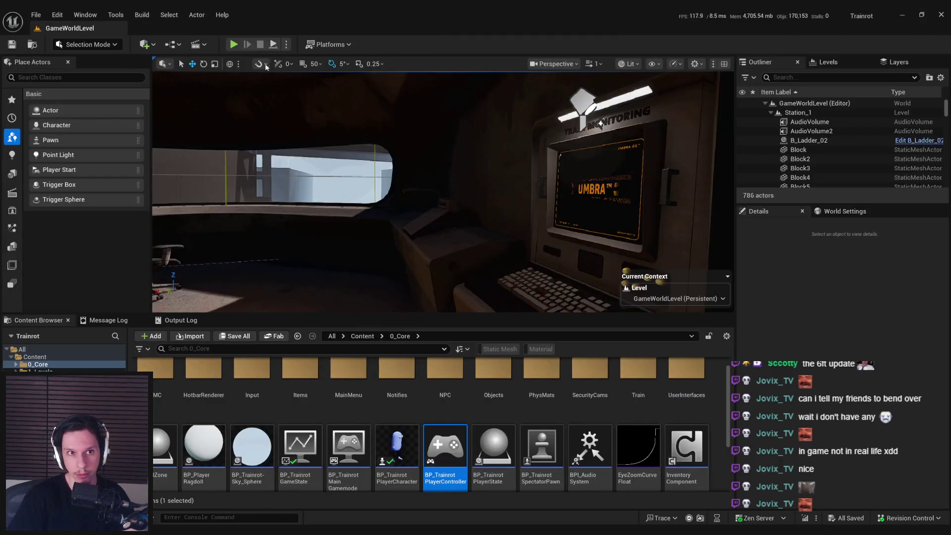
Play-test the 15.0 camera offset, stop, and return to BP_TPCrouchProneMovement's SetStance graph
key(alt+p)
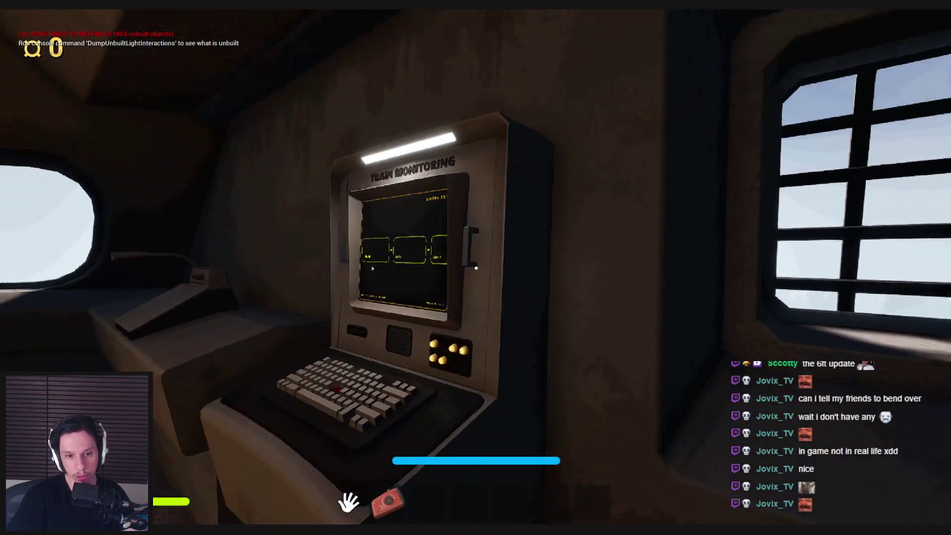
key(Escape)
click(363, 506)
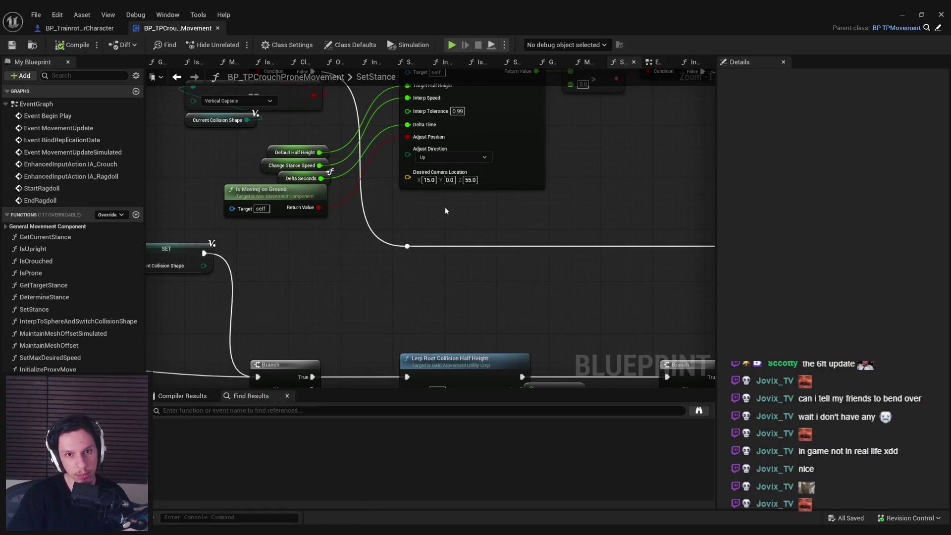
Select and frame the player character's CameraBoom, giving it Target Arm Length -20
scroll(444, 211, up, 1)
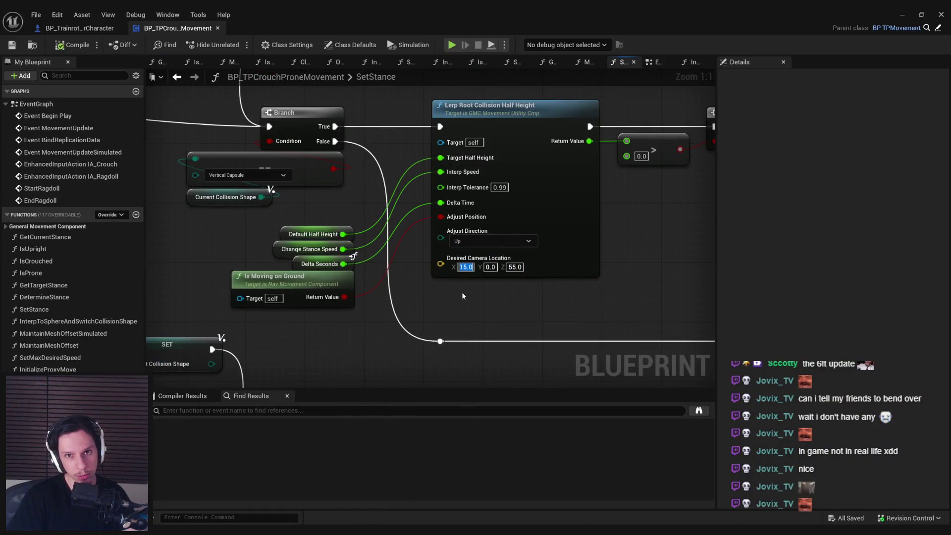
scroll(469, 299, down, 2)
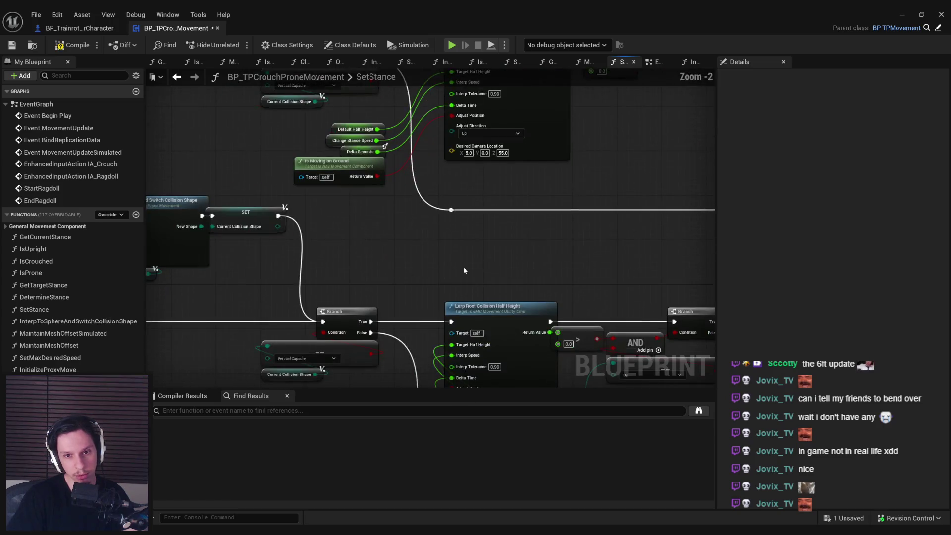
scroll(470, 343, down, 1)
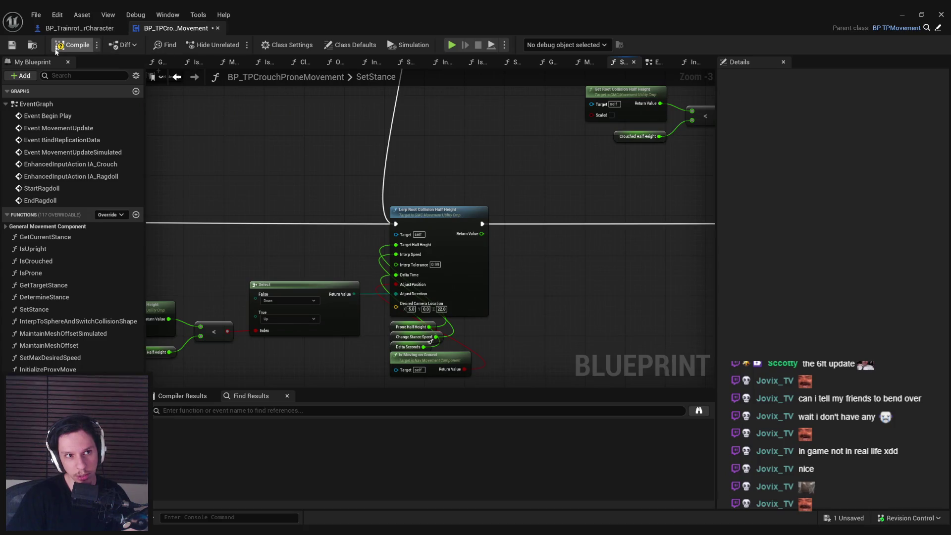
click(63, 29)
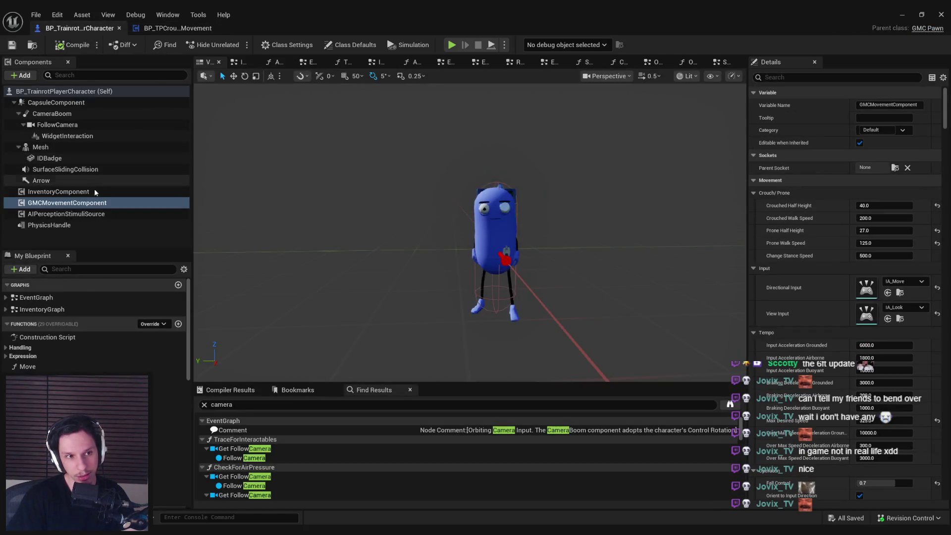
click(51, 114)
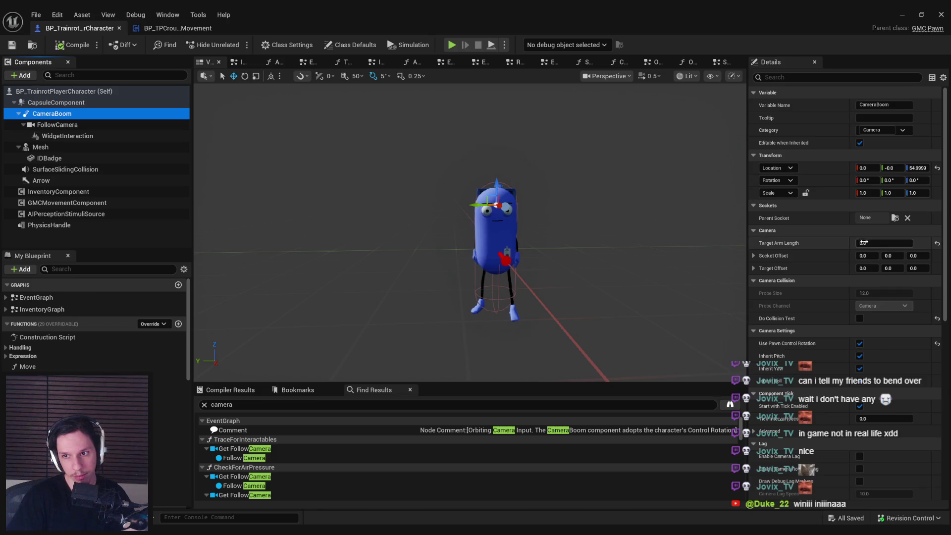
key(f)
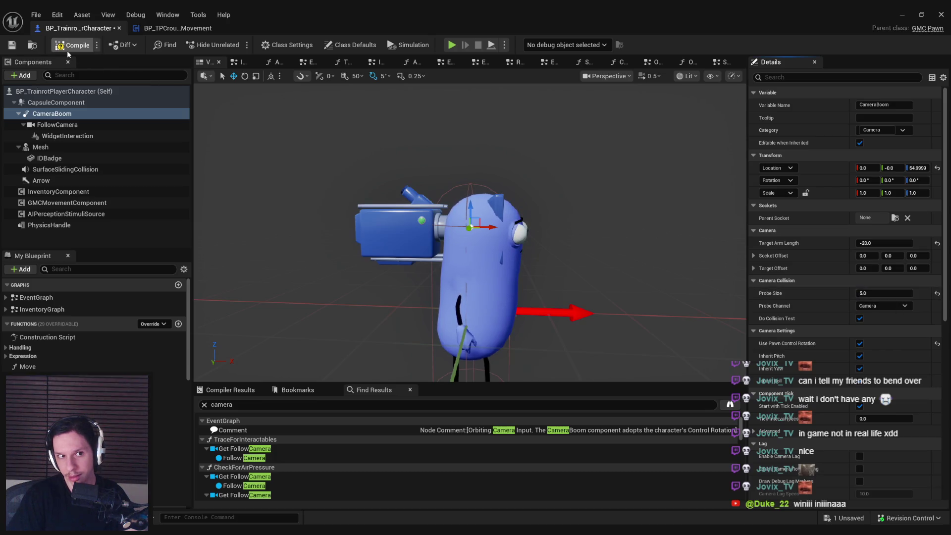
Play-test the first-person camera, walking onto the railed platform and back into the cab
click(892, 15)
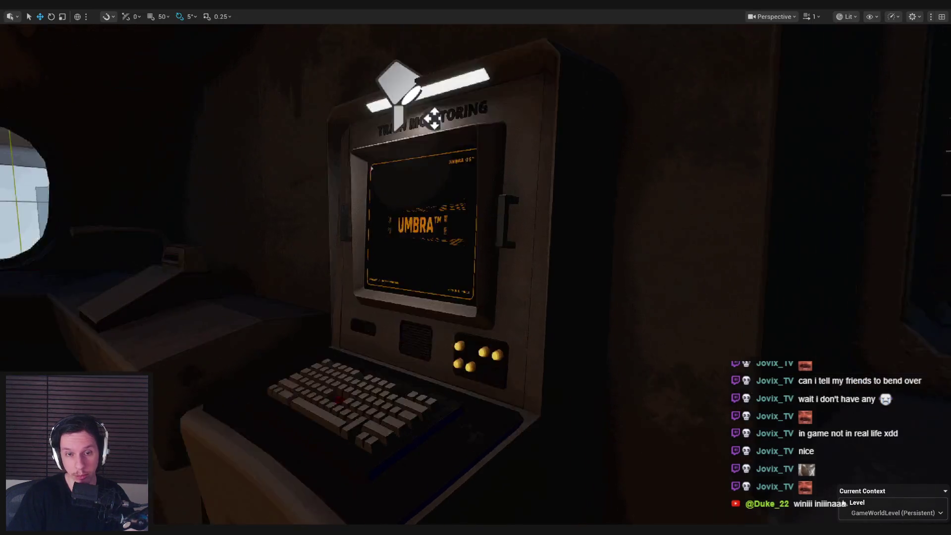
key(w)
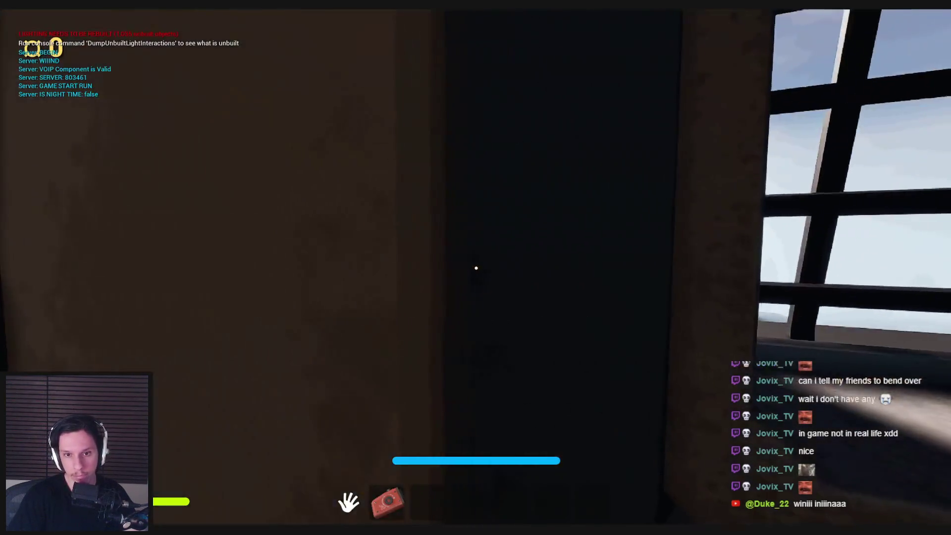
key(w)
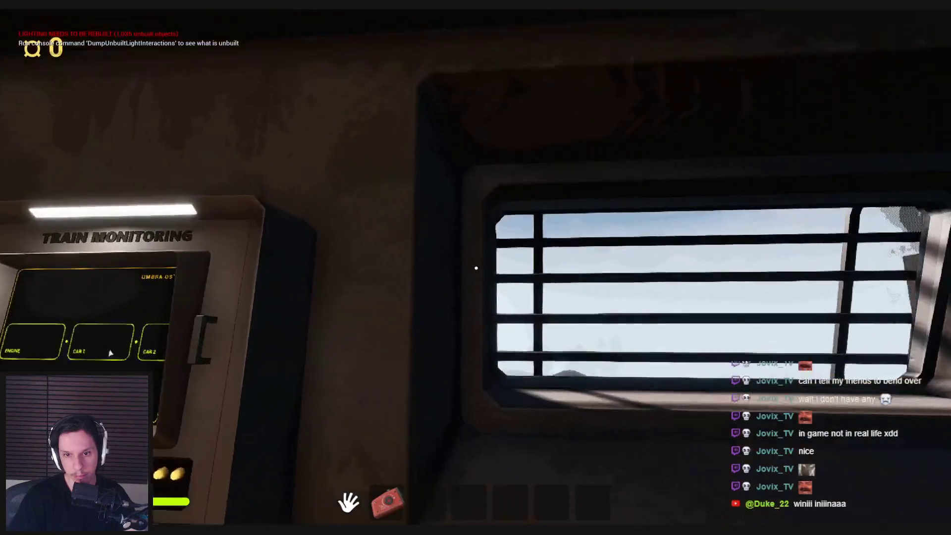
key(Escape)
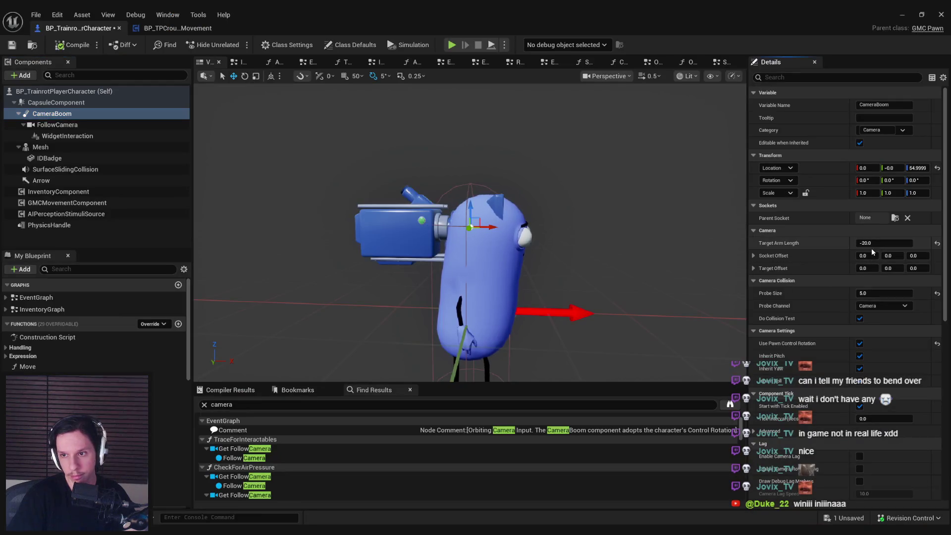
Enter -5 for CameraBoom's Target Arm Length and run another play test
click(874, 243)
text(-50.0)
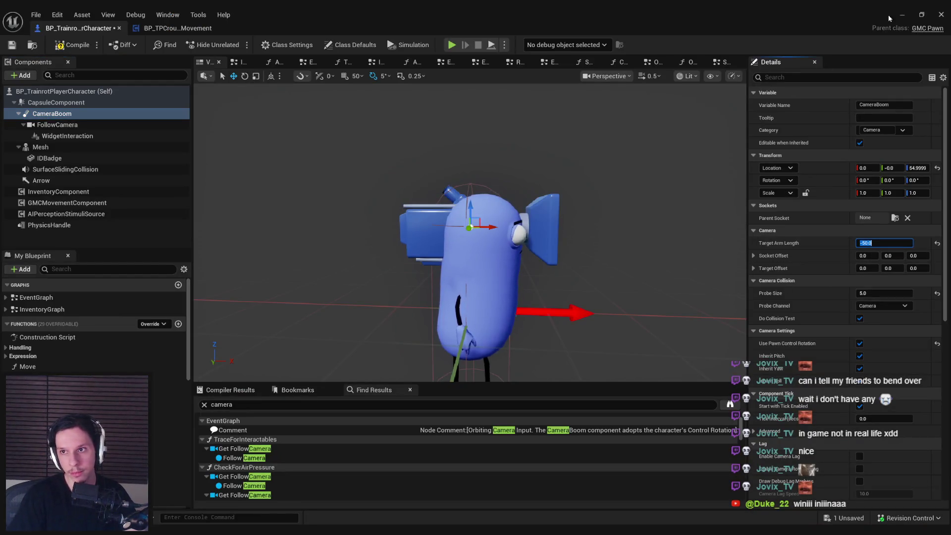
click(901, 15)
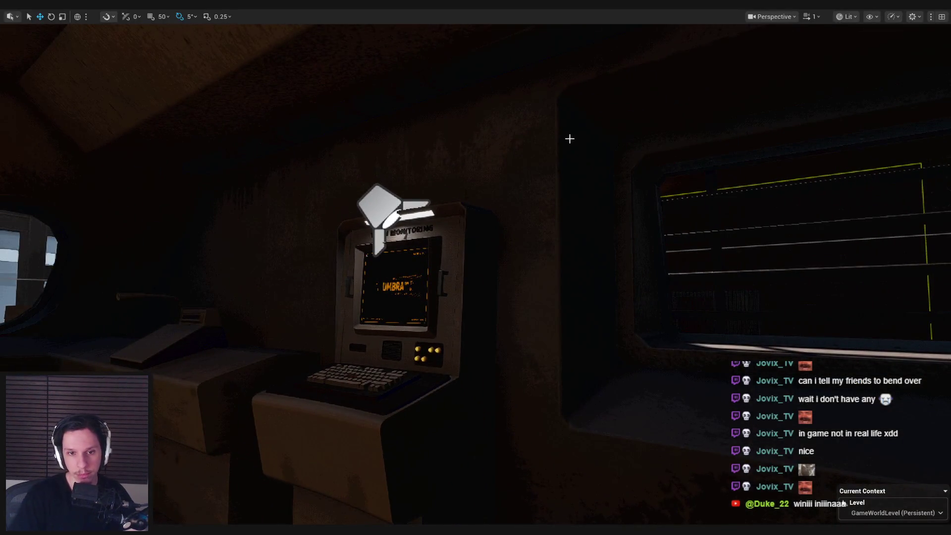
key(alt+p)
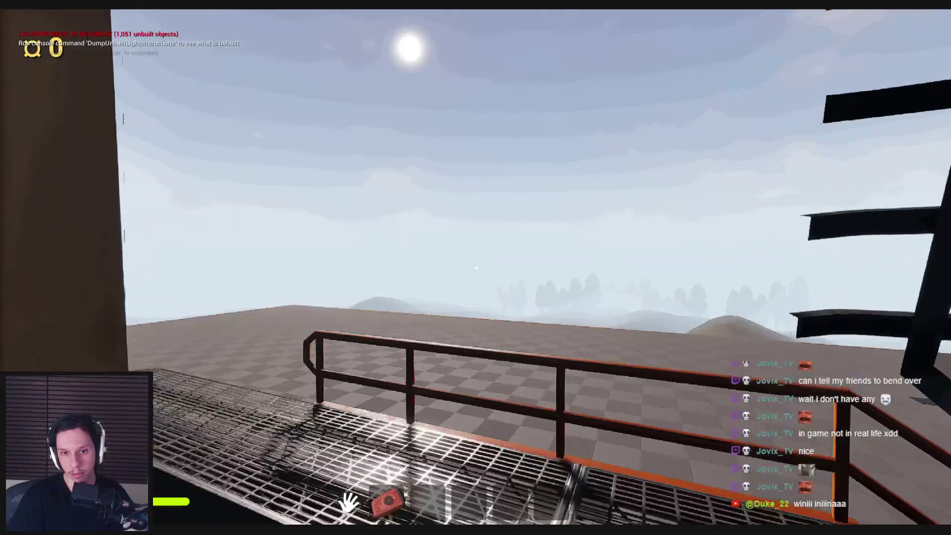
key(Escape)
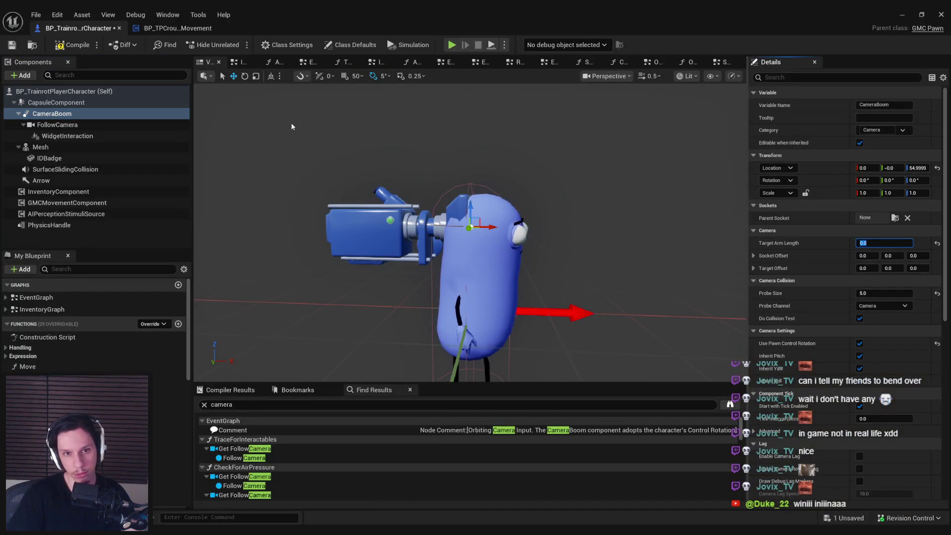
Confirm the edited Desired Camera Location X in SetStance, then return to the player character Blueprint
click(180, 28)
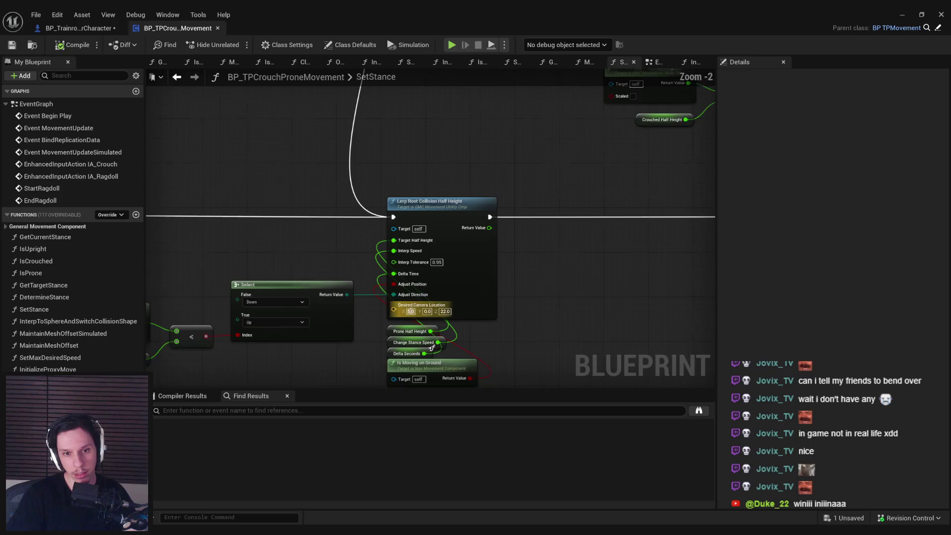
click(443, 130)
scroll(443, 130, down, 2)
mouse_move(424, 214)
mouse_down()
mouse_move(411, 240)
mouse_move(584, 223)
mouse_up()
scroll(584, 223, down, 2)
scroll(556, 183, up, 4)
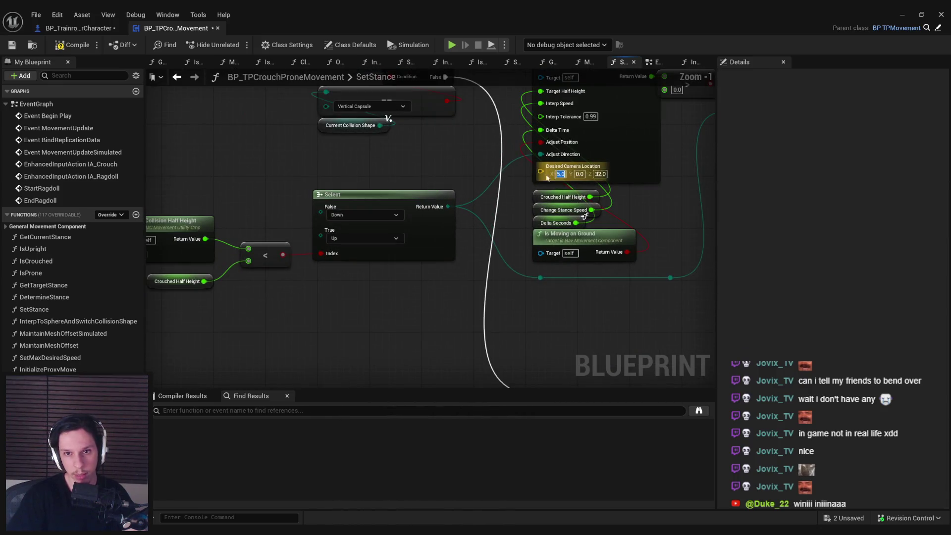
scroll(584, 216, down, 4)
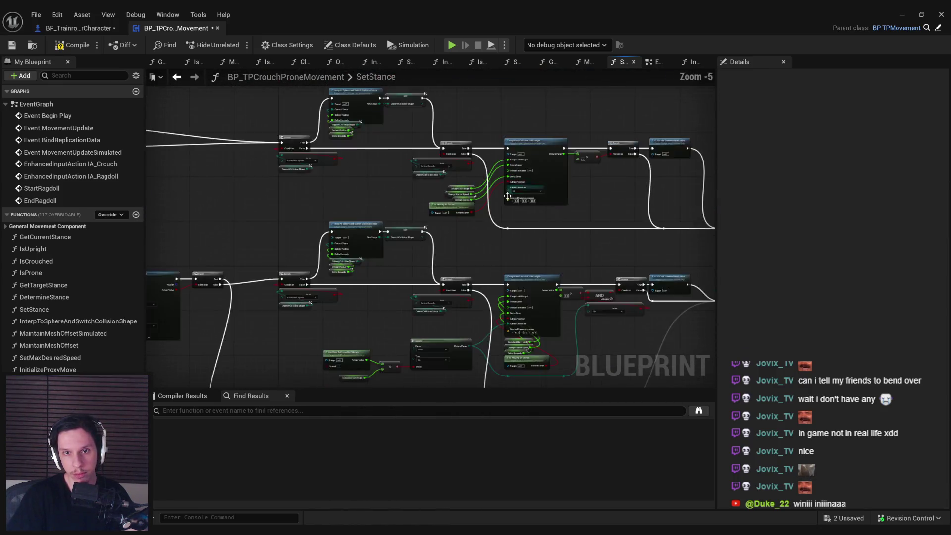
scroll(509, 197, up, 2)
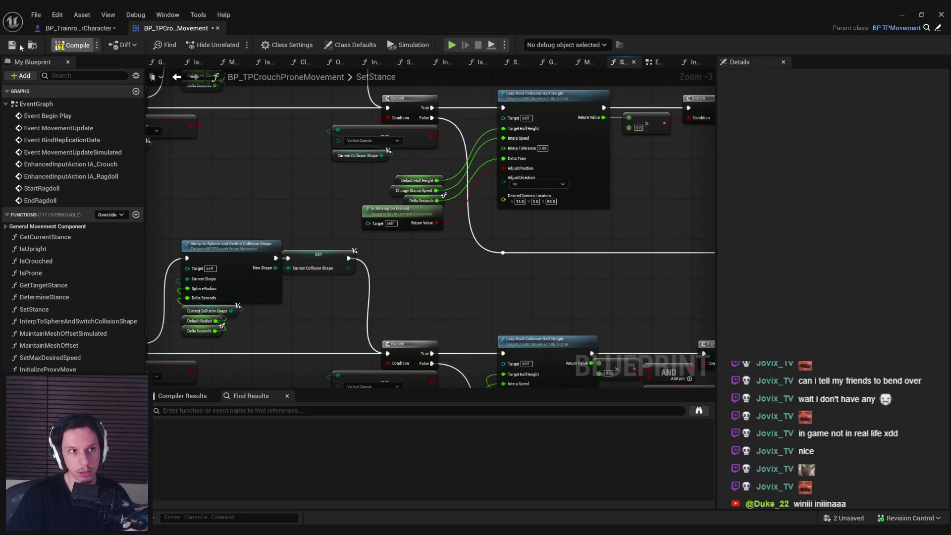
click(75, 29)
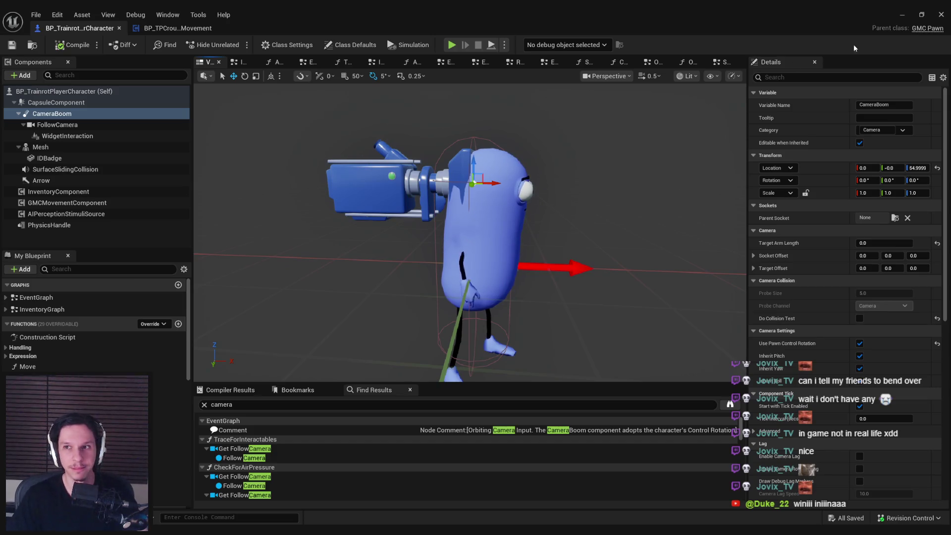
Start a play test and press the START/STOP button on the console
click(898, 16)
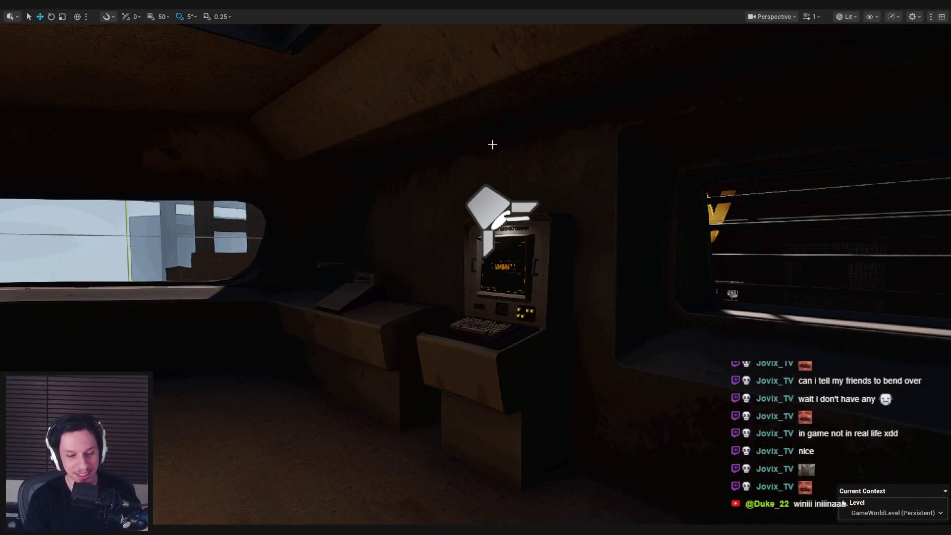
key(alt+p)
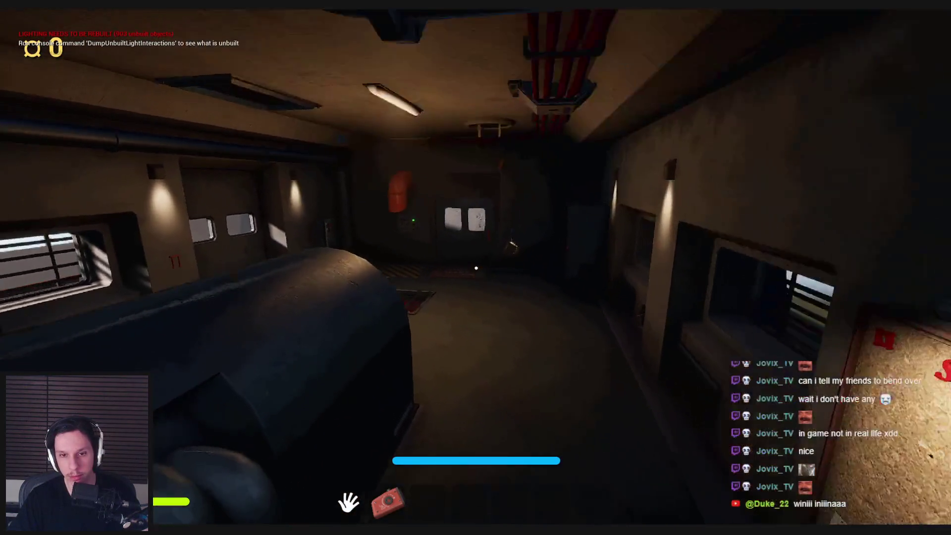
key(w)
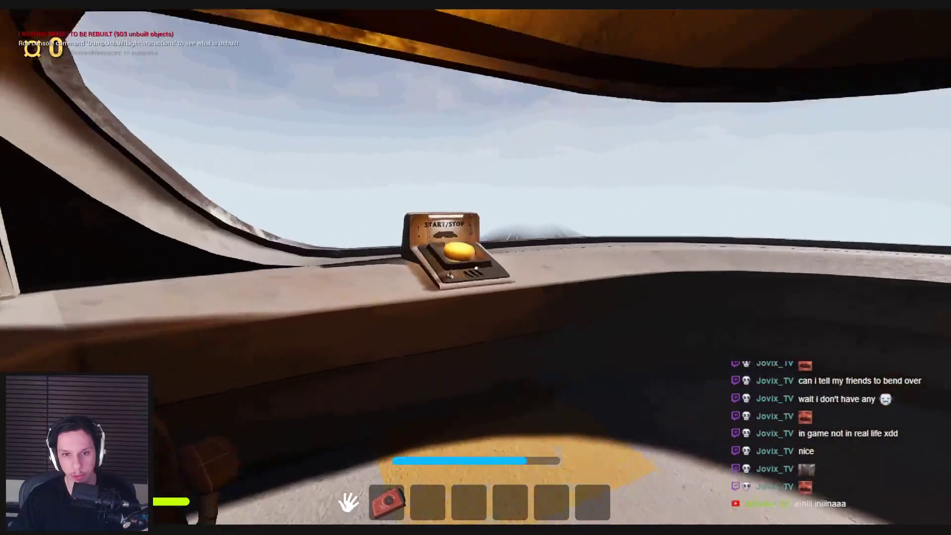
key(e)
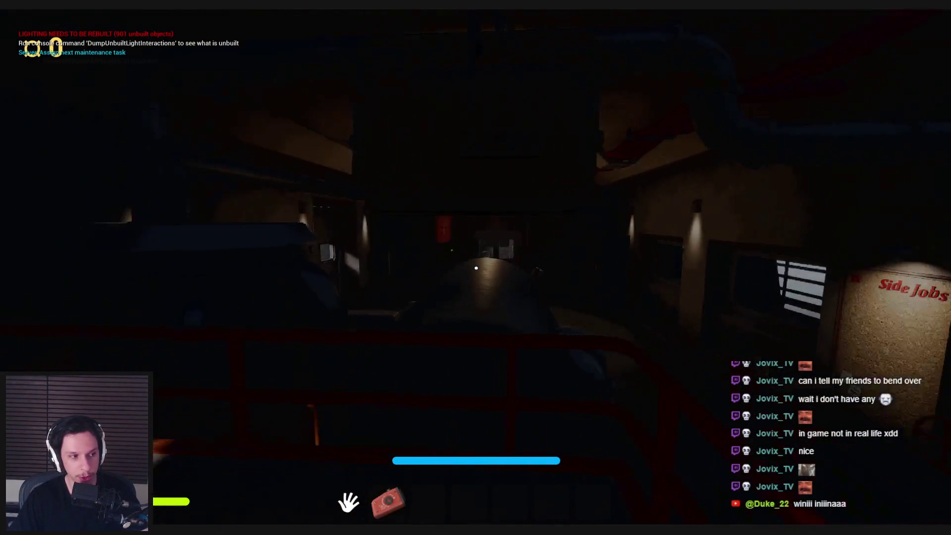
Walk through the corridor to the lockers, open the right-hand locker, and stop playing
key(w)
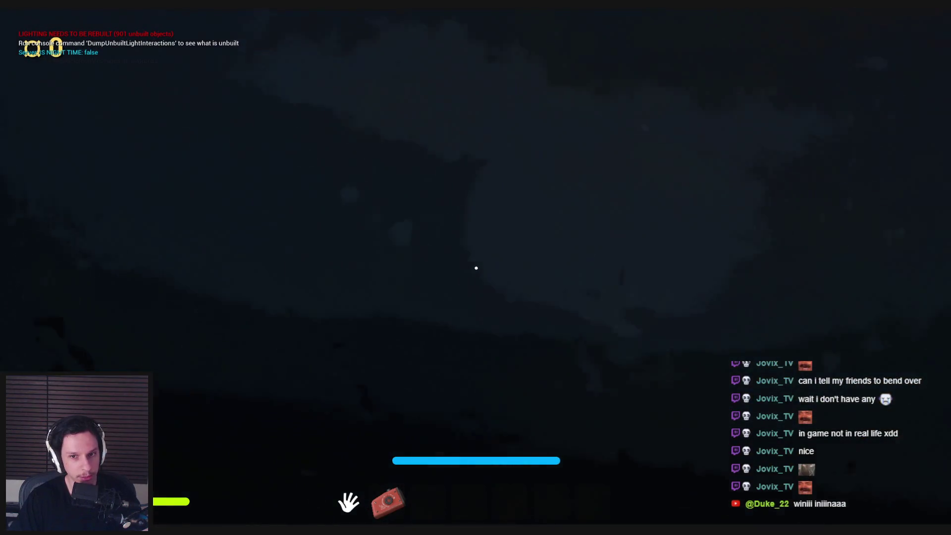
key(w)
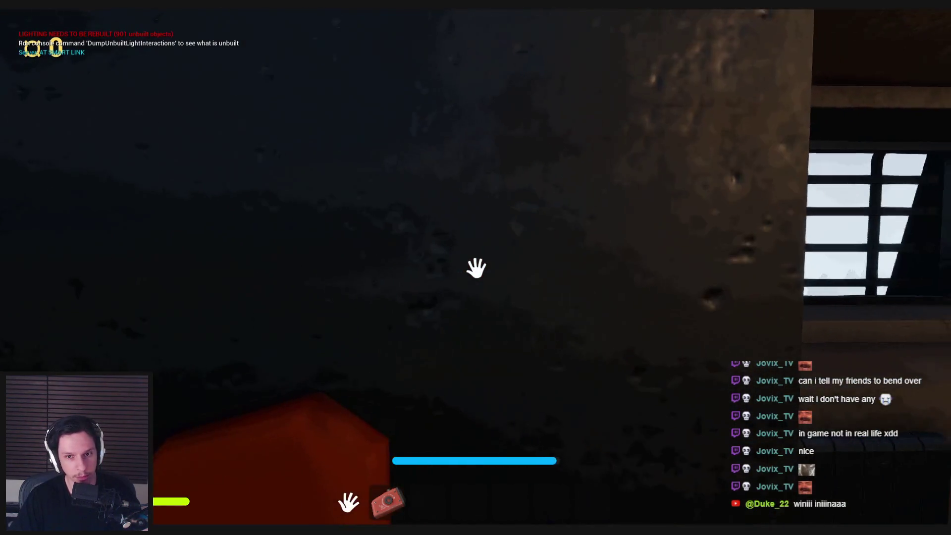
key(w)
key(w)
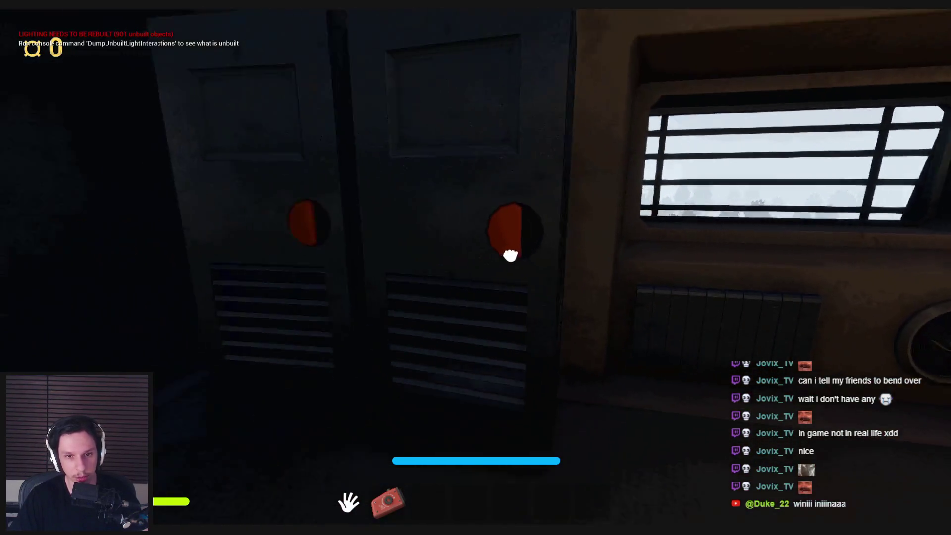
click(510, 255)
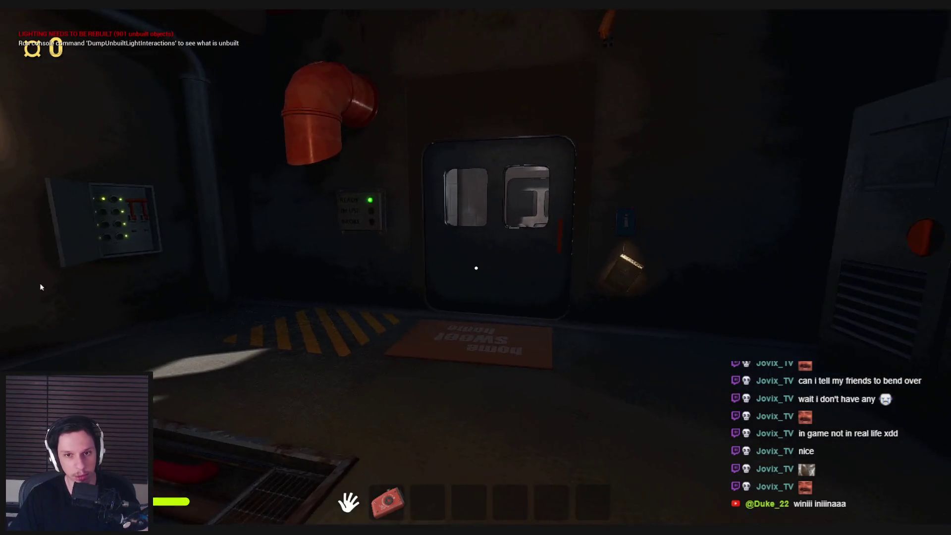
key(Escape)
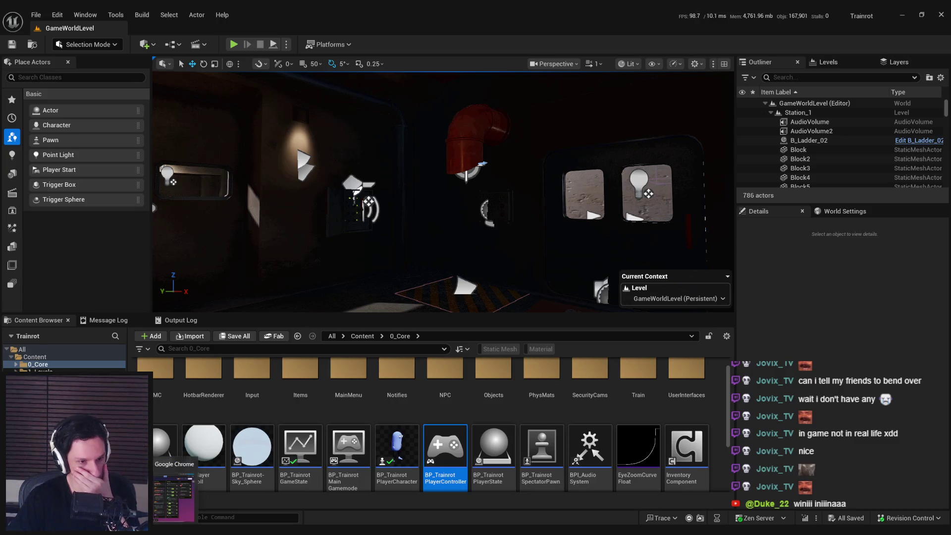
Review the Trello In Progress tasks, opening and closing the Damage Indicator card, then switch to Spotify
click(173, 485)
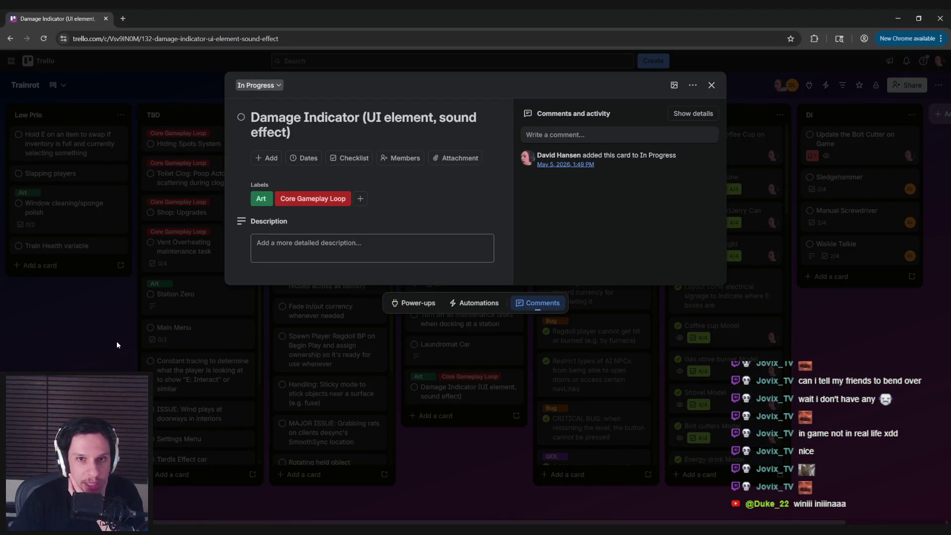
click(117, 341)
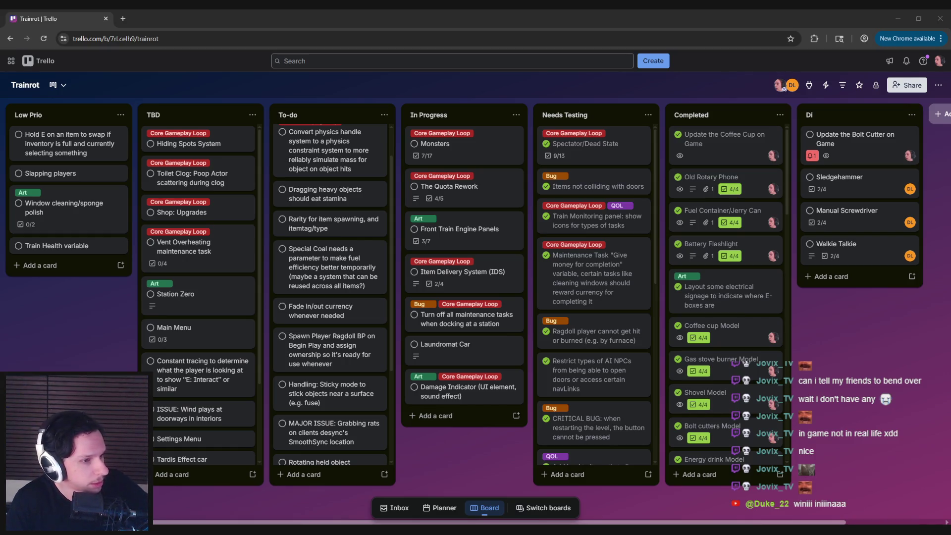
key(alt+Tab)
click(460, 391)
click(430, 462)
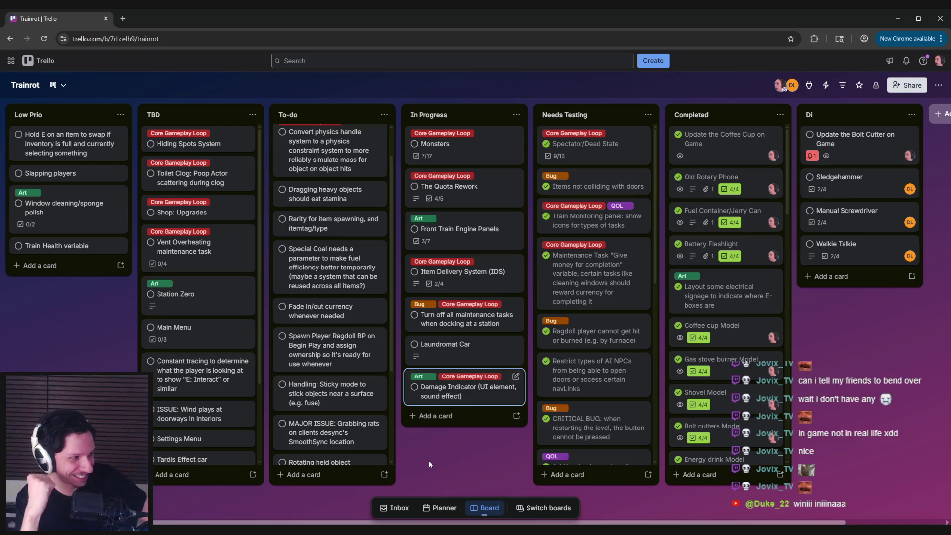
key(alt+Tab)
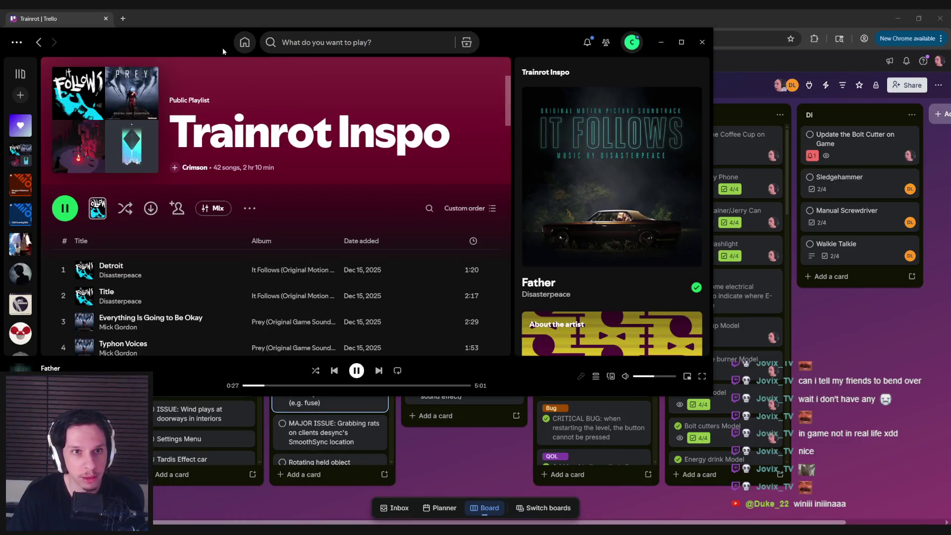
Alt+Tab away from the Trainrot Inspo playlist back to the Trello board
key(alt+Tab)
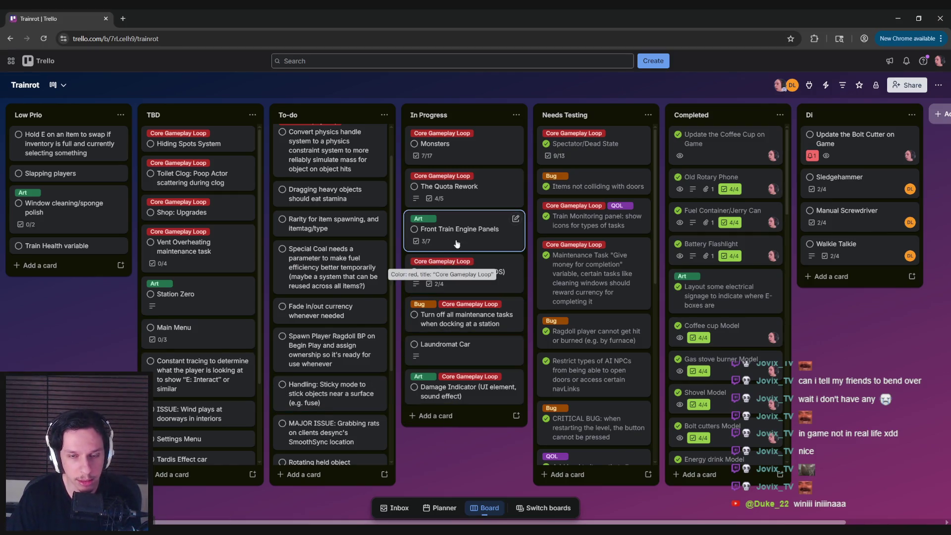
click(445, 345)
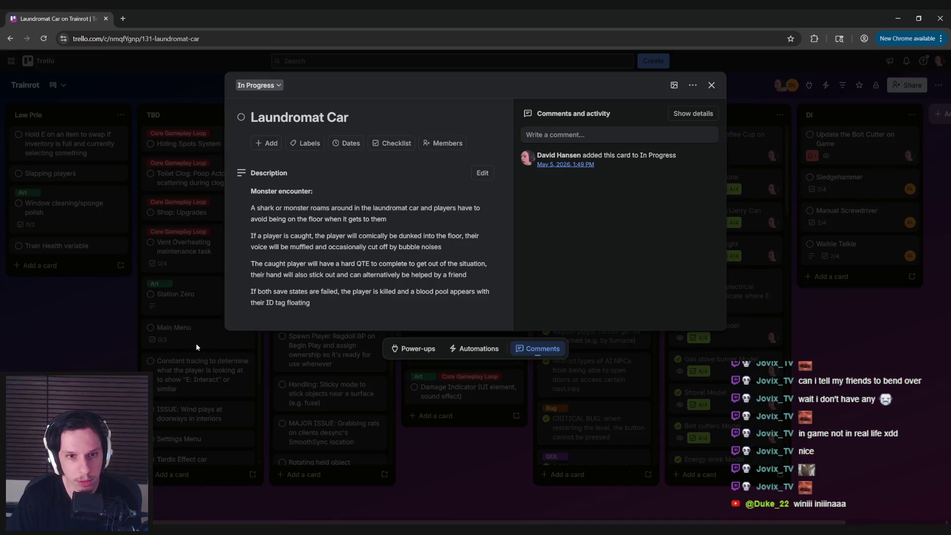
click(144, 340)
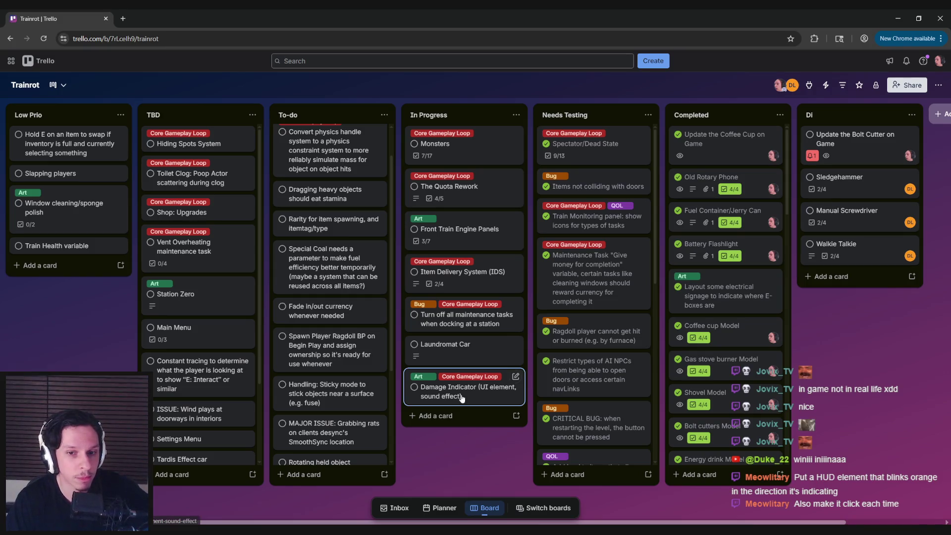
mouse_move(295, 515)
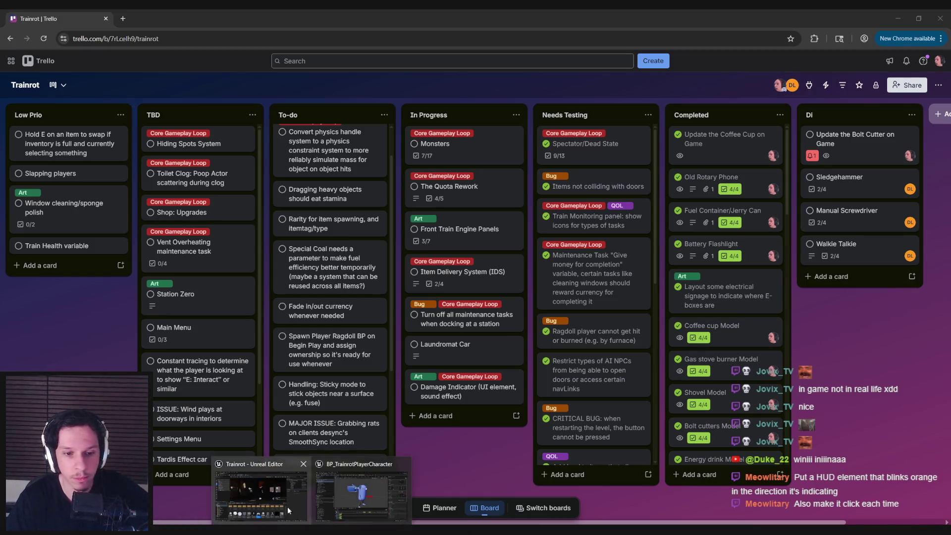
click(300, 460)
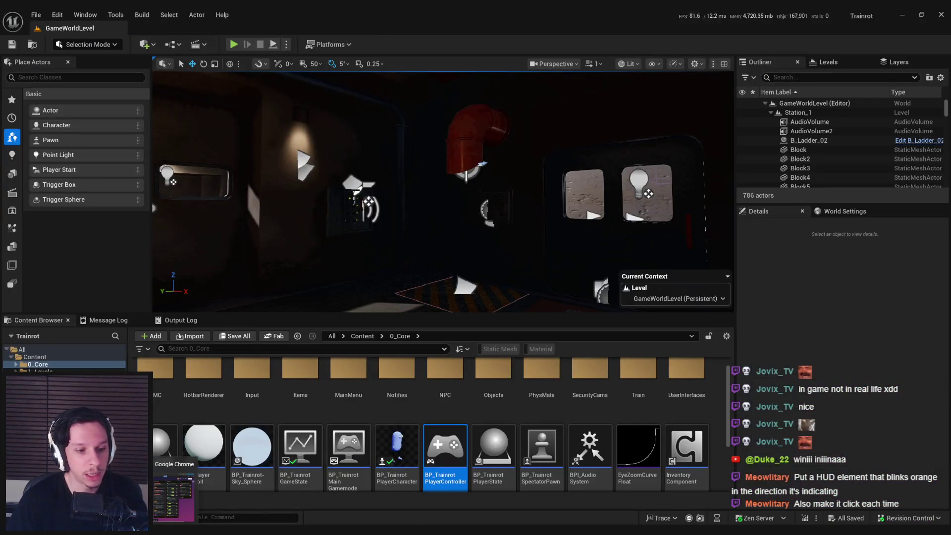
Return to the running game, walk into the train cab and press its START/STOP button
key(alt+Tab)
click(261, 492)
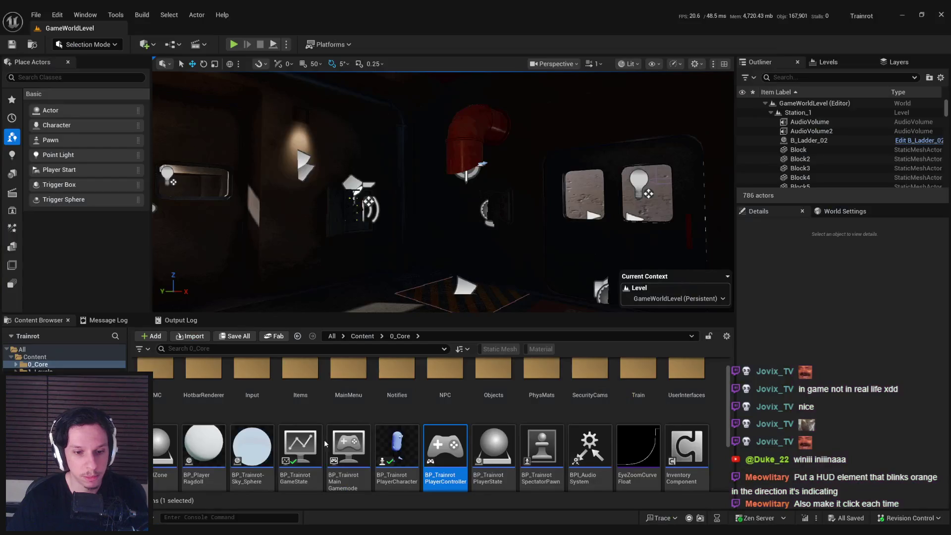
key(w)
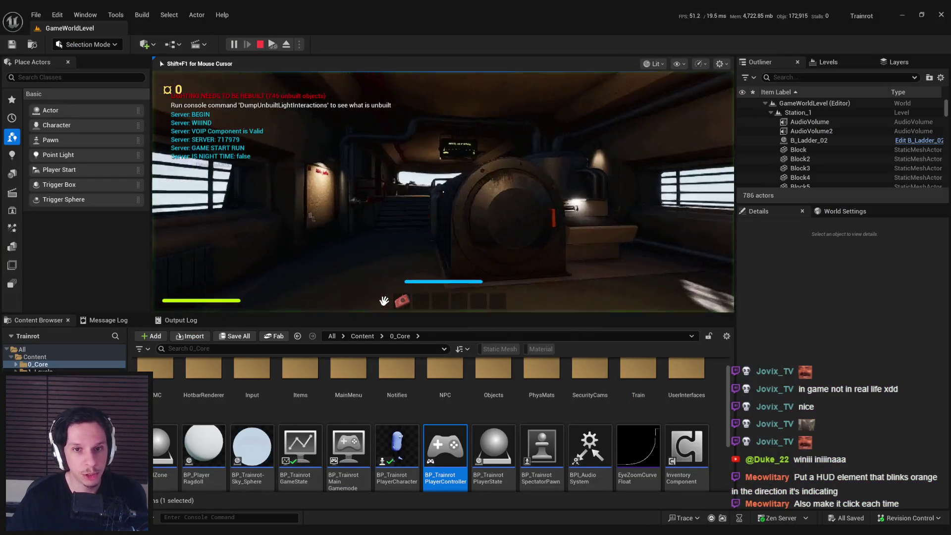
key(w)
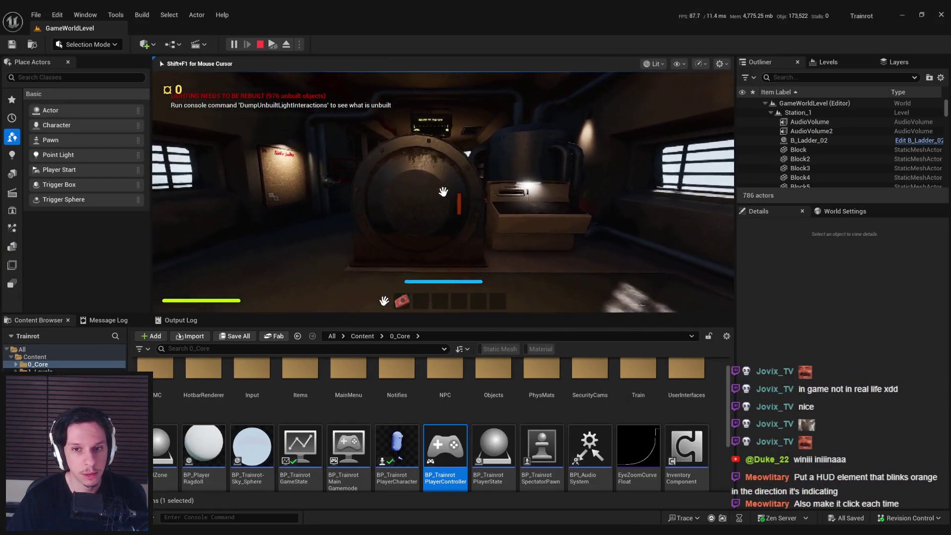
key(w)
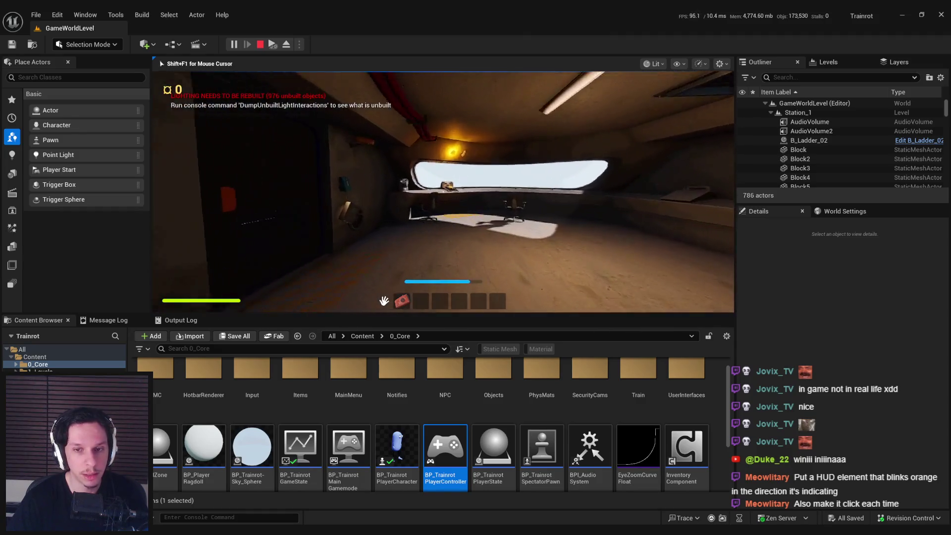
key(e)
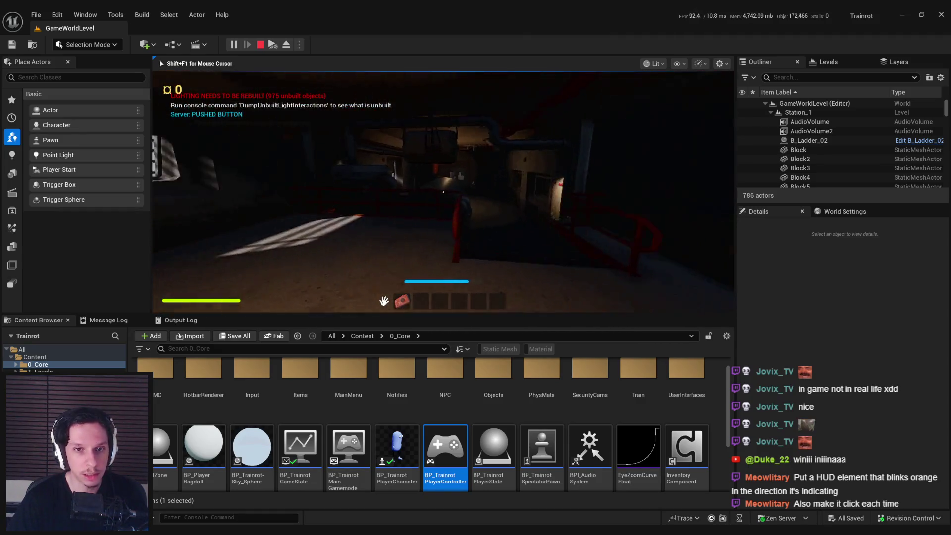
Rerun slomo 1 from the console history to reset game speed, then go fullscreen
key(shift+F1)
key(grave)
key(Up)
key(Up)
key(Up)
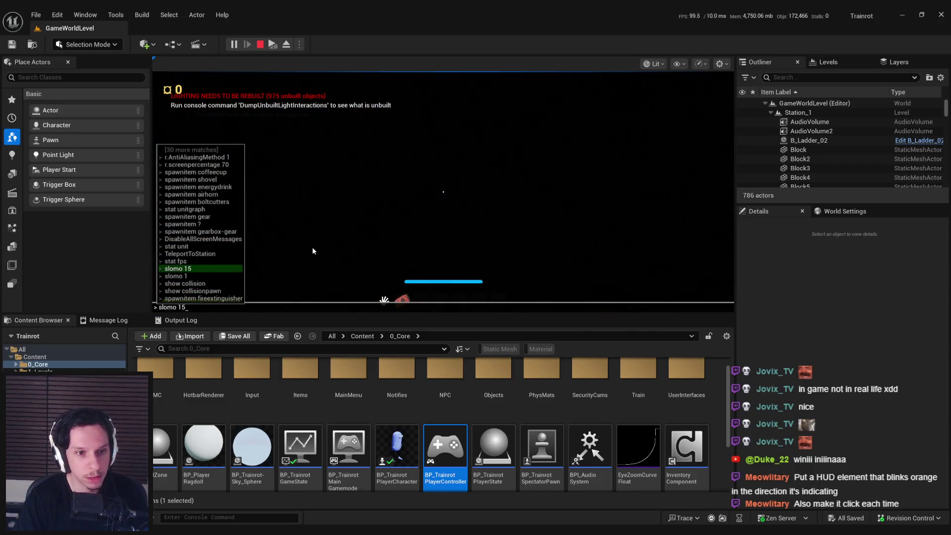
key(Up)
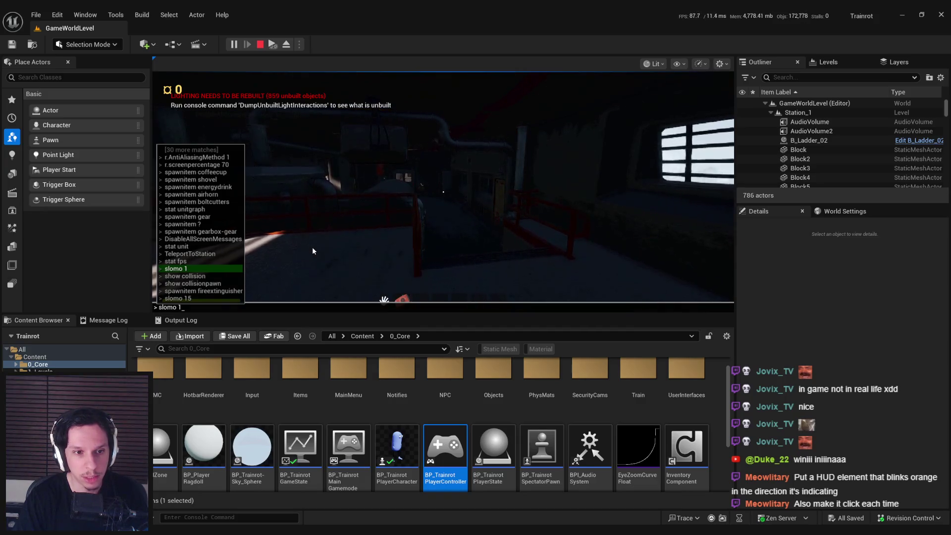
key(Return)
key(F11)
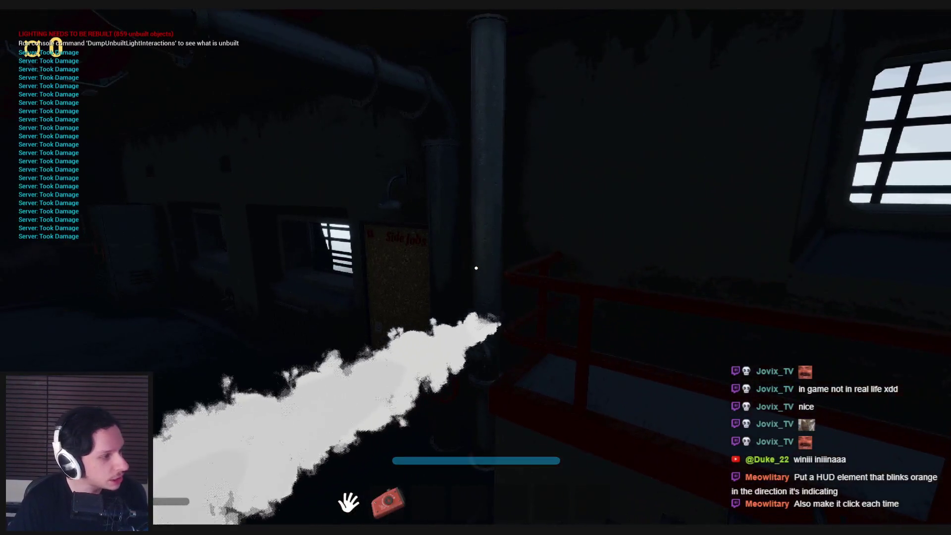
Walk into the steam cloud until the character dies, then end the session
key(super)
key(super)
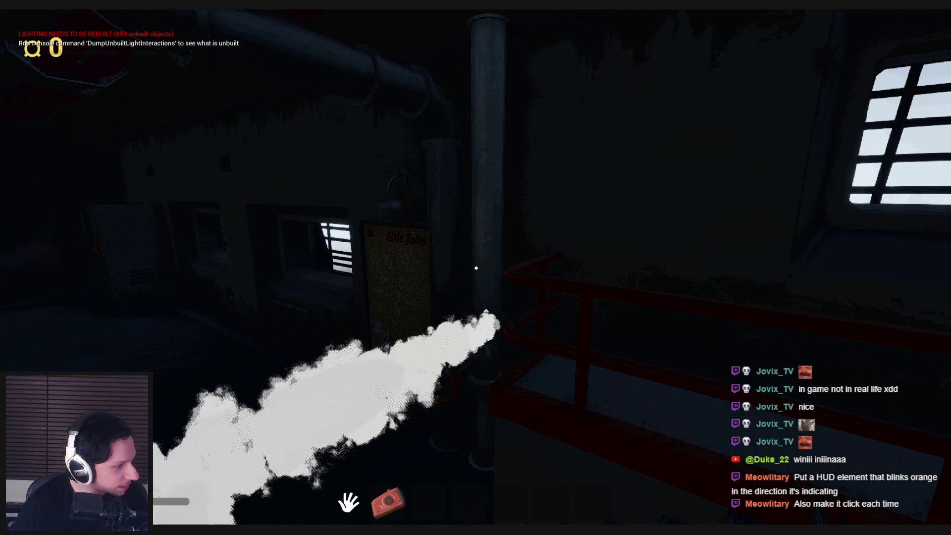
key(w)
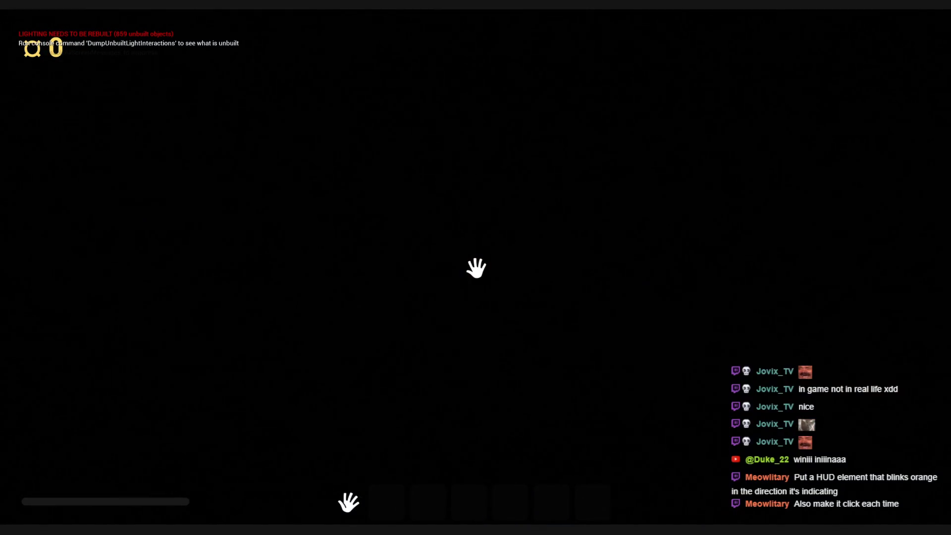
key(Escape)
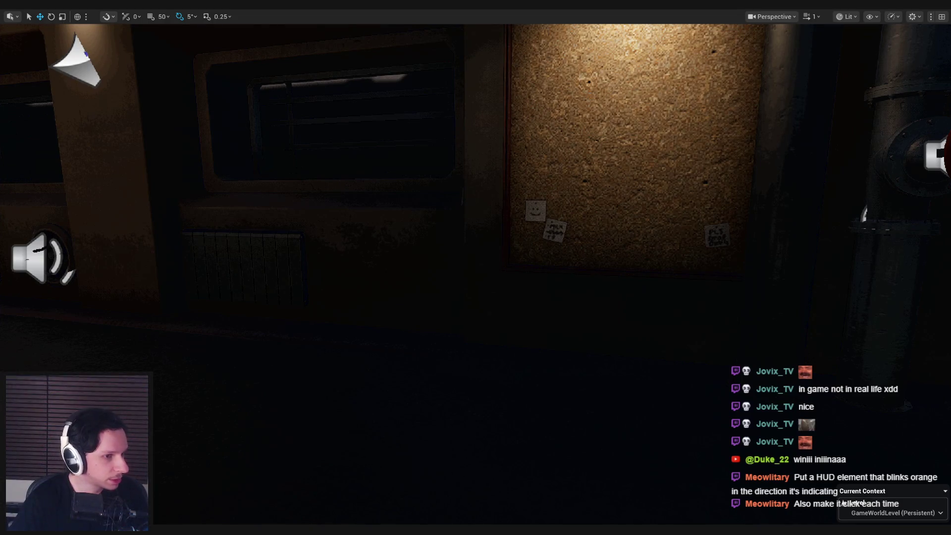
Replay the level, walk around the cab past the Train Monitoring terminal, crouch behind the desk, and exit
key(w)
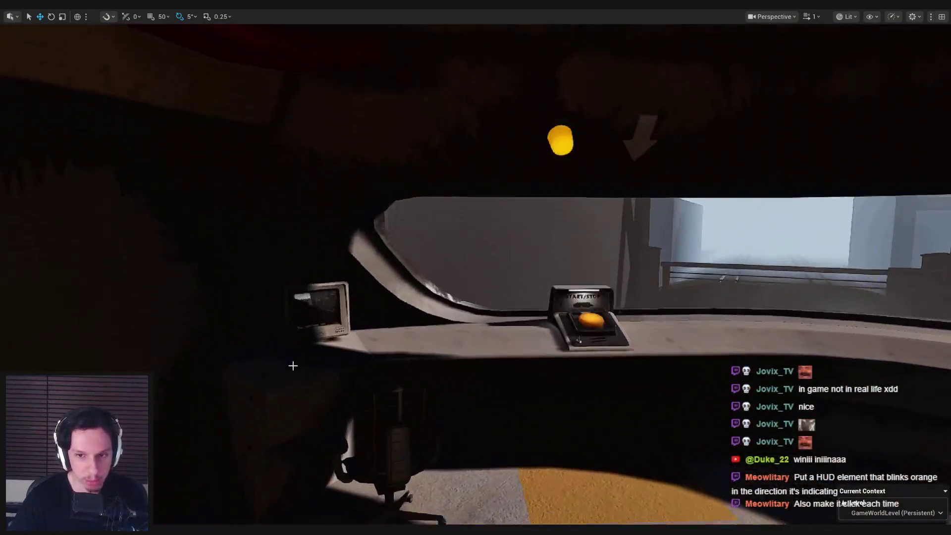
key(alt+p)
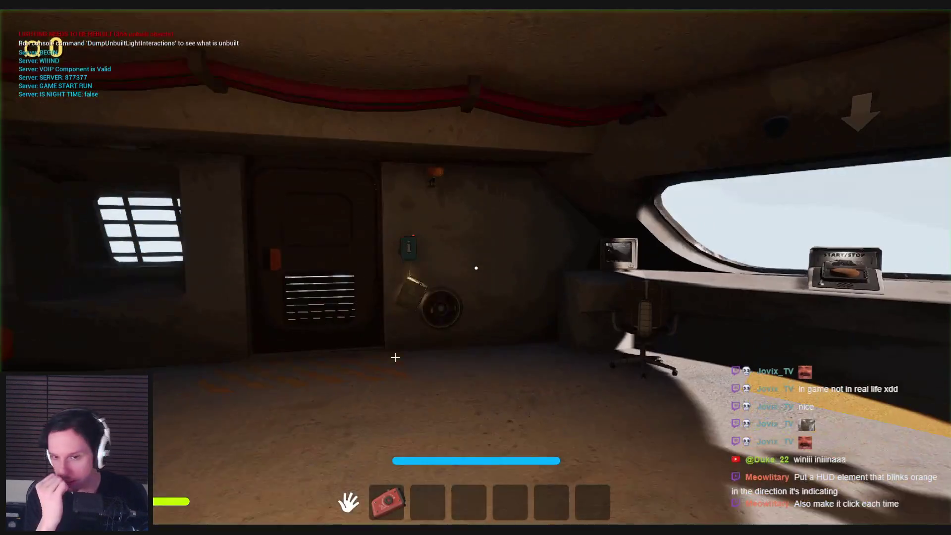
key(w)
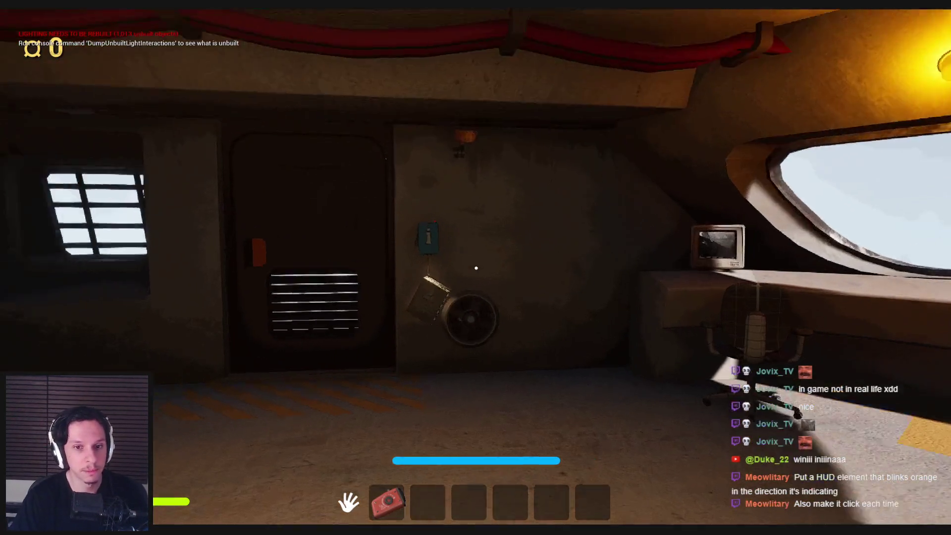
key(w)
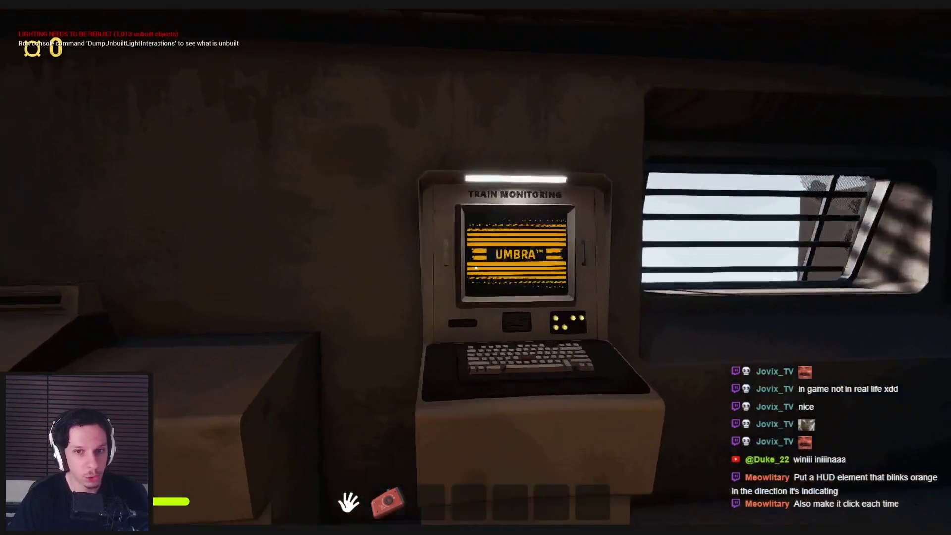
key(s)
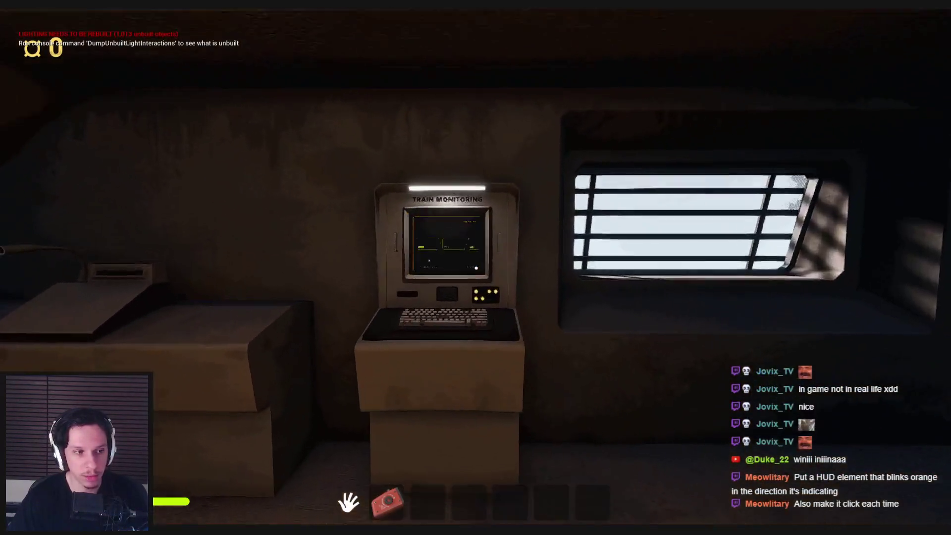
key(w)
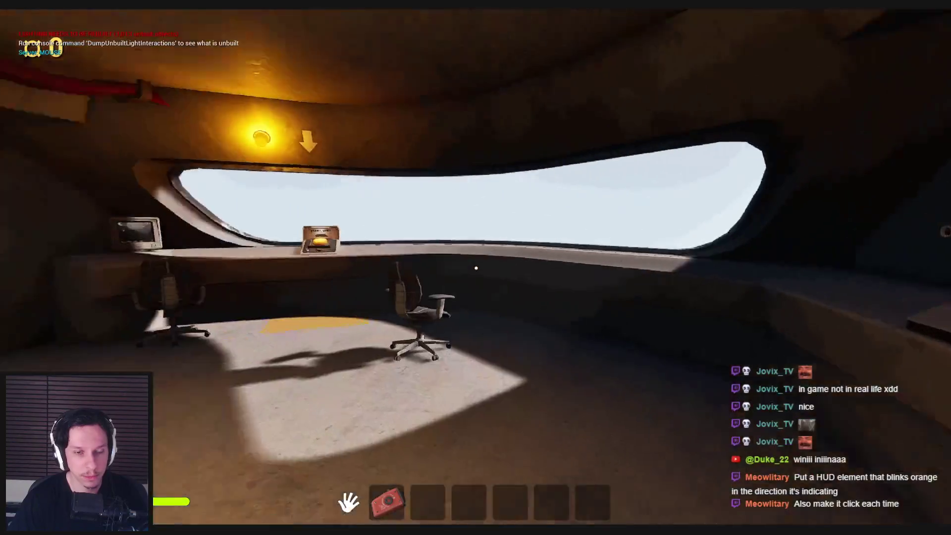
key(w)
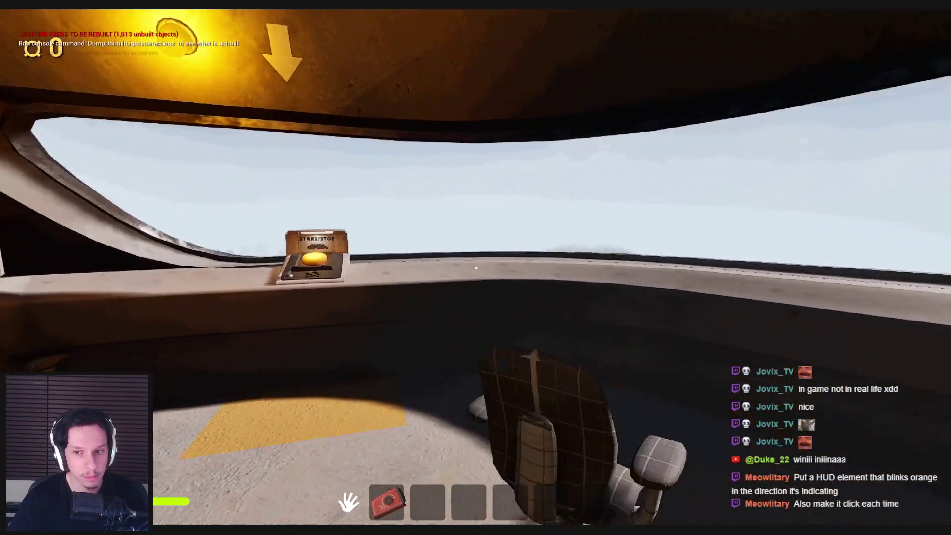
key(s)
key(w)
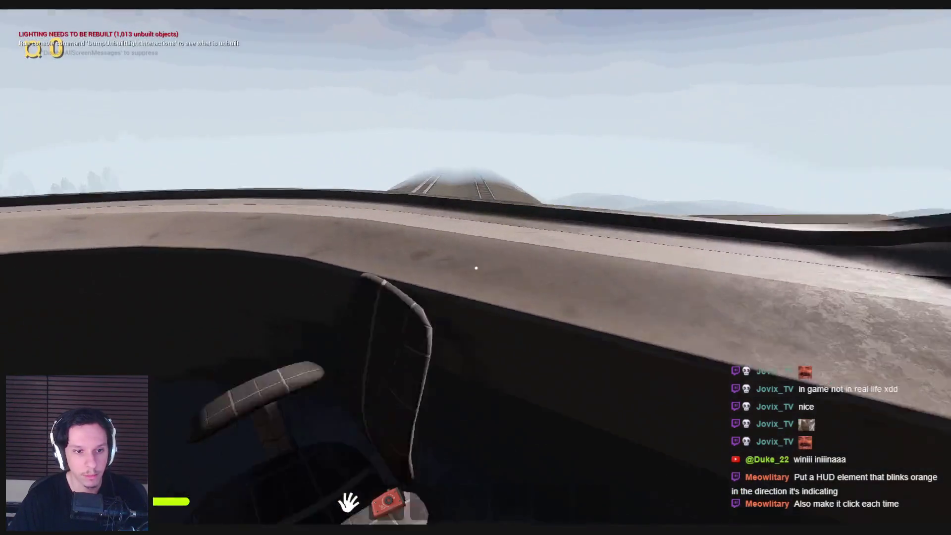
key(Escape)
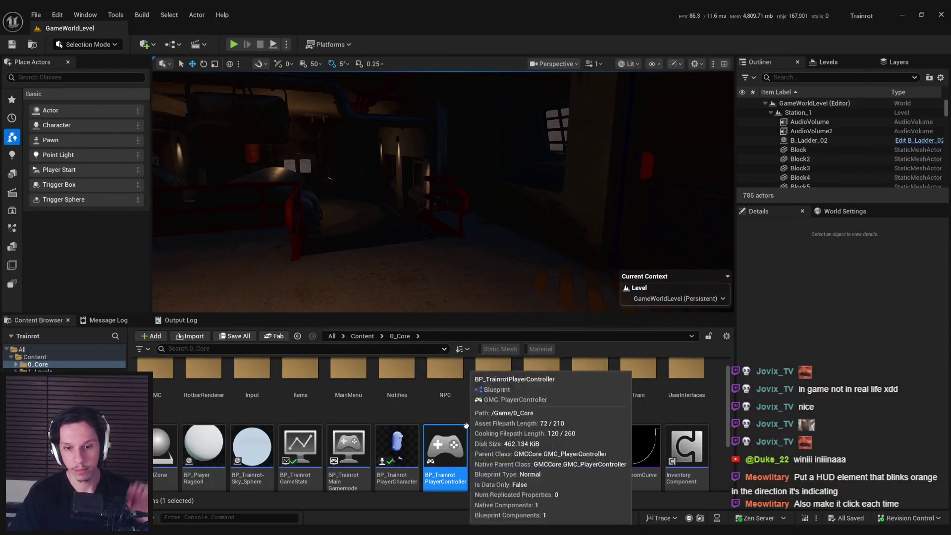
Browse the 0_Core assets and open the UserInterfaces folder to list WBP_PlayerHUD and WBP_PauseMenu
scroll(455, 458, down, 2)
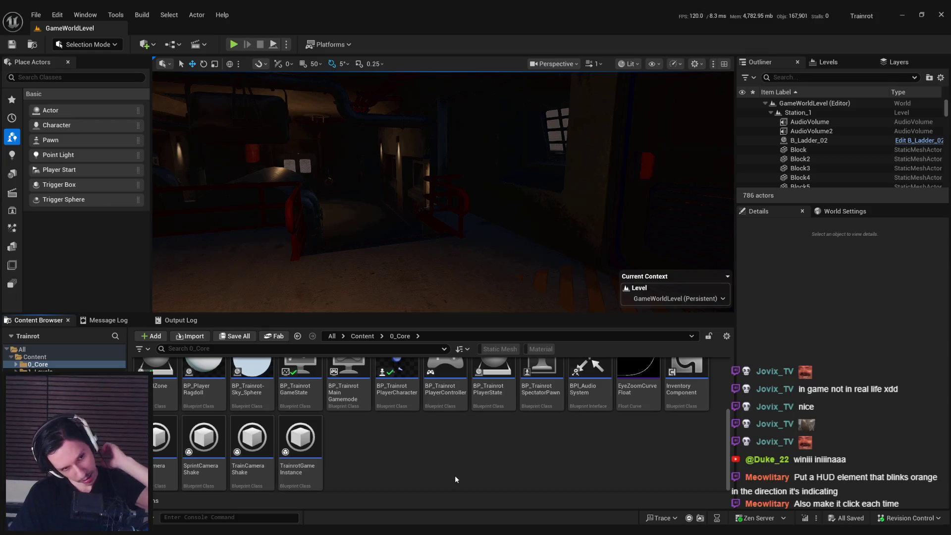
scroll(456, 473, up, 1)
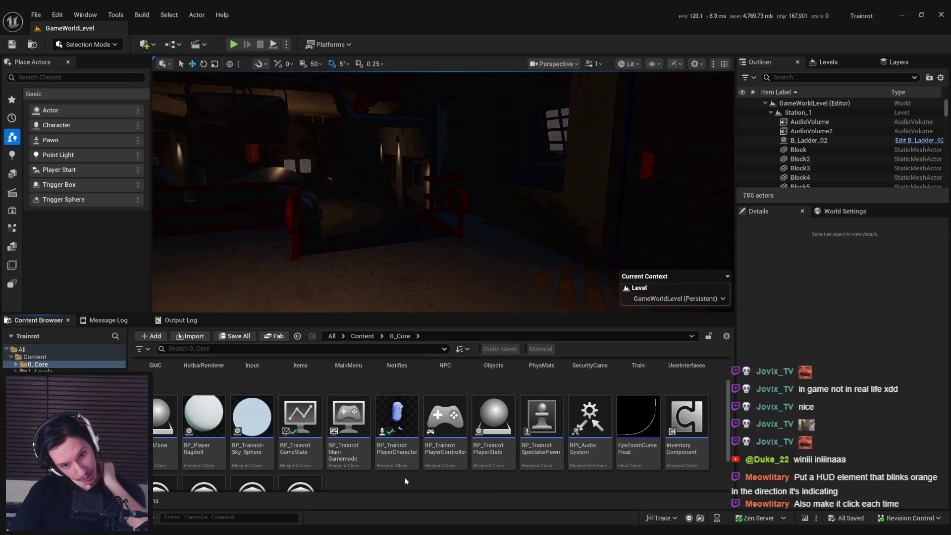
mouse_move(385, 450)
scroll(430, 471, down, 2)
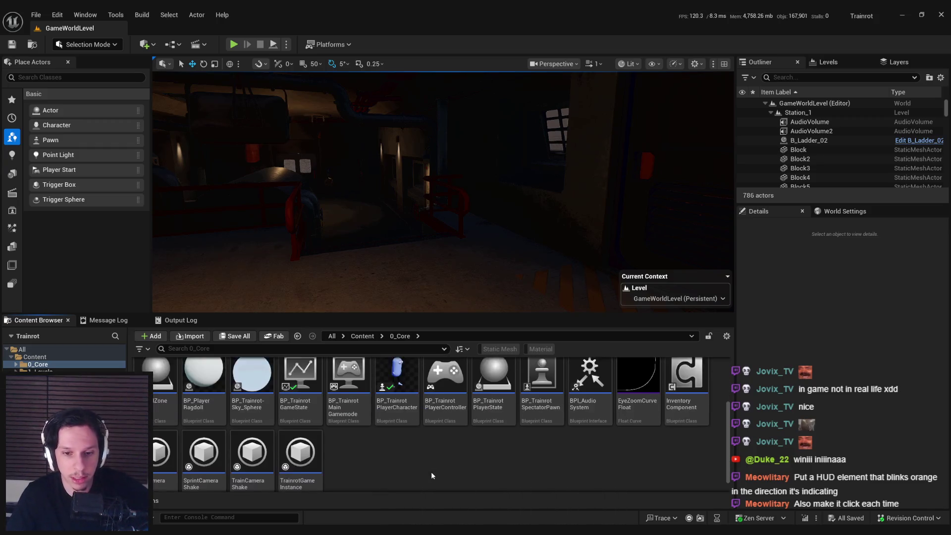
scroll(425, 469, up, 3)
double_click(686, 381)
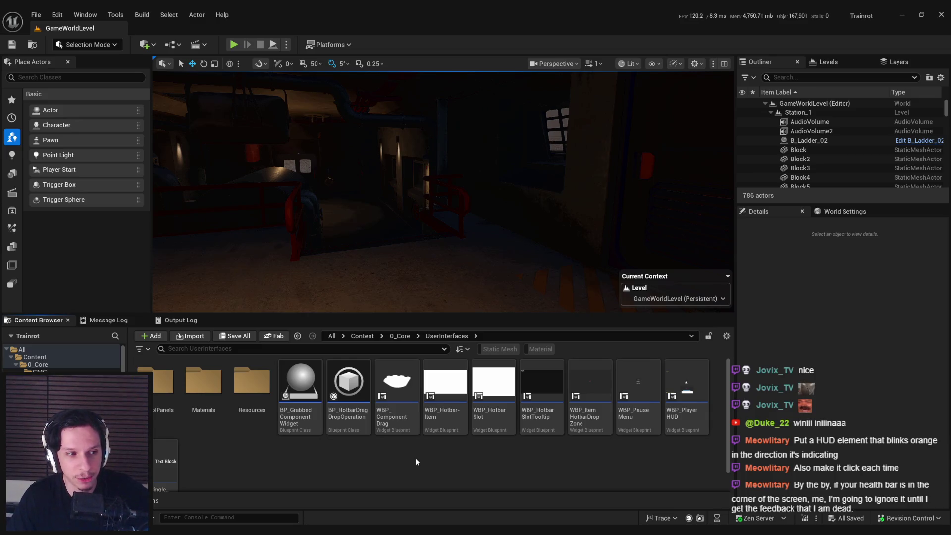
Open WBP_PlayerHUD, inspect its Designer canvas layout, then minimize the widget editor
double_click(687, 415)
click(312, 314)
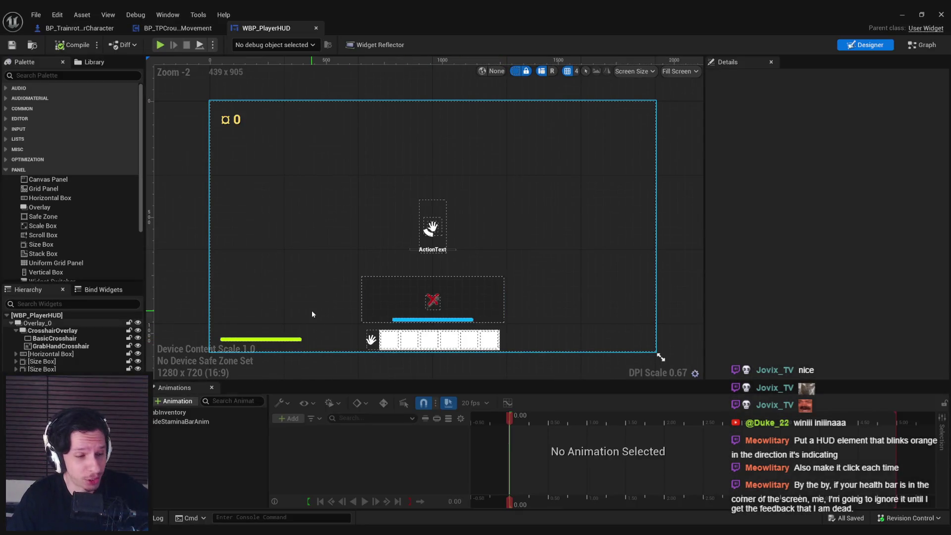
click(195, 274)
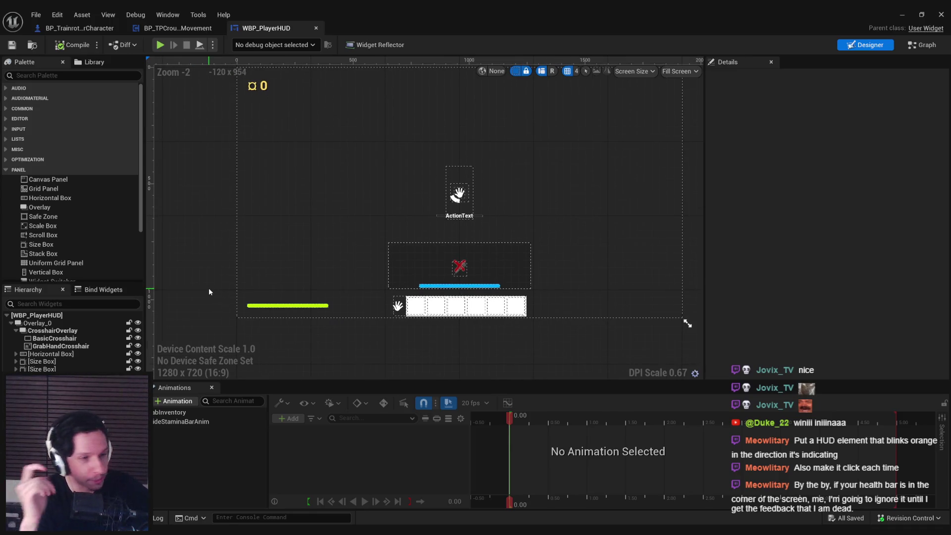
mouse_move(206, 278)
mouse_down()
mouse_move(194, 270)
mouse_move(203, 298)
mouse_up()
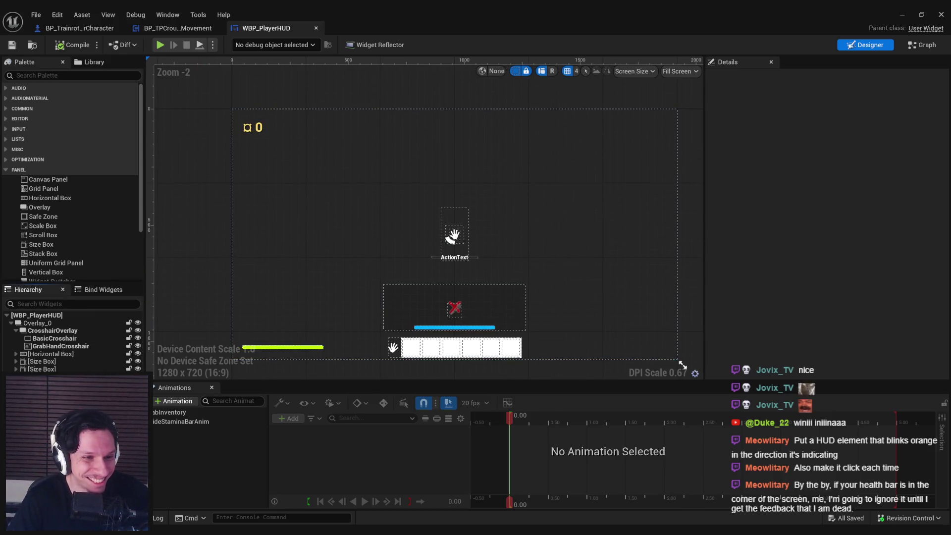
click(902, 15)
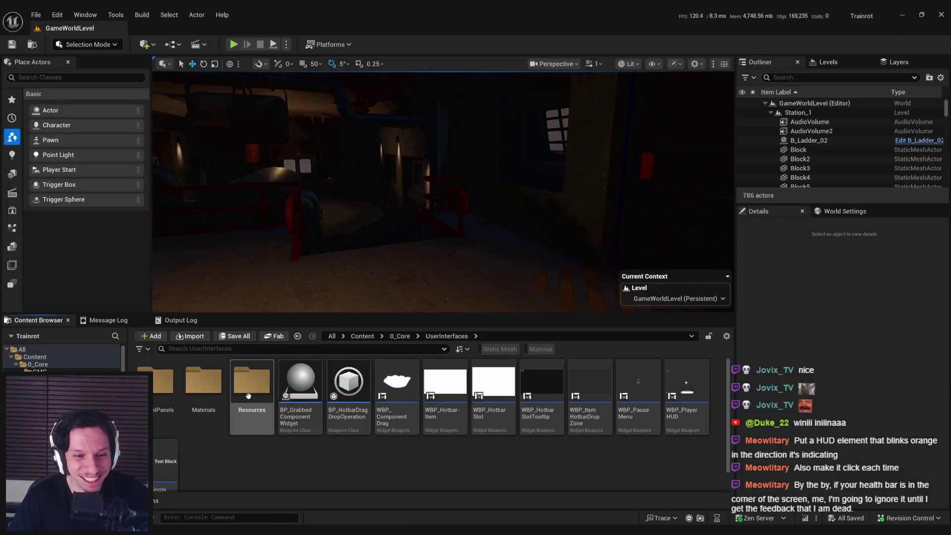
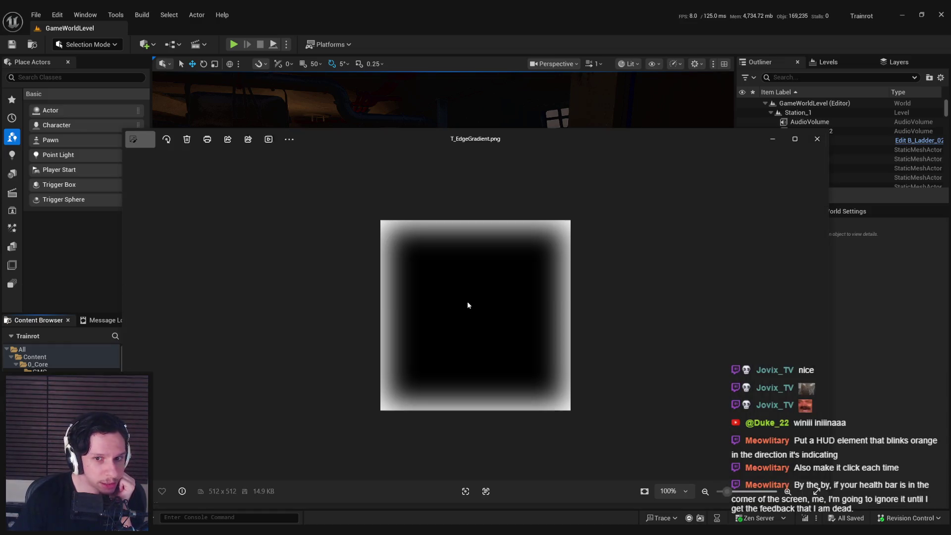
Close the T_EdgeGradient preview, zoom in and out on T_EdgeKillEffect, then close it
click(817, 138)
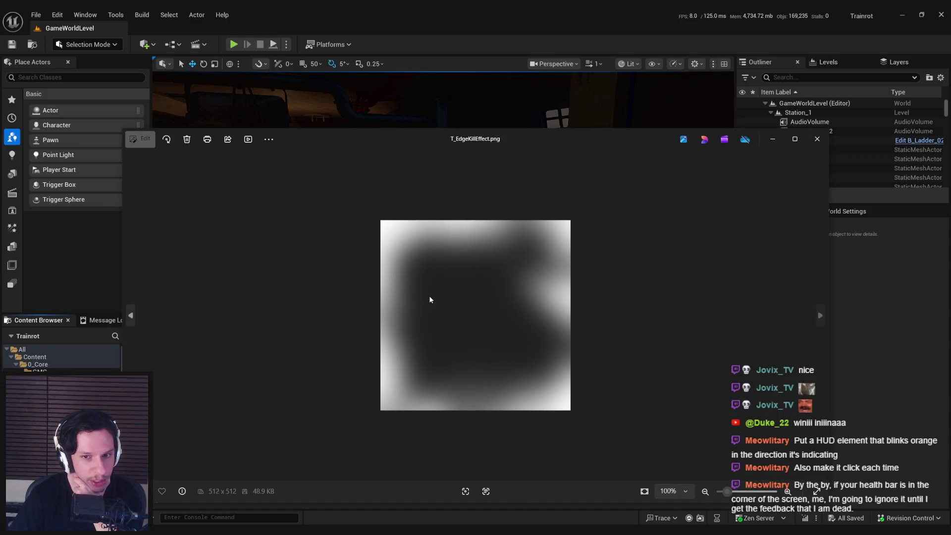
double_click(430, 299)
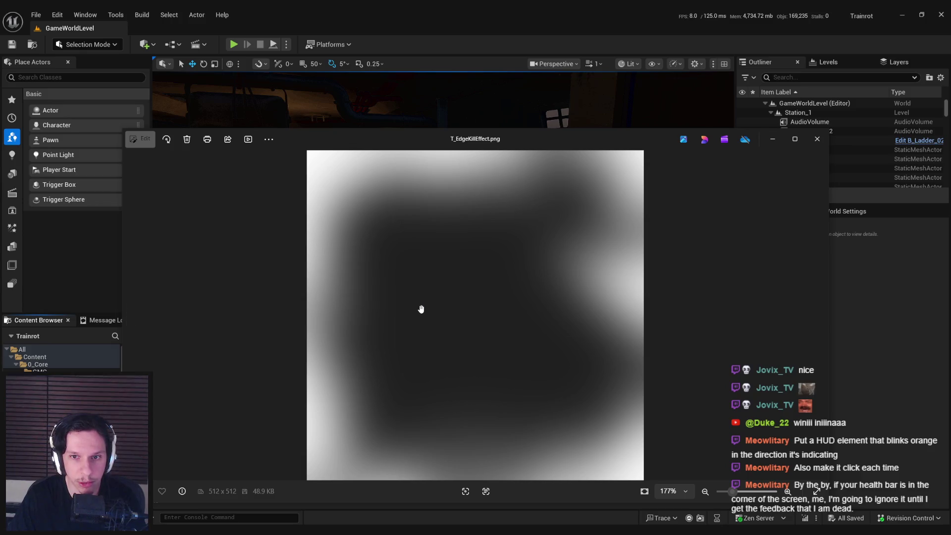
scroll(421, 309, down, 3)
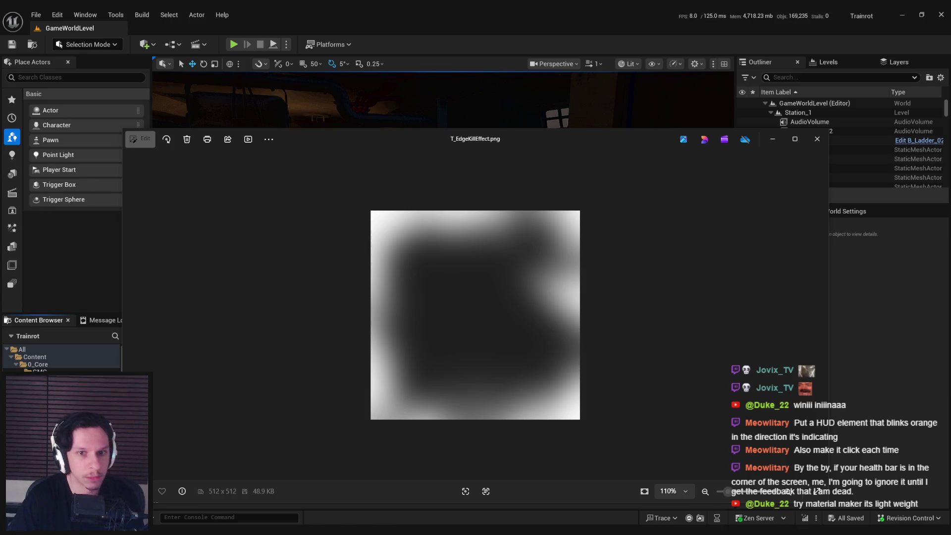
click(817, 138)
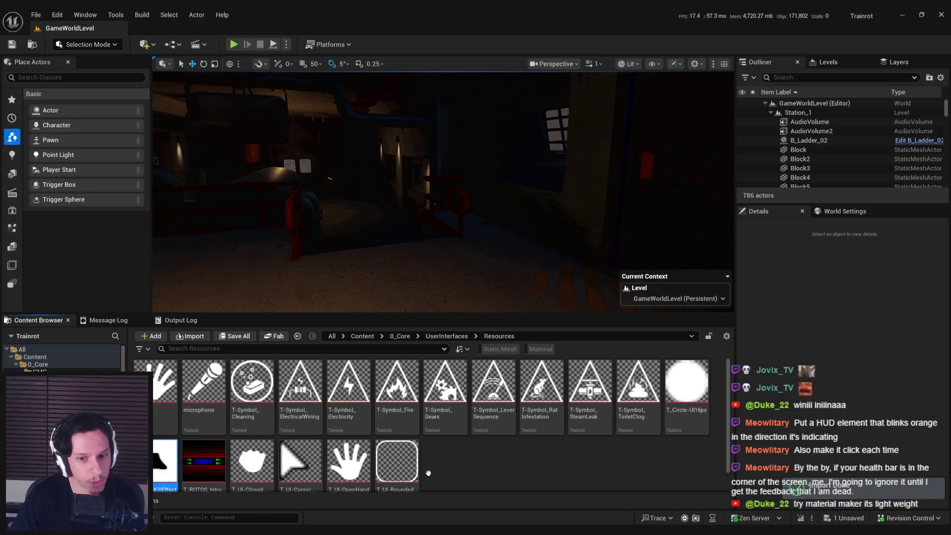
Put T_EdgeKillEffect in the UI texture group, check its alpha channel, and save
double_click(396, 460)
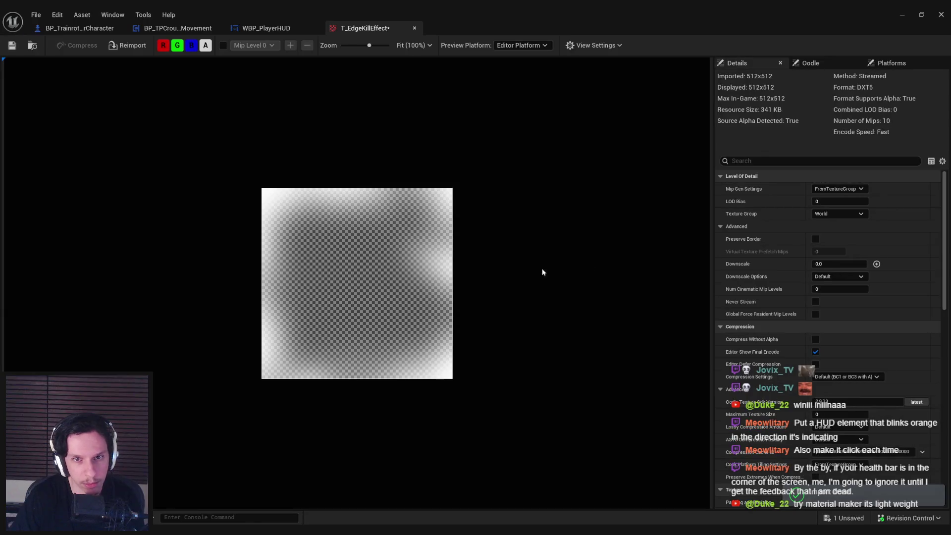
click(839, 214)
click(827, 367)
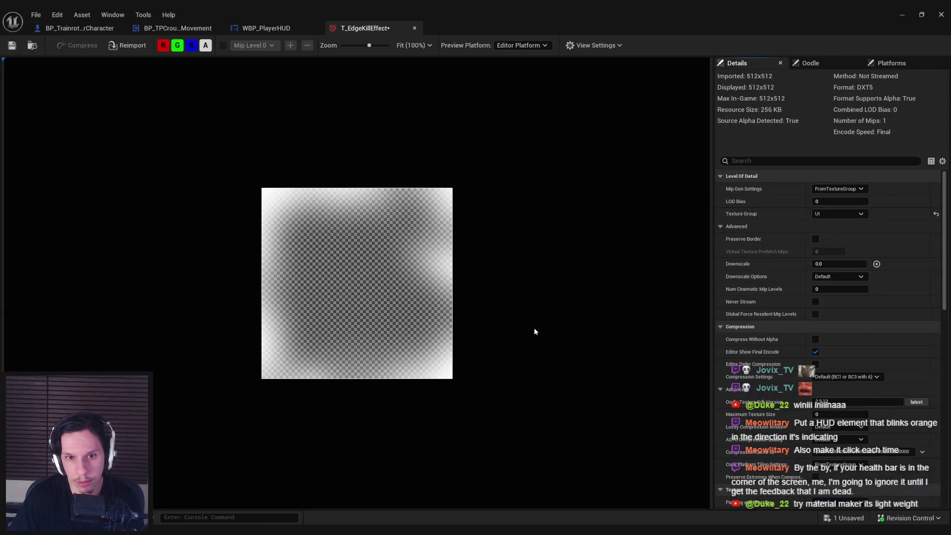
click(205, 46)
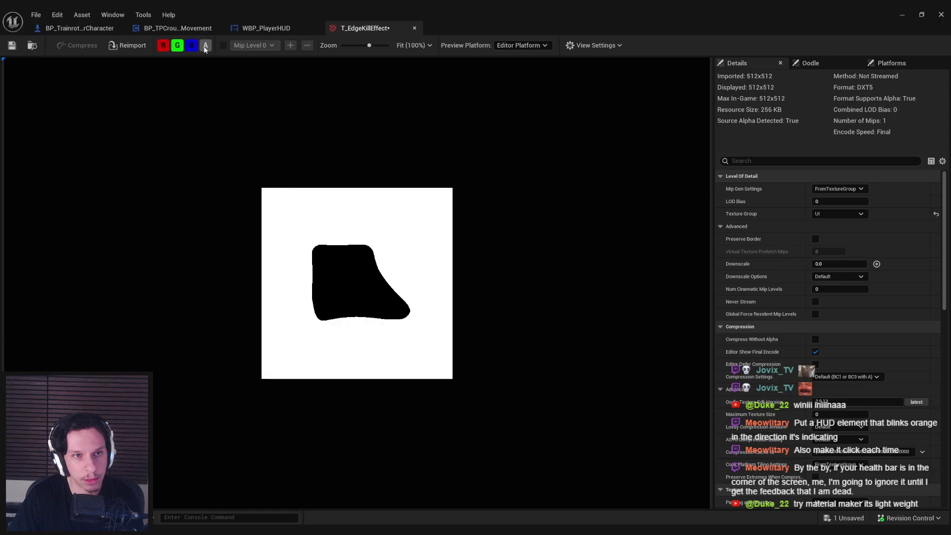
click(206, 46)
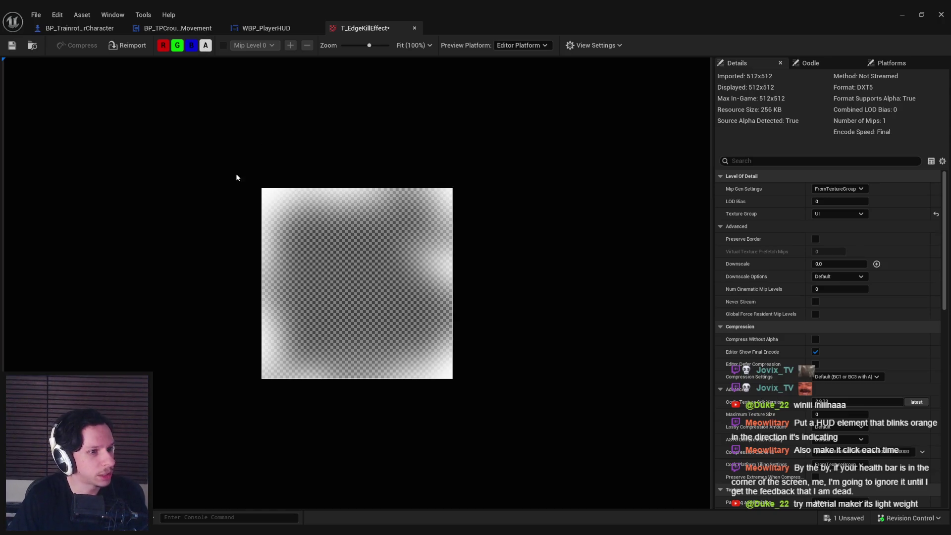
key(ctrl+s)
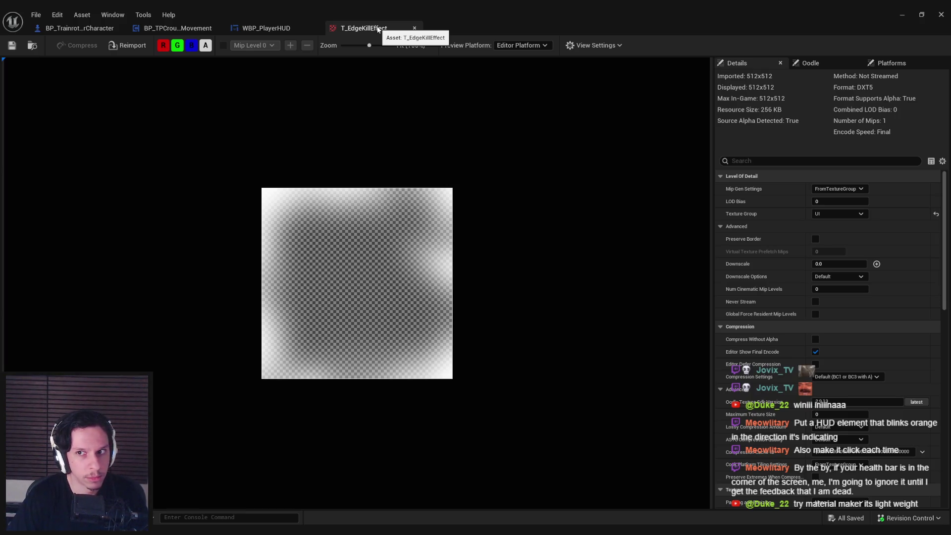
Switch the texture's compression to UserInterface2D (RGBA8) and save it
click(846, 376)
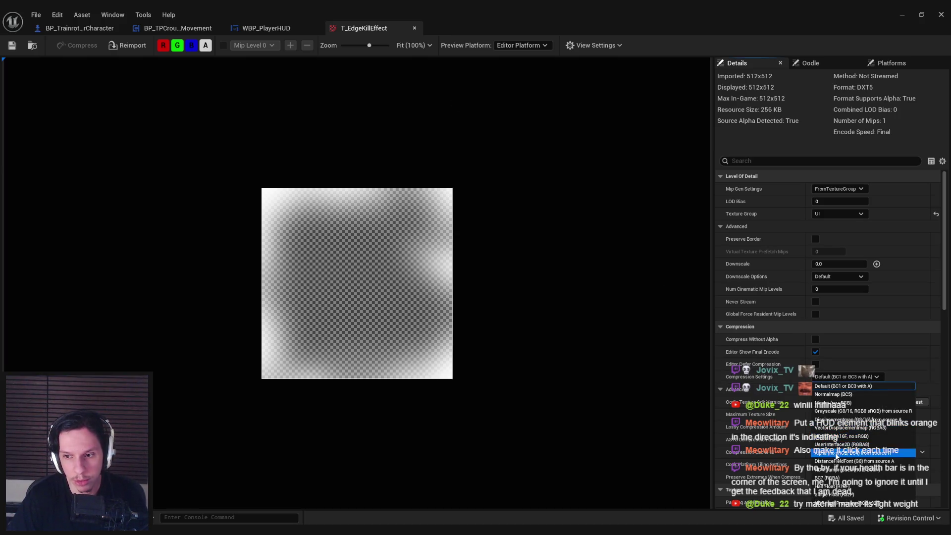
click(841, 444)
key(ctrl+s)
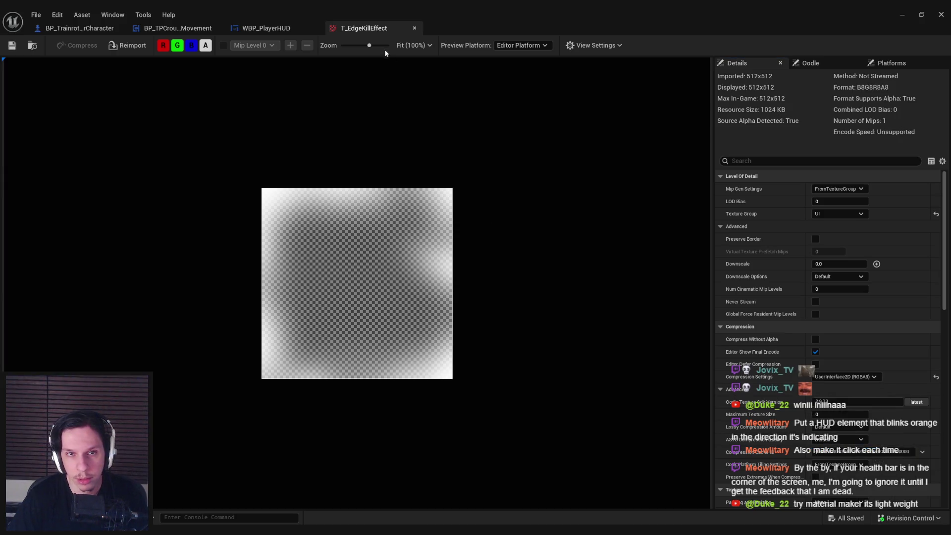
click(262, 28)
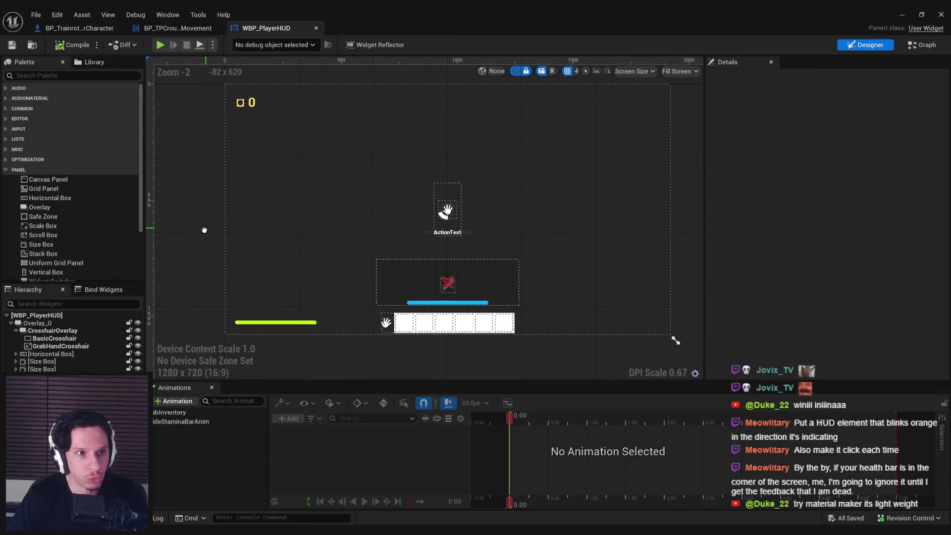
Add an Image to Overlay_0 filling both axes, with T_EdgeKillEffect as its brush image
click(6, 109)
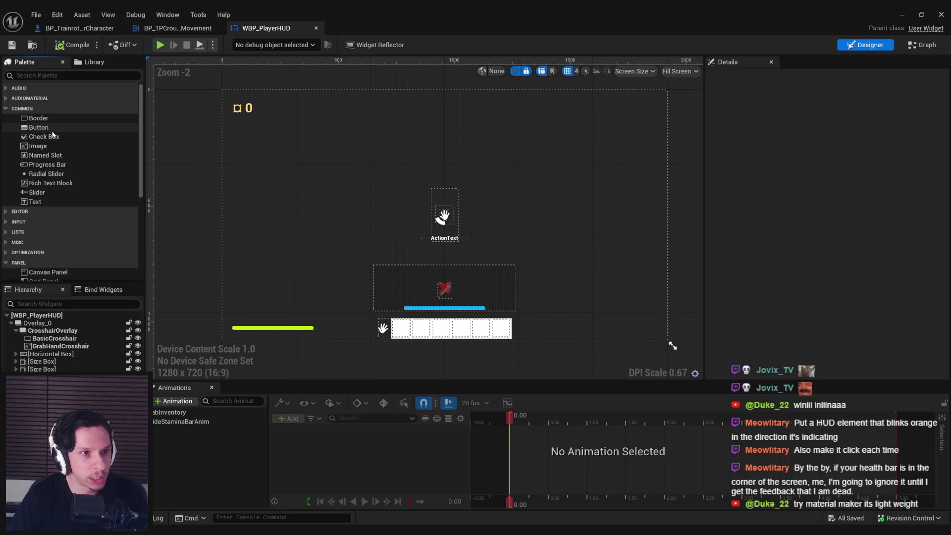
drag(34, 145, 39, 326)
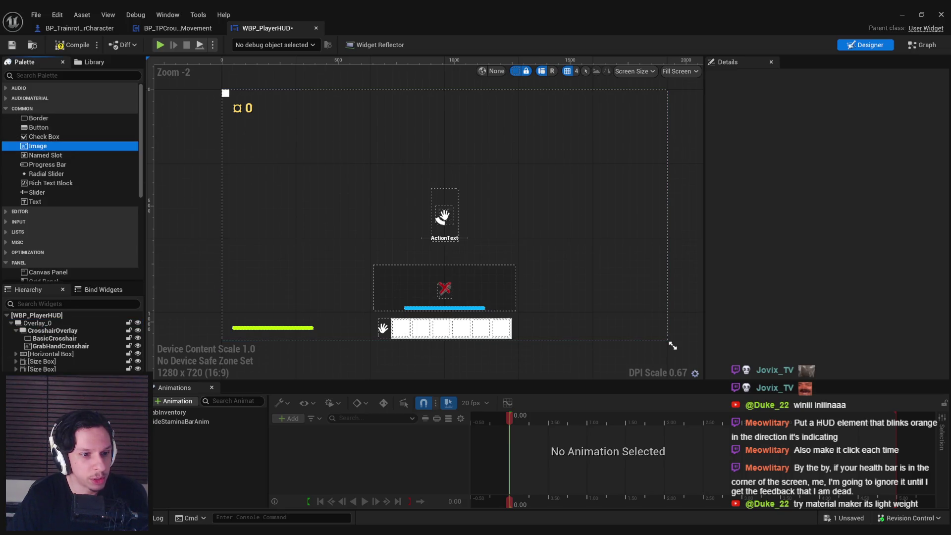
click(859, 135)
click(860, 150)
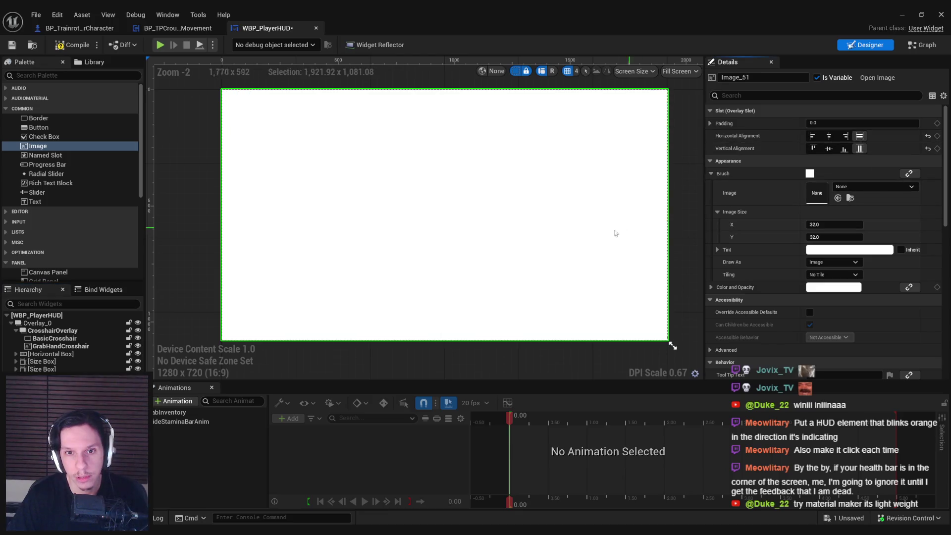
click(860, 187)
text(edge)
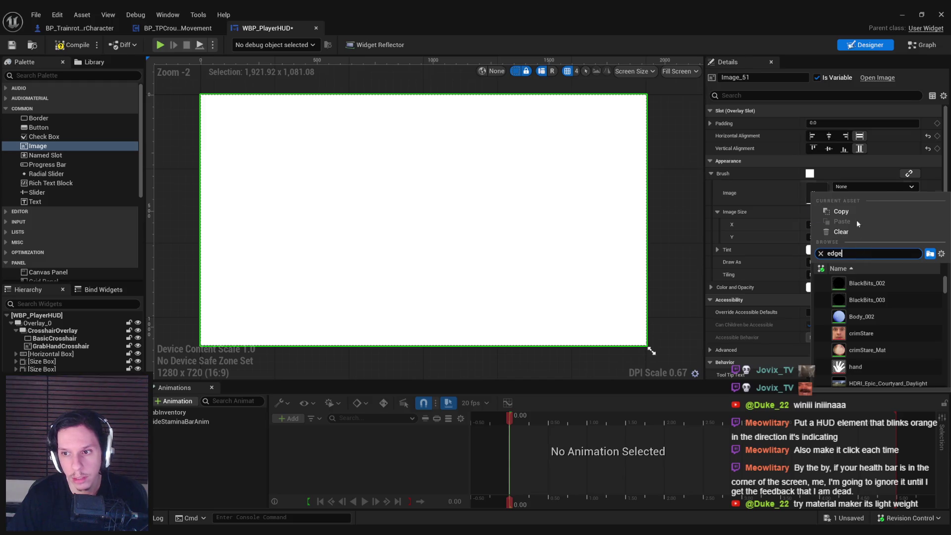
click(872, 283)
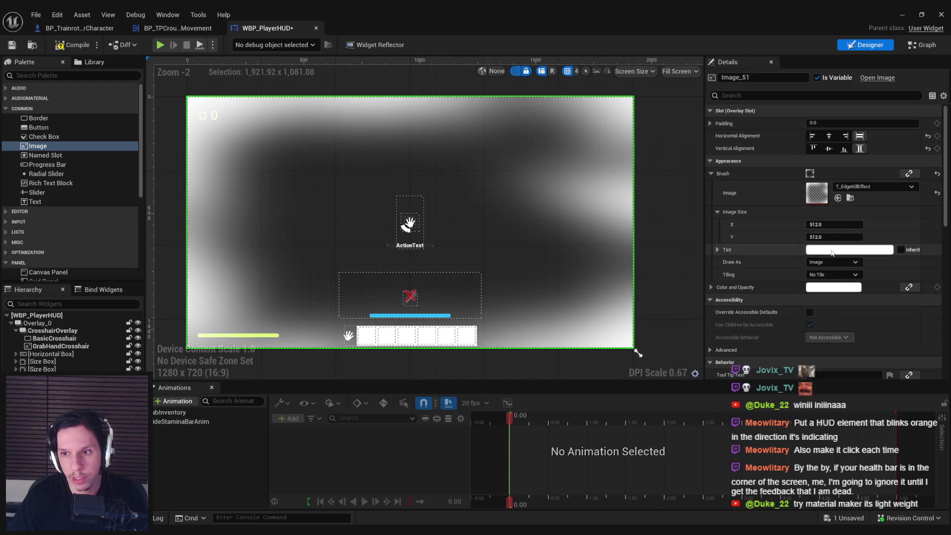
Tint the image dark red, then compile and save the HUD
click(842, 249)
click(803, 473)
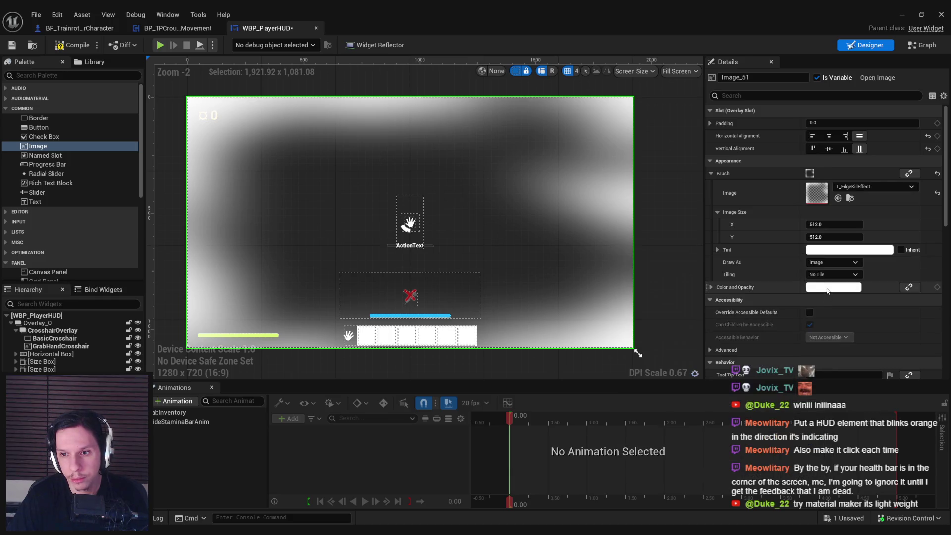
click(849, 249)
click(666, 447)
mouse_move(751, 312)
mouse_down()
mouse_move(754, 374)
mouse_move(764, 360)
mouse_move(753, 358)
mouse_up()
click(637, 347)
key(F7)
key(ctrl+s)
key(Return)
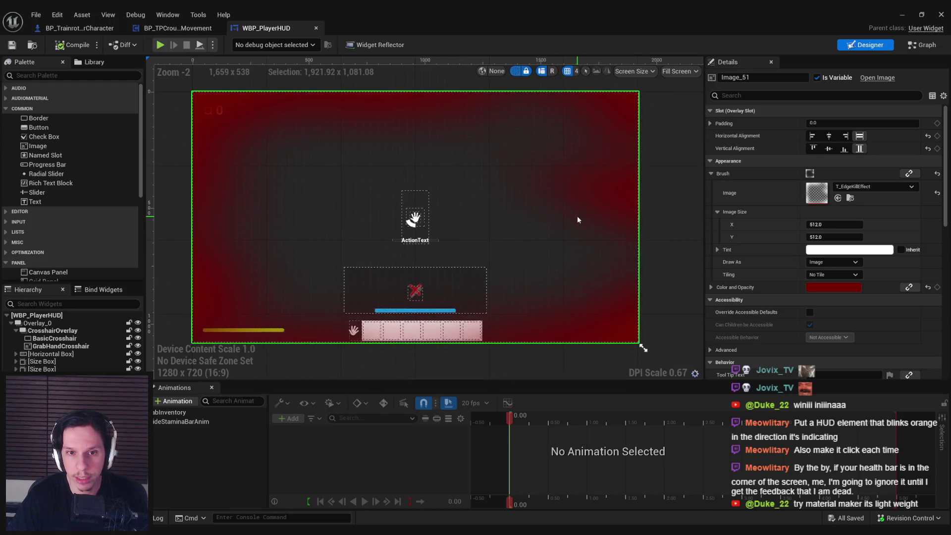
Rename the full-screen image to DamageEffectImage and save WBP_PlayerHUD
scroll(589, 215, down, 2)
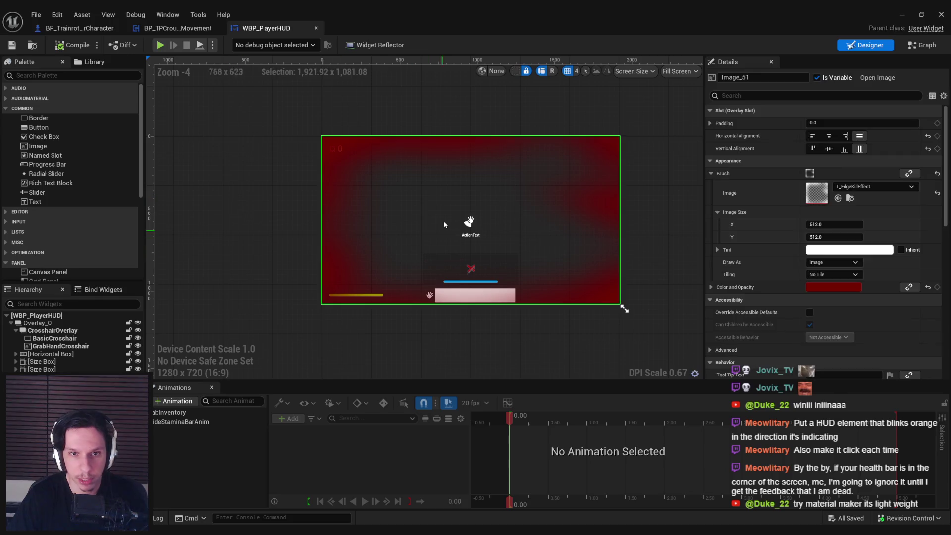
click(251, 233)
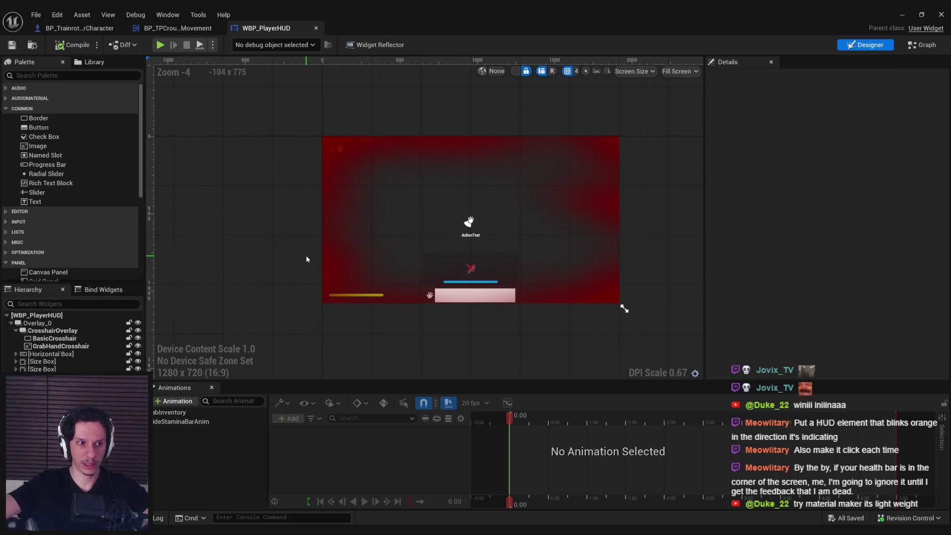
drag(314, 306, 253, 315)
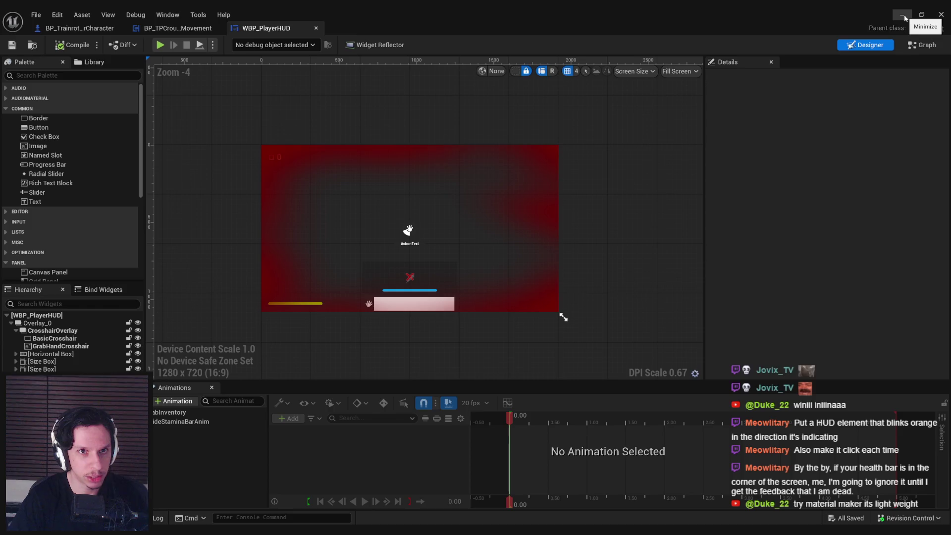
click(542, 177)
scroll(542, 178, up, 2)
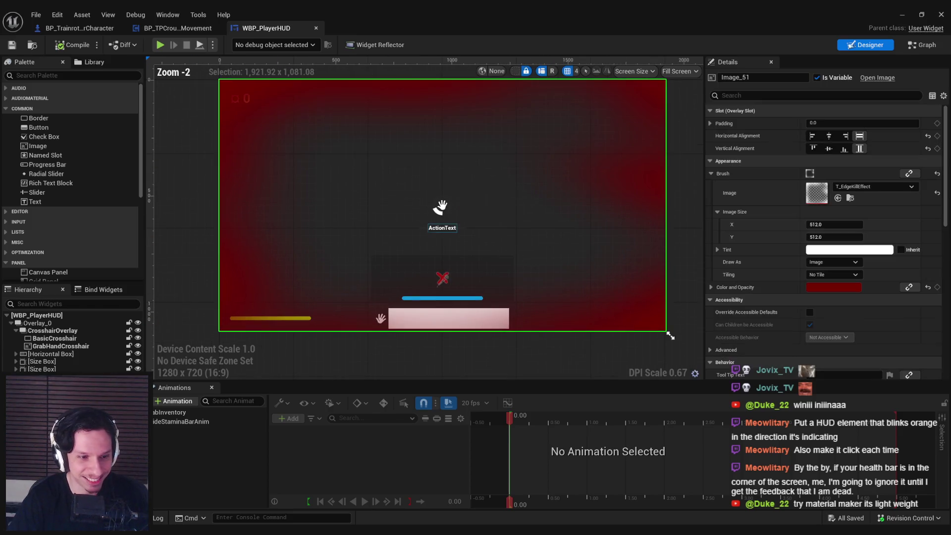
scroll(347, 265, down, 1)
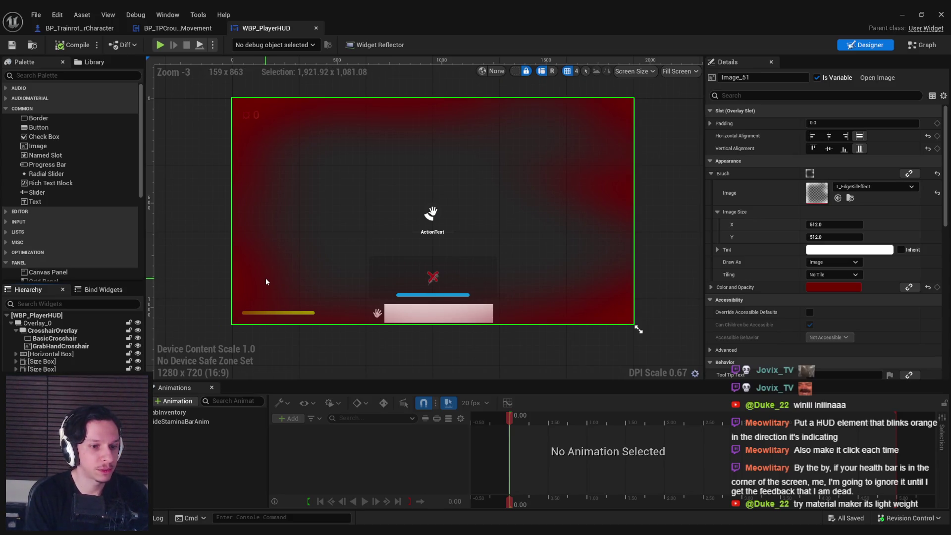
text(DamageEffectImage)
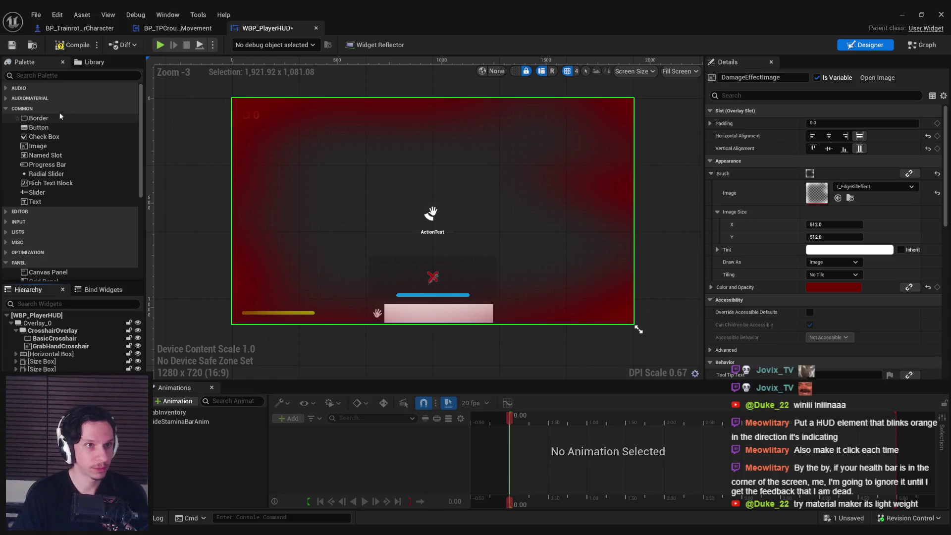
click(11, 45)
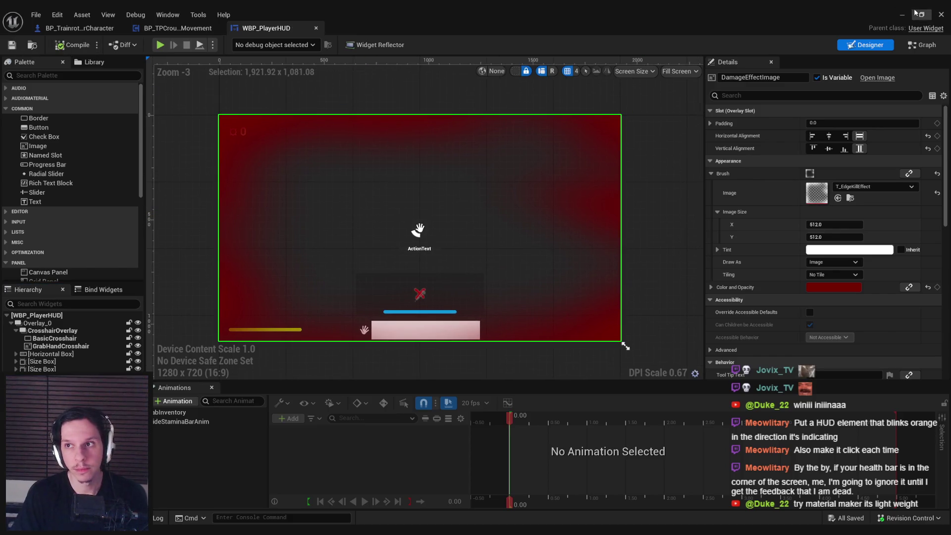
key(alt+Tab)
click(234, 45)
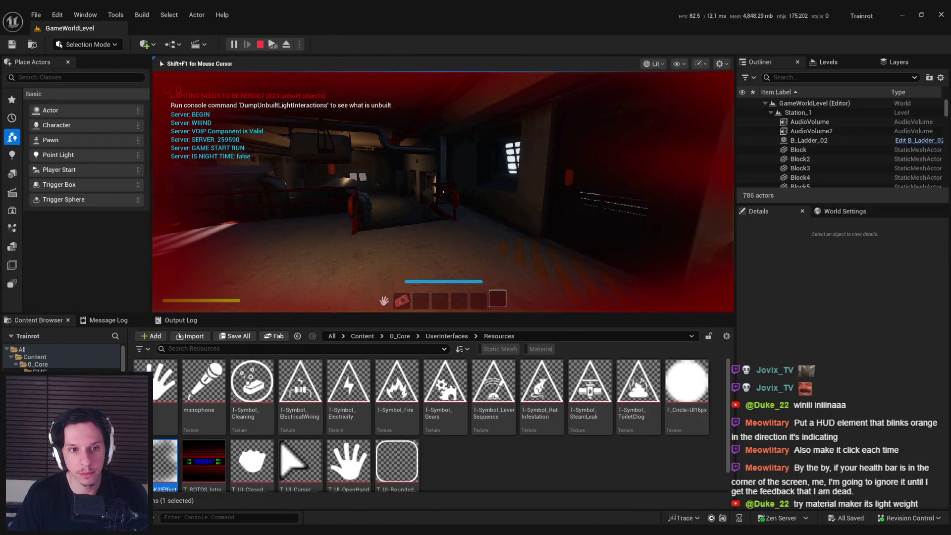
key(Escape)
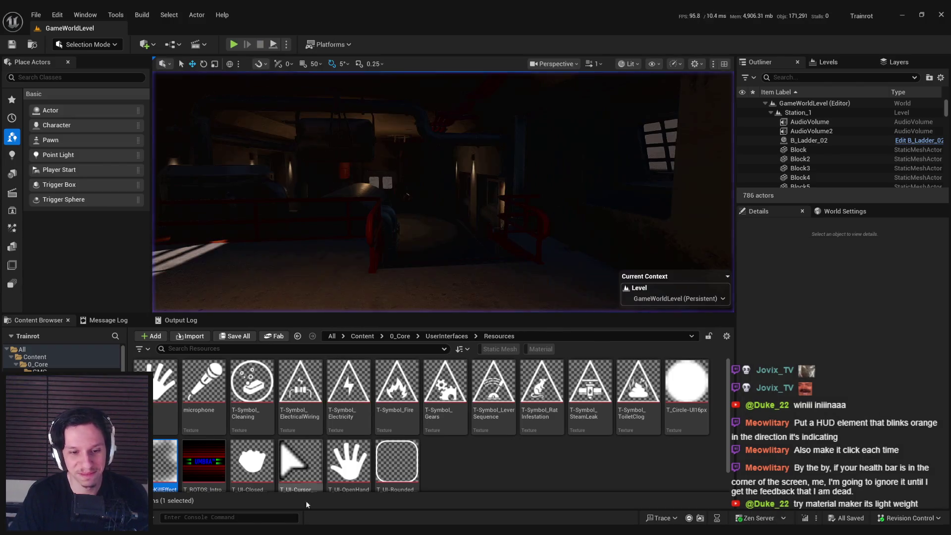
key(alt+Tab)
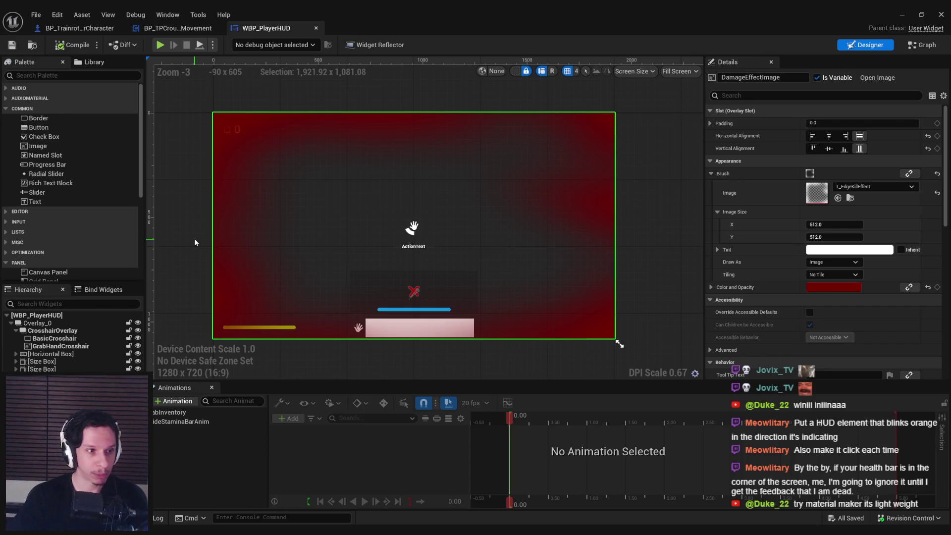
scroll(324, 235, up, 3)
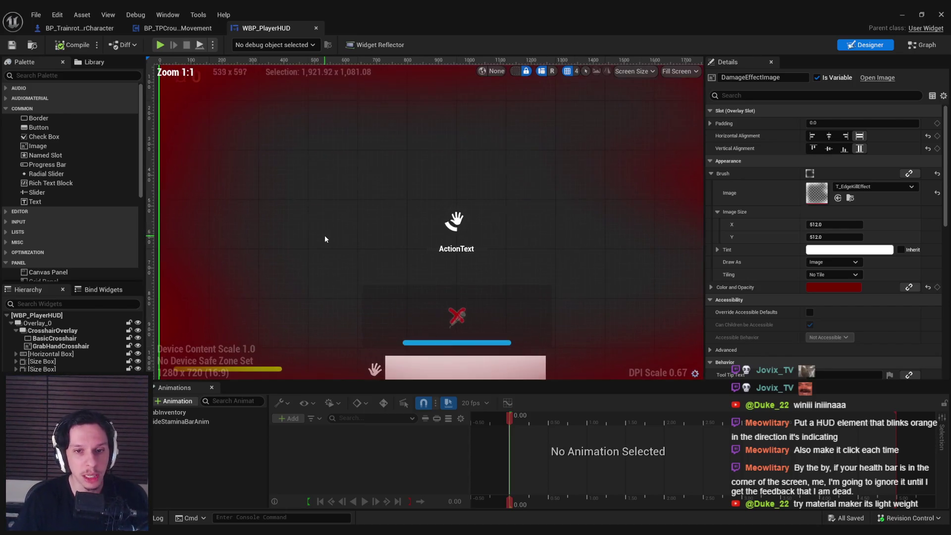
scroll(329, 212, down, 3)
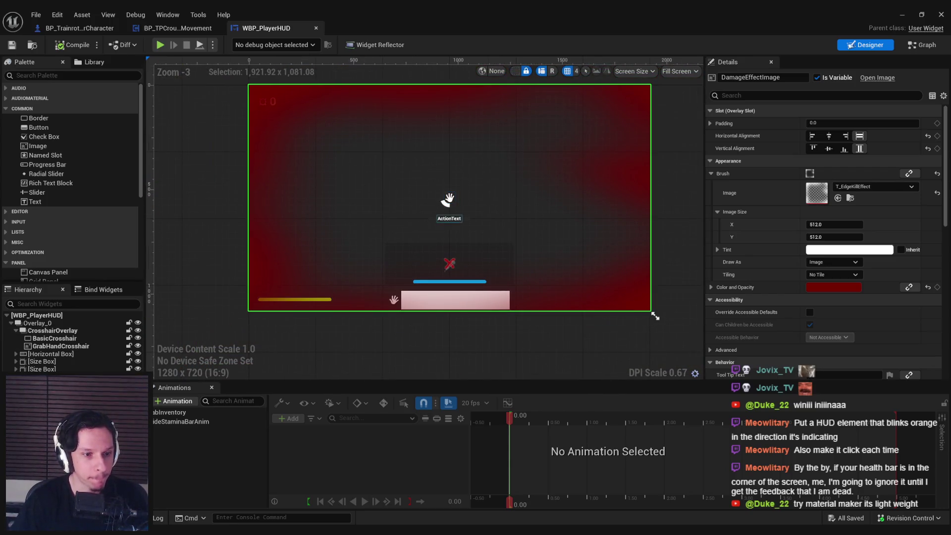
scroll(935, 322, down, 10)
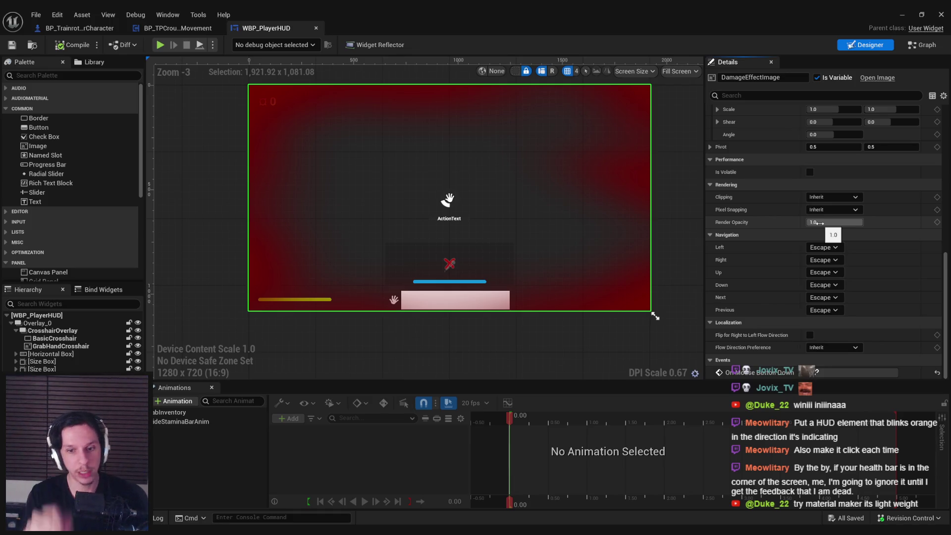
Set DamageEffectImage's render opacity to 0
click(818, 223)
text(0)
key(Return)
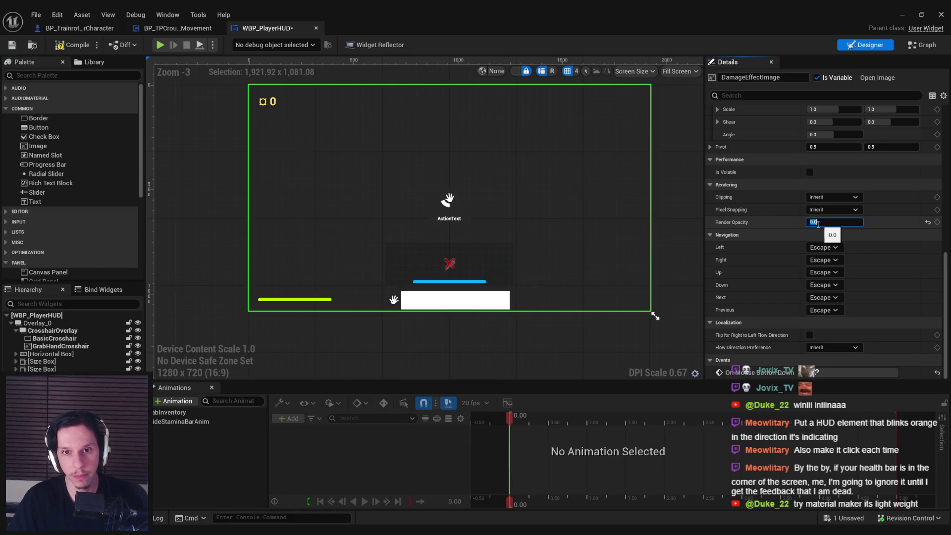
scroll(944, 242, up, 5)
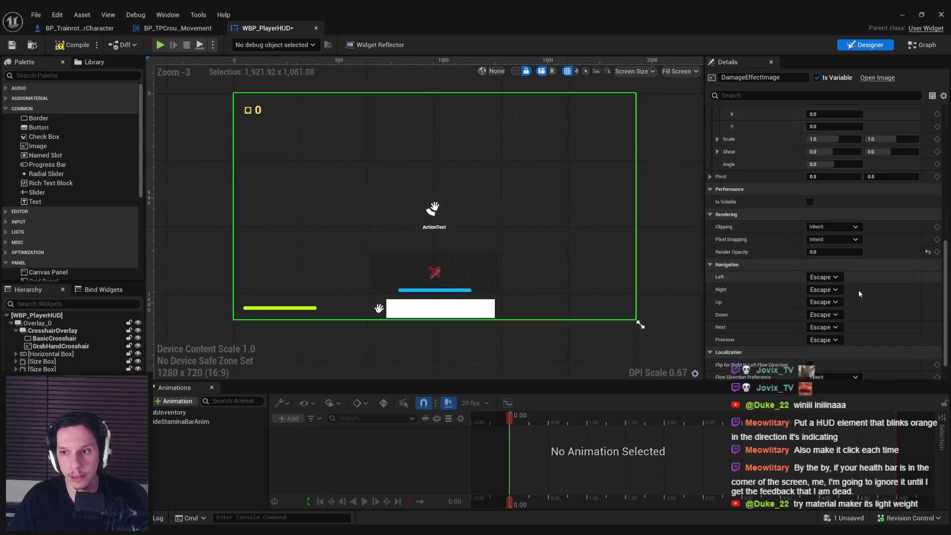
Make the image Not Hit-Testable (Self Only), then compile and save the HUD
click(833, 227)
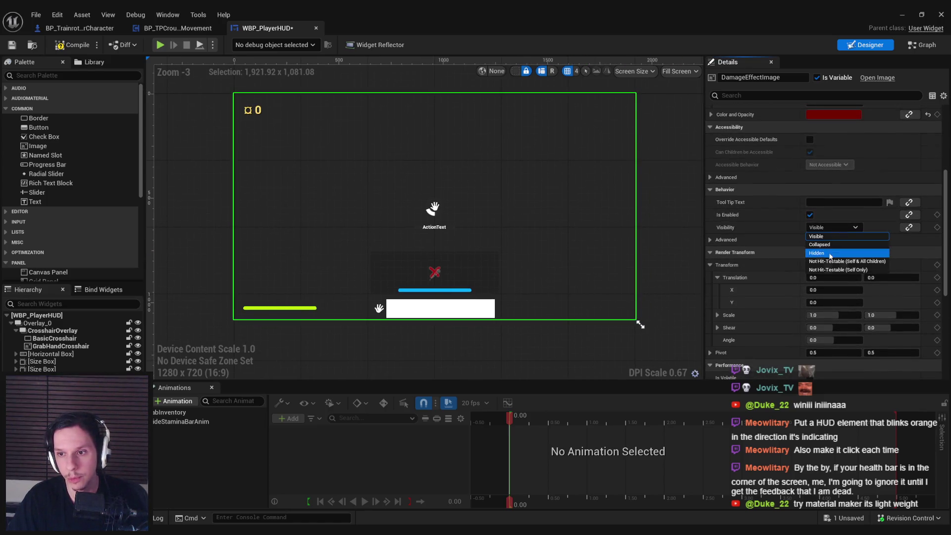
click(836, 266)
scroll(947, 251, down, 5)
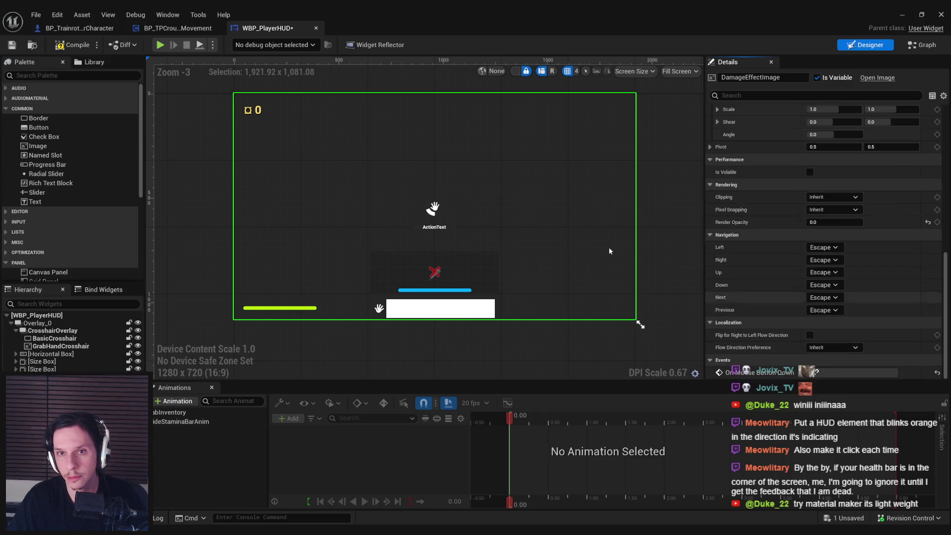
click(75, 45)
click(12, 45)
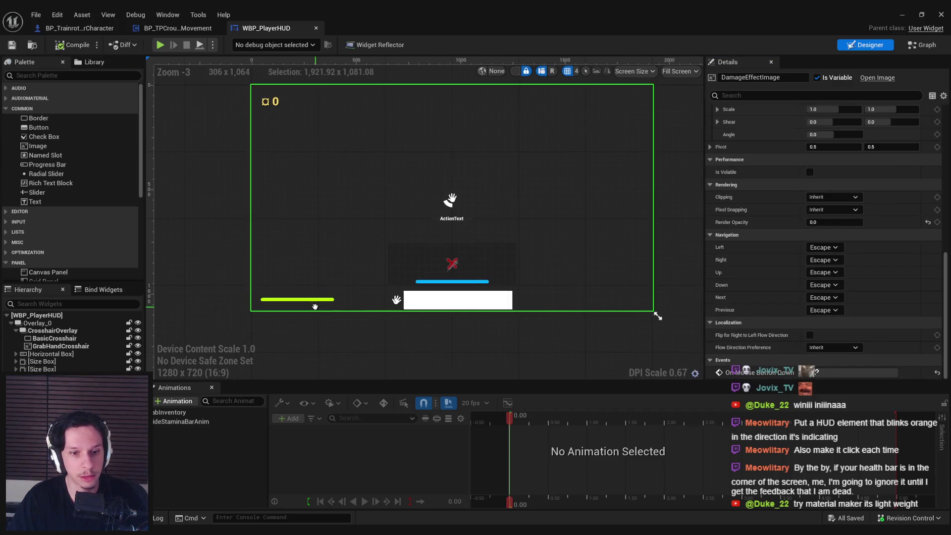
scroll(944, 285, up, 2)
scroll(944, 284, down, 3)
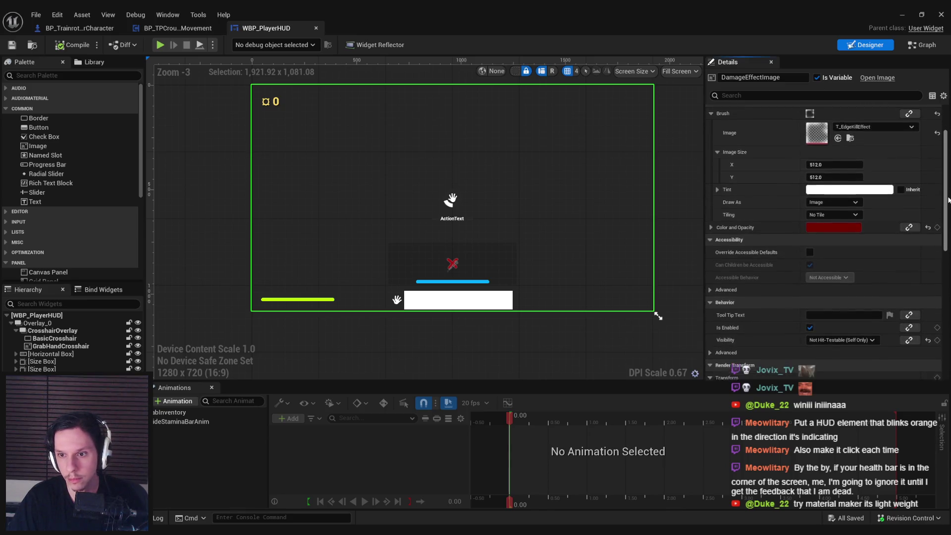
scroll(822, 243, up, 5)
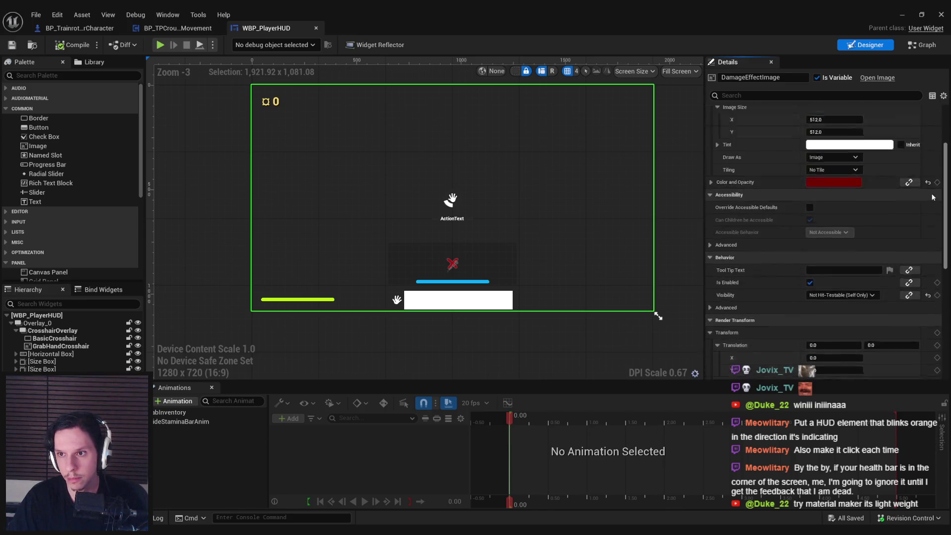
click(173, 401)
Name the new widget animation TookDamage and select it for editing
text(age)
key(Return)
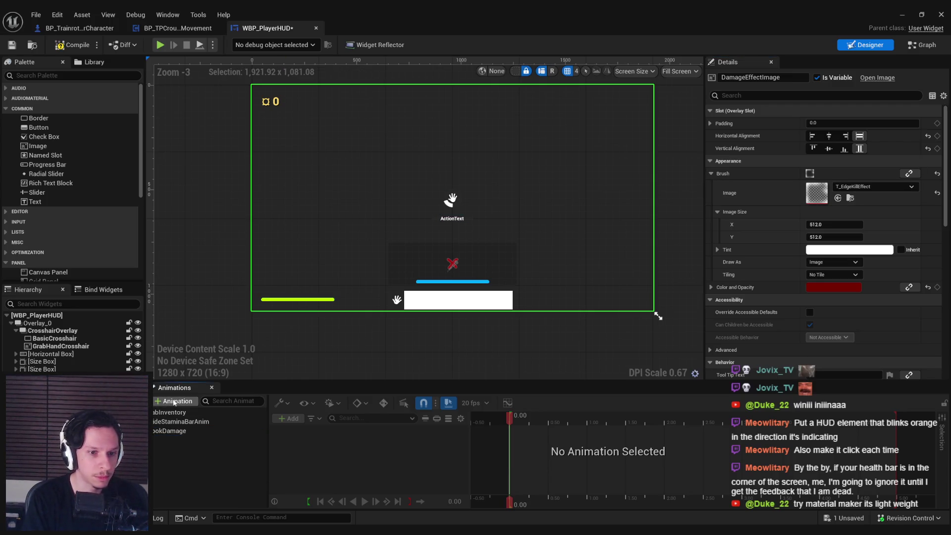
click(172, 431)
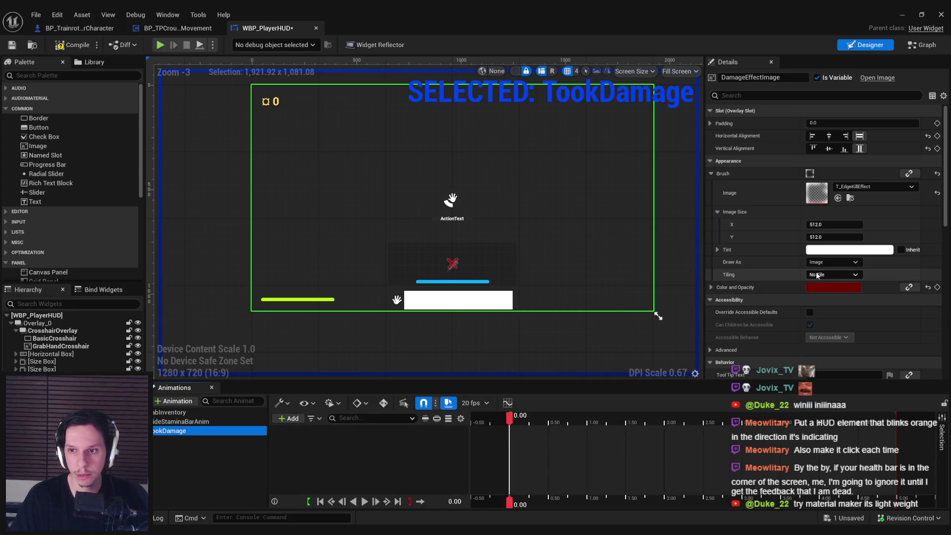
scroll(824, 247, down, 10)
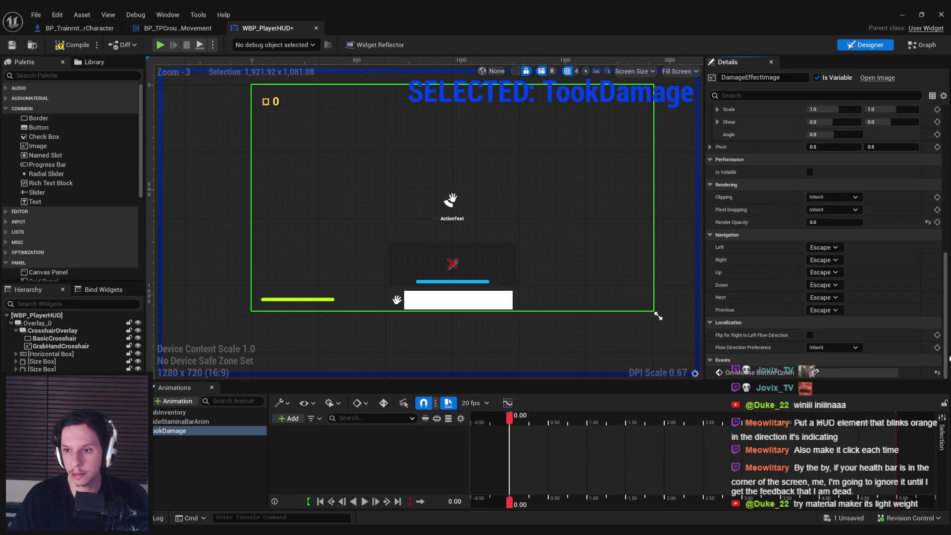
Key DamageEffectImage's render opacity to 1 at 0.05 s
drag(510, 419, 513, 424)
click(937, 222)
scroll(518, 446, up, 2)
click(826, 222)
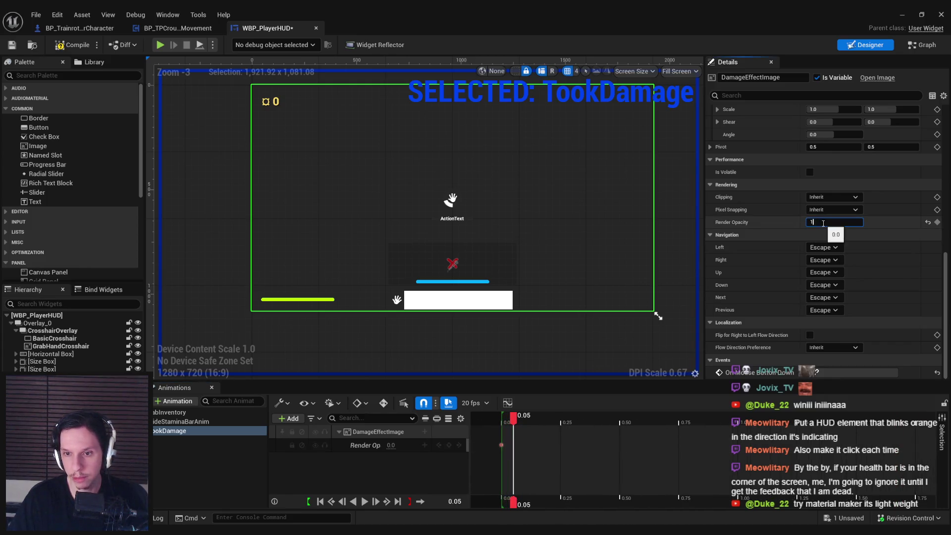
text(1)
key(Return)
Add a final render opacity key of 0 at 0.20 s
key(Return)
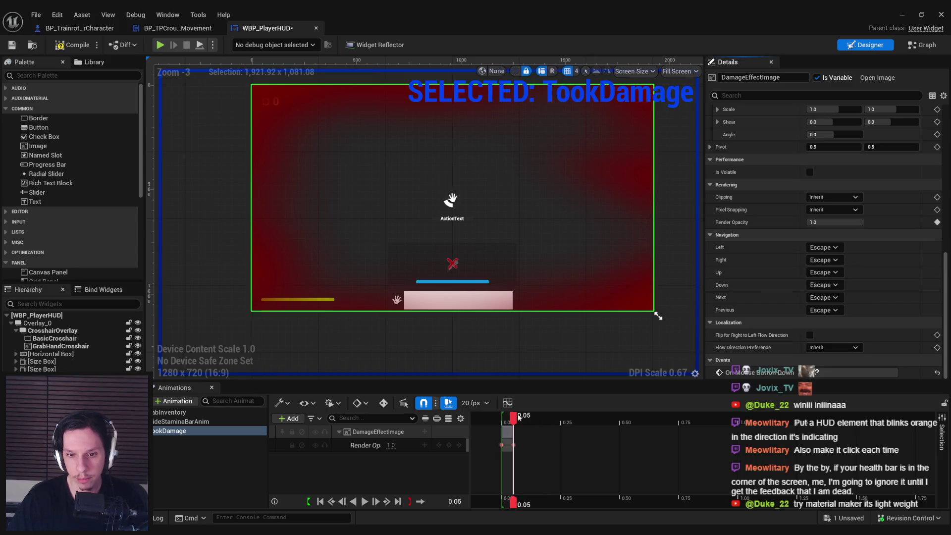
drag(513, 420, 550, 423)
click(852, 222)
text(0)
key(Return)
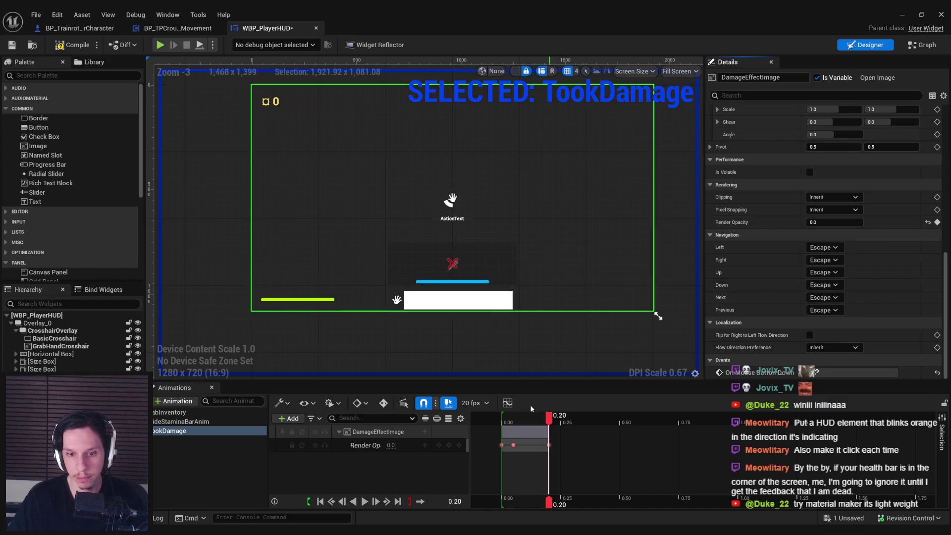
In the track's curve editor, make the opacity curve rise steeply from the first key
click(441, 430)
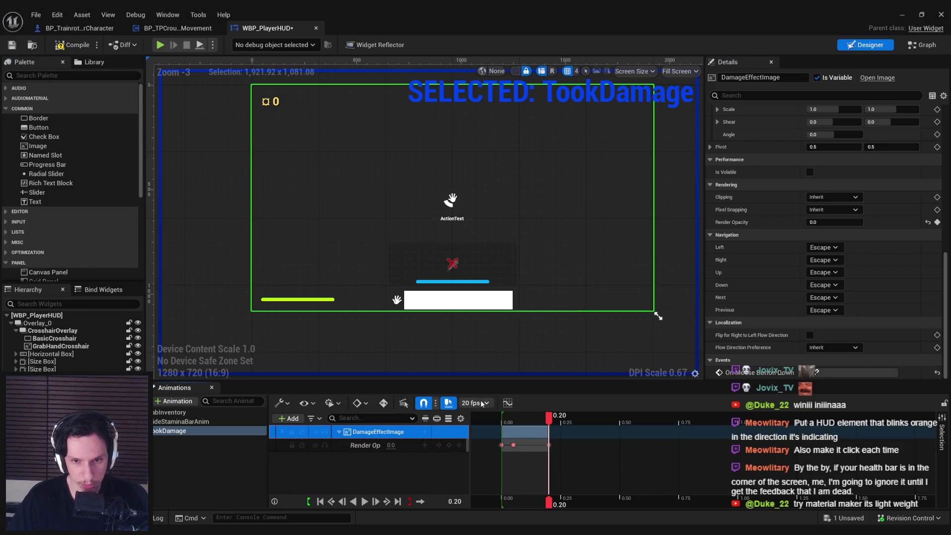
click(507, 402)
double_click(369, 105)
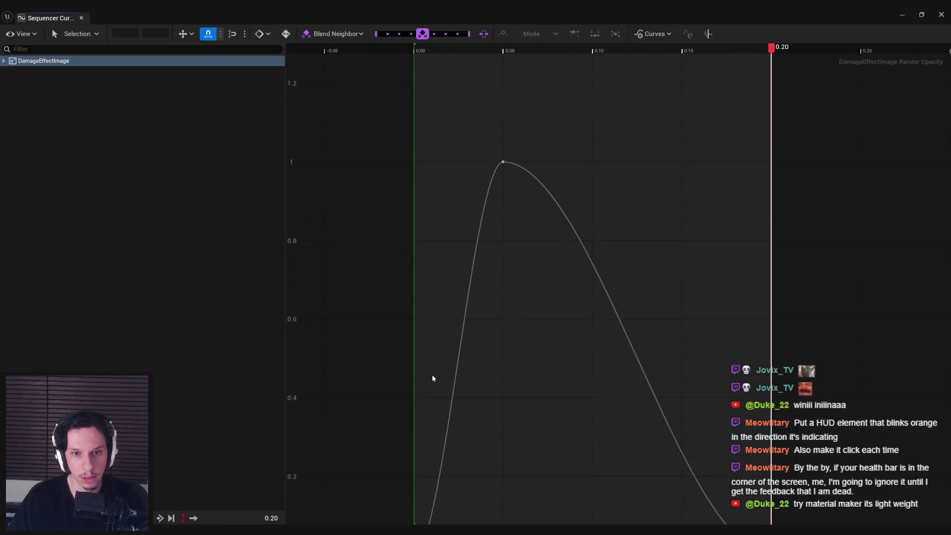
click(435, 410)
mouse_move(462, 410)
mouse_down()
mouse_move(467, 350)
mouse_move(446, 325)
mouse_up()
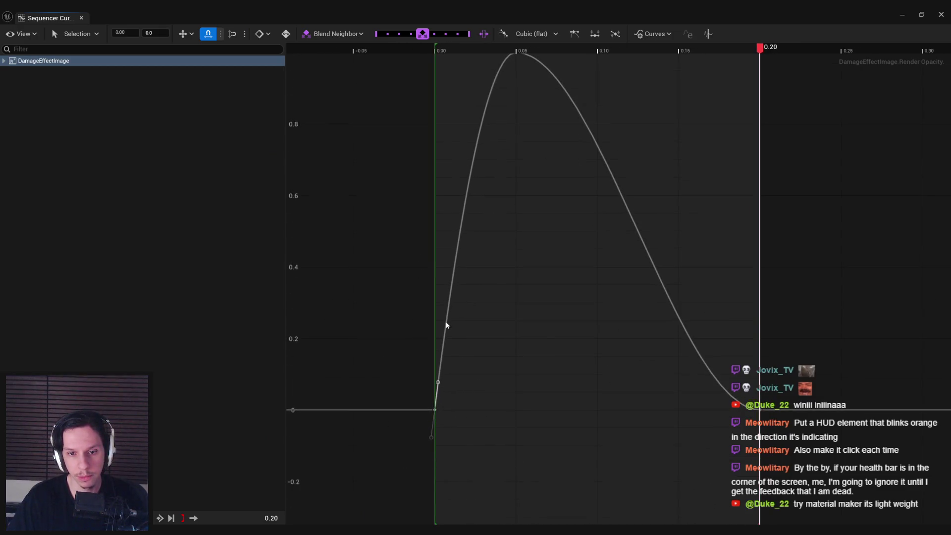
key(f)
Try steepening the tail into the 0.20 end key, undo it, and save the HUD
click(462, 332)
click(438, 101)
click(438, 265)
click(660, 425)
drag(636, 427, 642, 399)
key(ctrl+z)
key(ctrl+s)
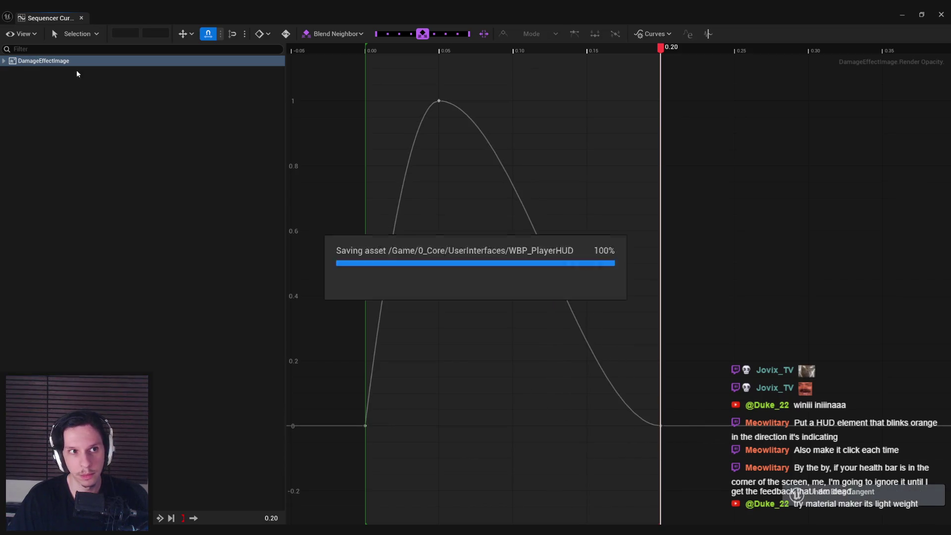
click(81, 17)
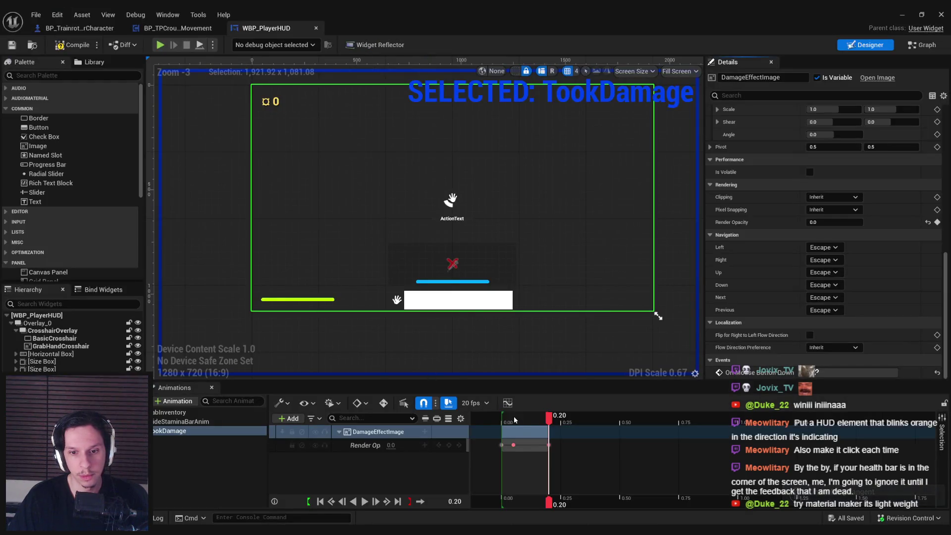
click(501, 419)
Preview TookDamage, push its end opacity key from 0.20 to 0.35 s, and close WBP_PlayerHUD
click(364, 501)
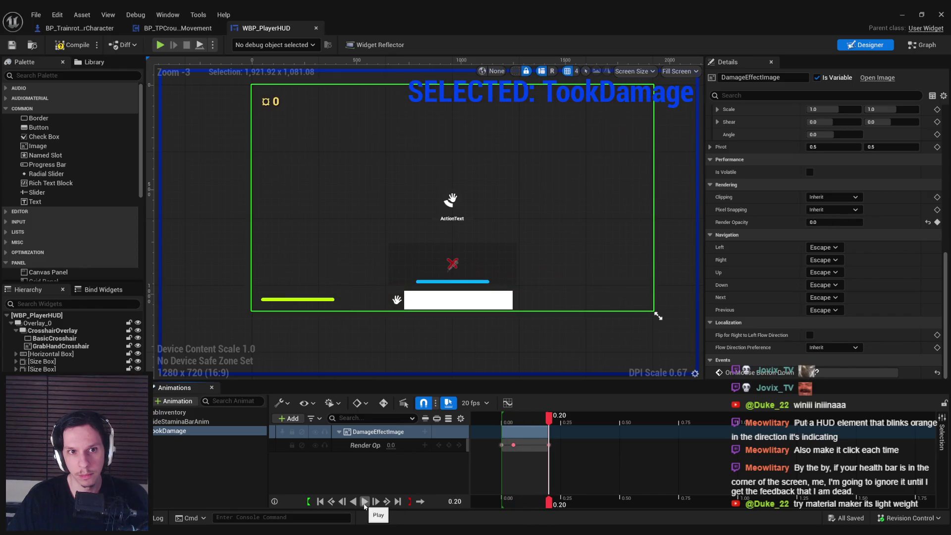
click(548, 445)
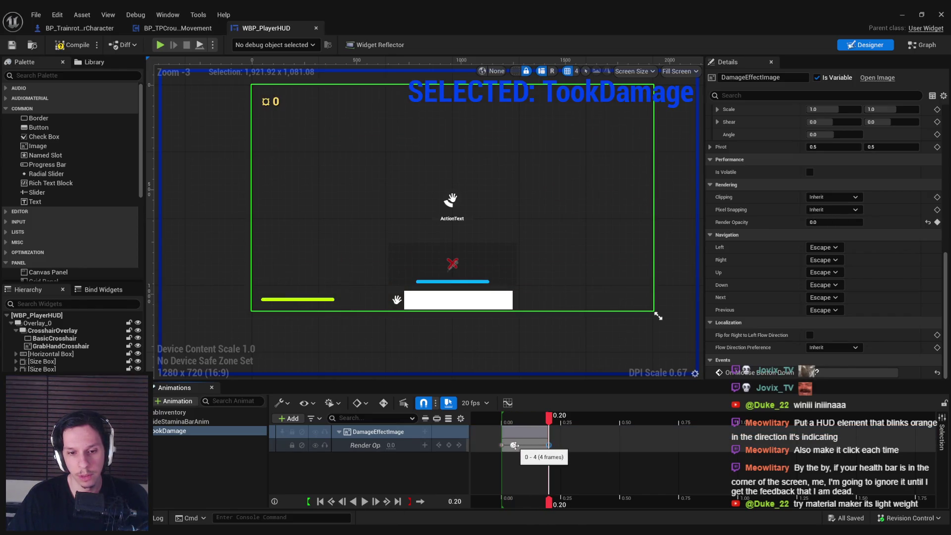
drag(514, 445, 512, 445)
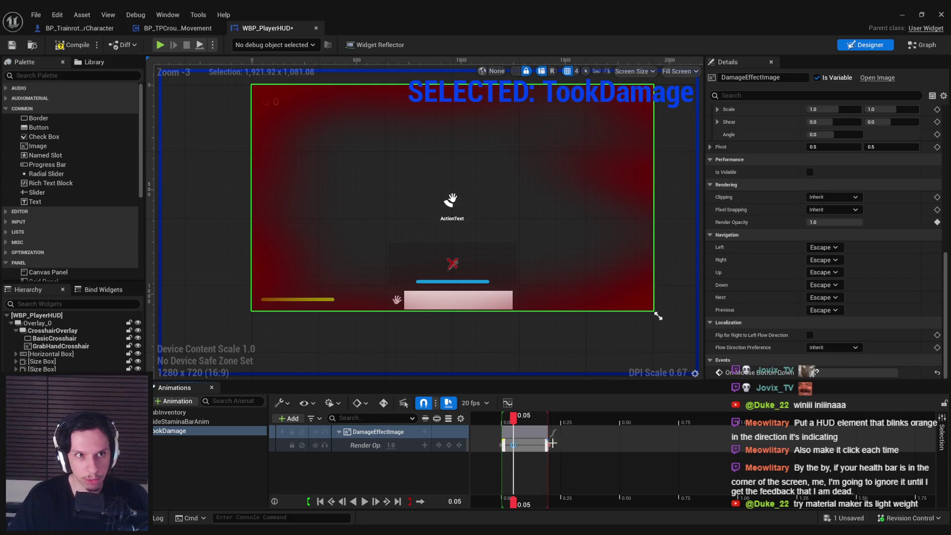
drag(547, 445, 560, 445)
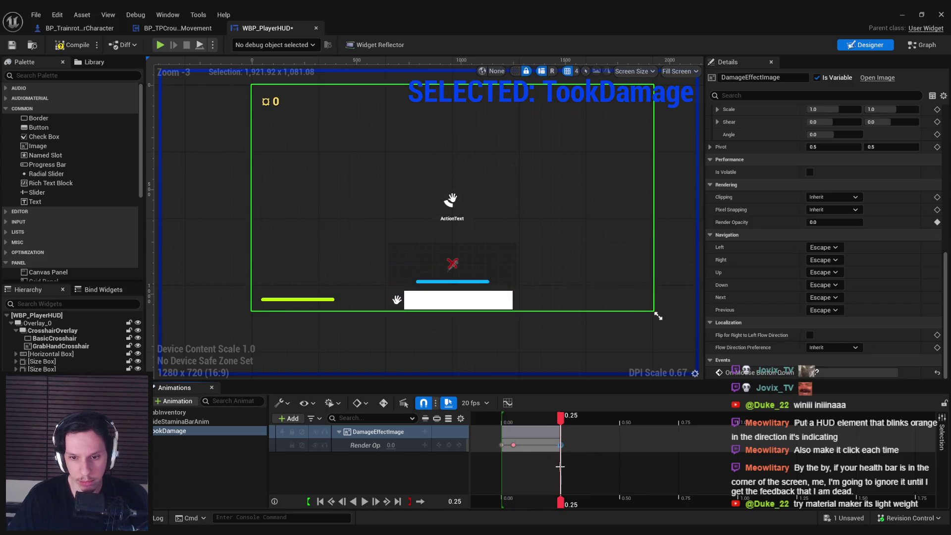
drag(560, 444, 584, 445)
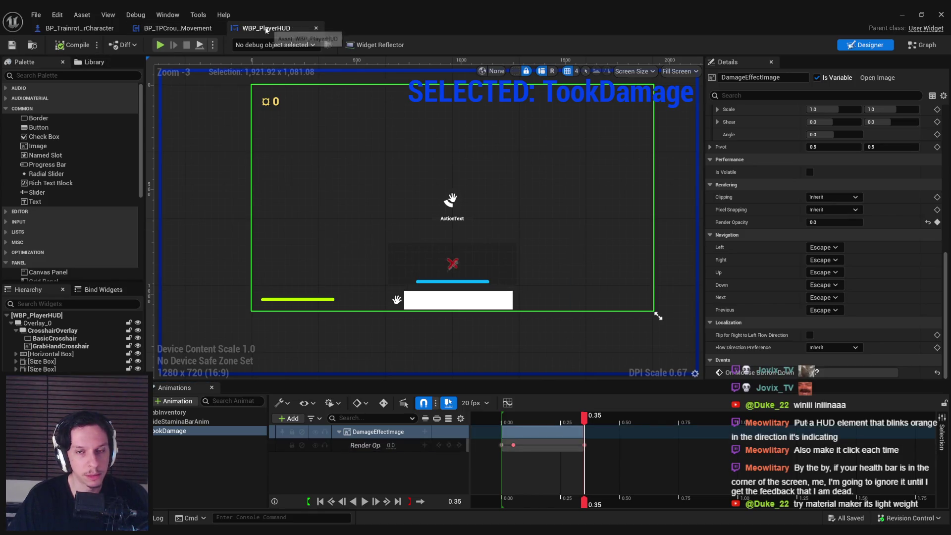
middle_click(266, 28)
click(94, 28)
Close the crouched movement blueprint and open the Damage and Health event graph
middle_click(187, 30)
scroll(94, 322, down, 1)
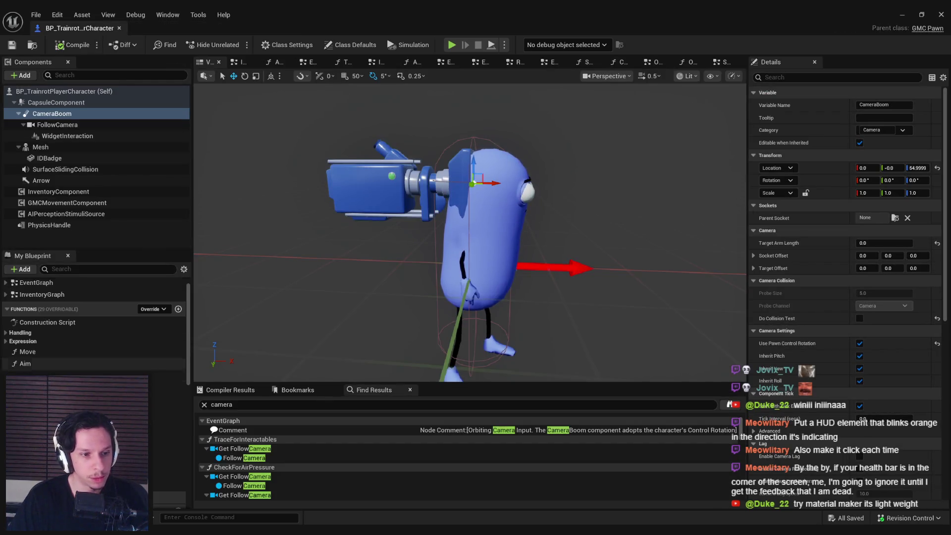
scroll(94, 322, up, 1)
scroll(14, 339, down, 1)
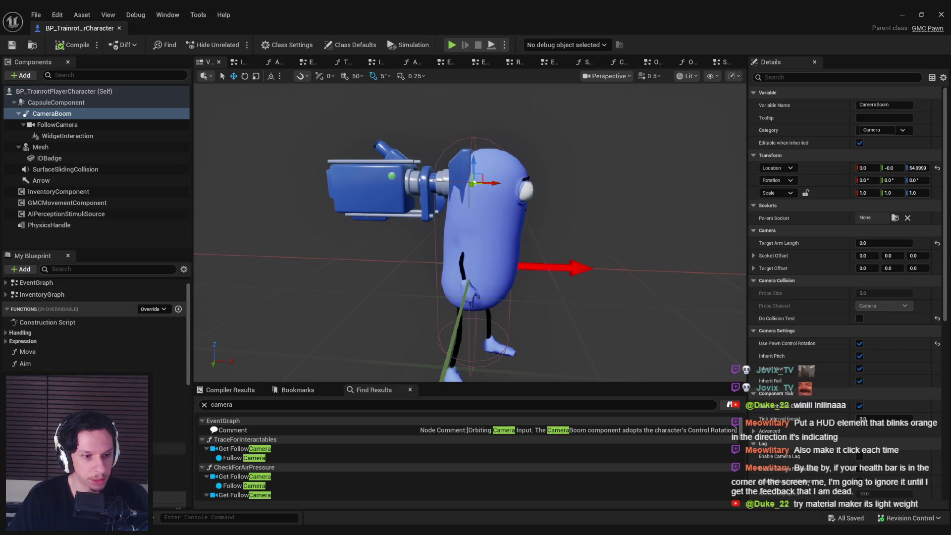
click(6, 333)
click(6, 333)
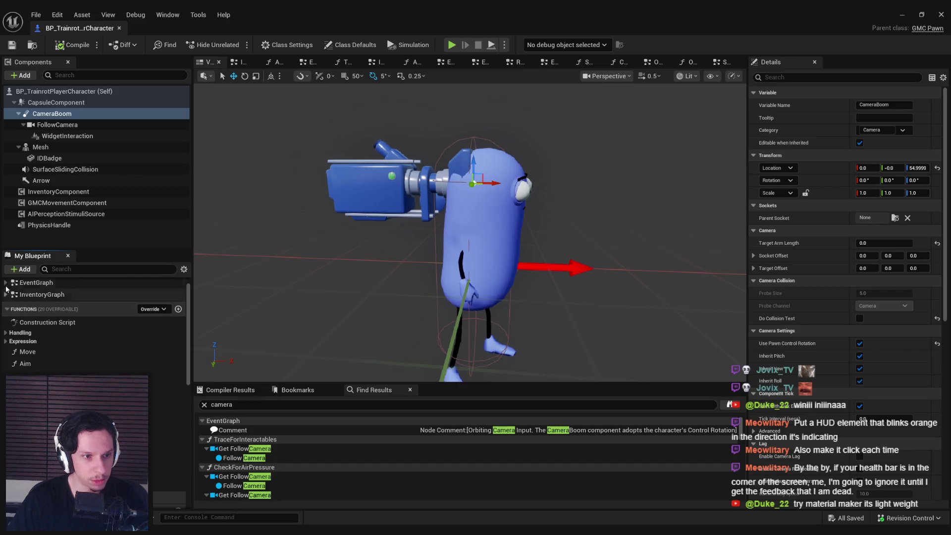
click(6, 289)
scroll(95, 327, down, 2)
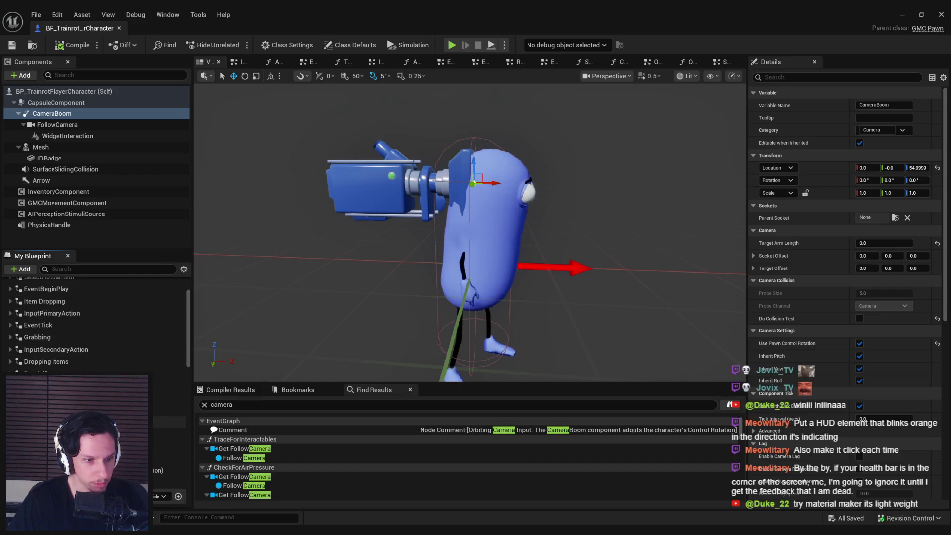
double_click(169, 398)
Along the Branch and death-event chain, select the unwanted group of nodes and remove them
scroll(346, 219, up, 1)
mouse_move(410, 272)
mouse_down()
mouse_move(405, 295)
mouse_move(423, 271)
mouse_move(464, 262)
mouse_move(361, 277)
mouse_up()
mouse_move(540, 196)
mouse_down()
mouse_move(513, 203)
mouse_move(563, 215)
mouse_move(328, 227)
mouse_up()
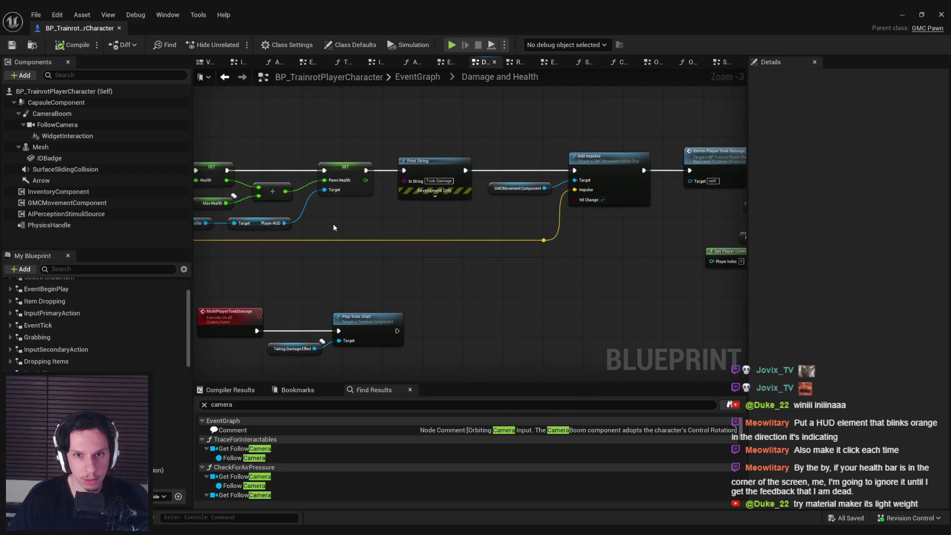
mouse_move(442, 185)
mouse_down()
mouse_move(403, 233)
mouse_move(361, 222)
mouse_up()
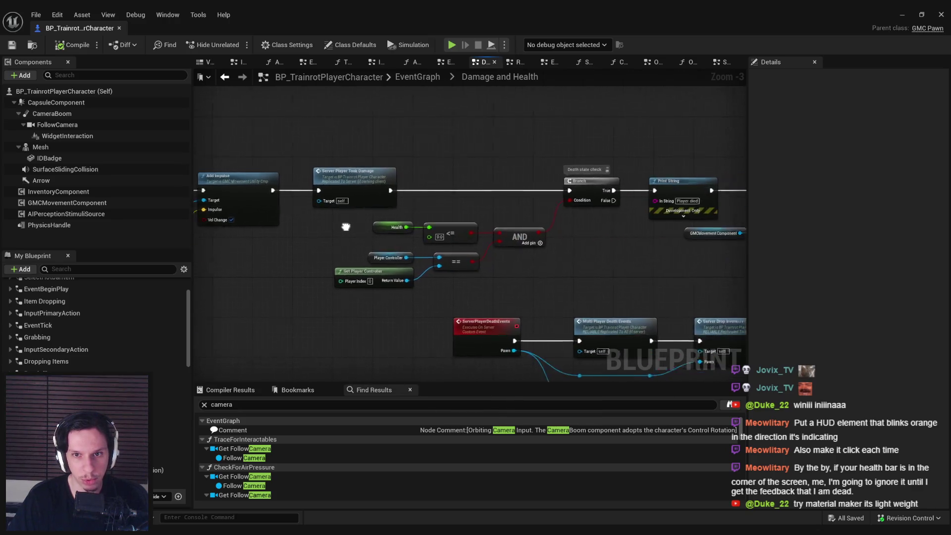
drag(564, 257, 433, 251)
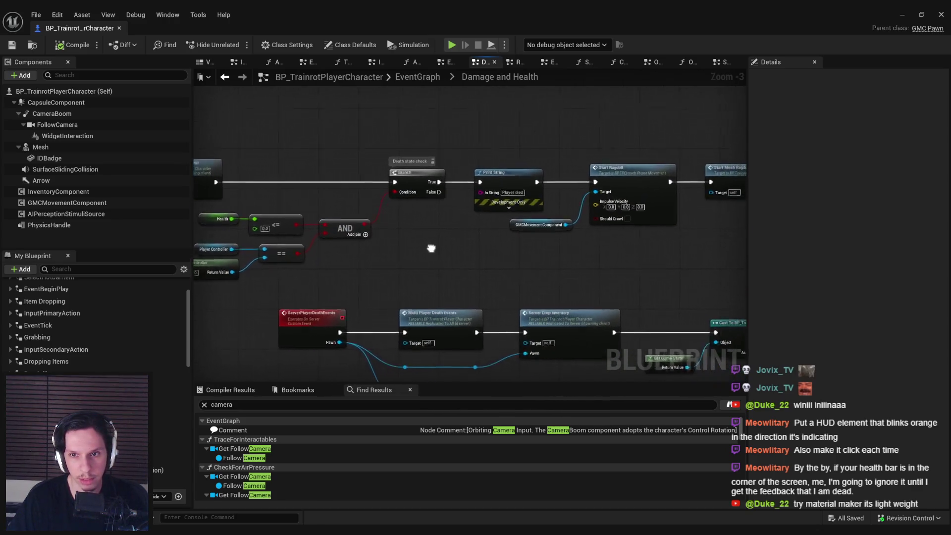
scroll(433, 250, down, 1)
scroll(353, 258, up, 1)
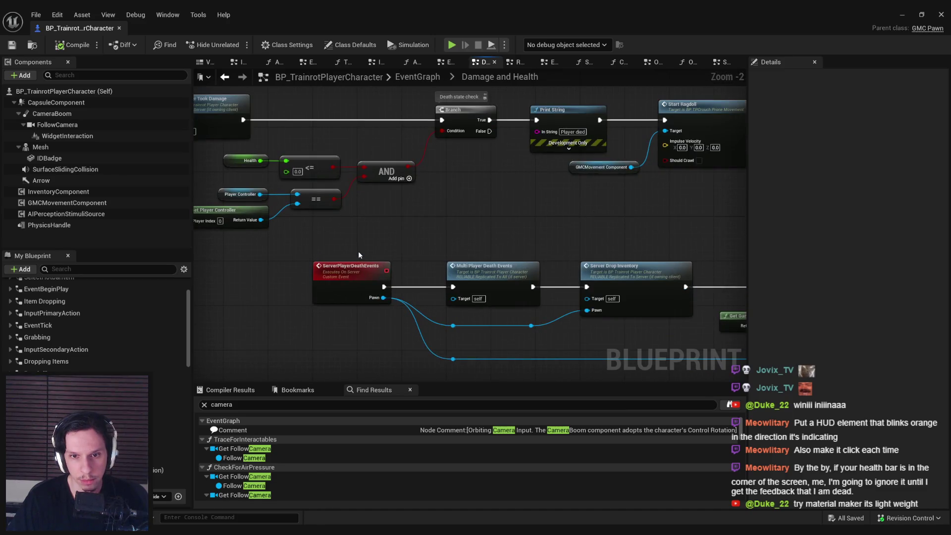
scroll(358, 251, down, 4)
mouse_move(304, 225)
mouse_down()
mouse_move(686, 314)
mouse_move(364, 177)
mouse_up()
scroll(431, 227, up, 1)
scroll(503, 226, up, 3)
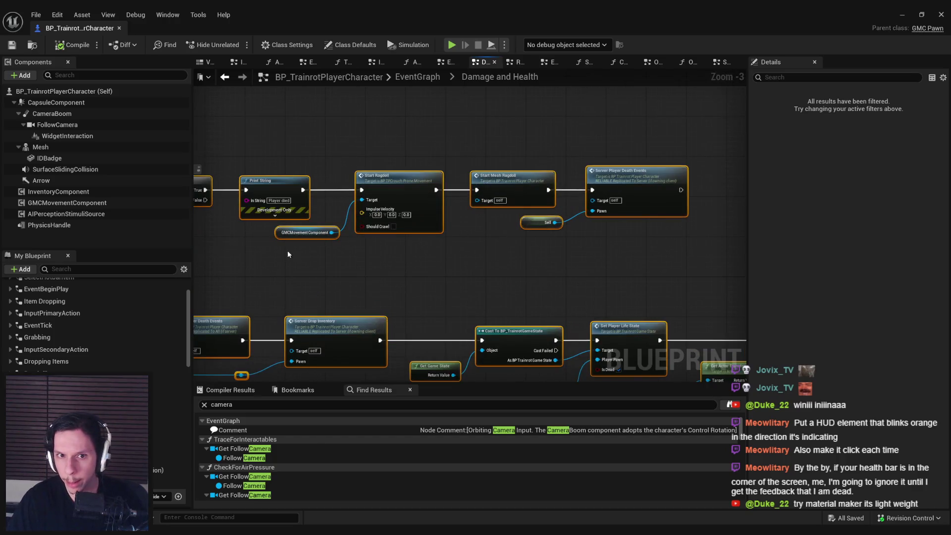
scroll(534, 212, down, 2)
scroll(575, 207, up, 1)
key(ctrl+z)
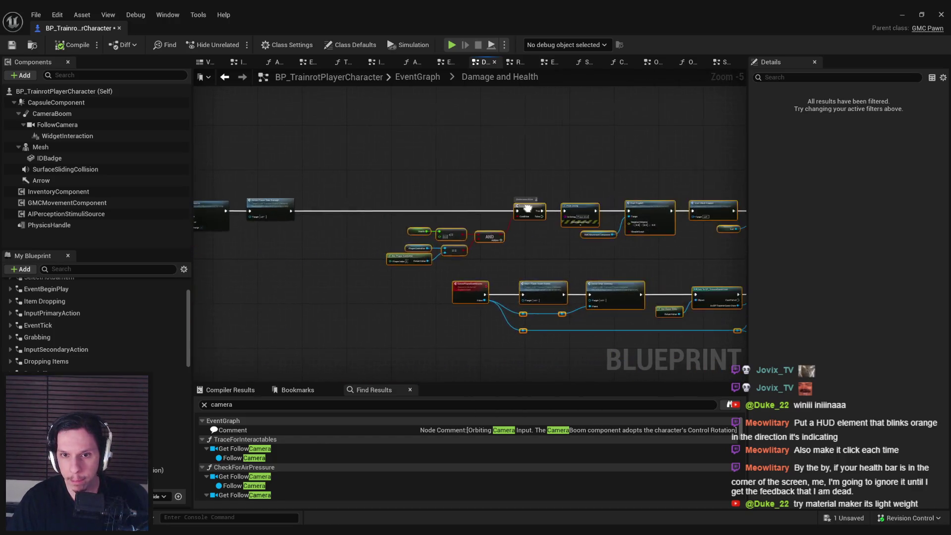
Check Add Impulse and Server Player Took Damage, save the blueprint, and add a new function
scroll(547, 254, up, 3)
drag(547, 254, 404, 264)
scroll(404, 265, down, 2)
mouse_move(514, 273)
mouse_down()
mouse_move(604, 276)
mouse_move(568, 287)
mouse_move(495, 277)
mouse_up()
click(12, 44)
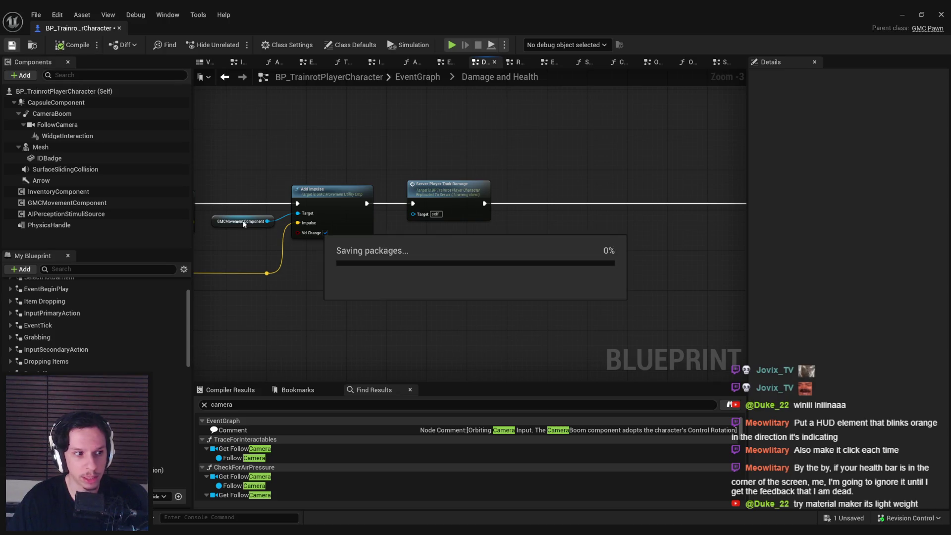
drag(311, 299, 275, 299)
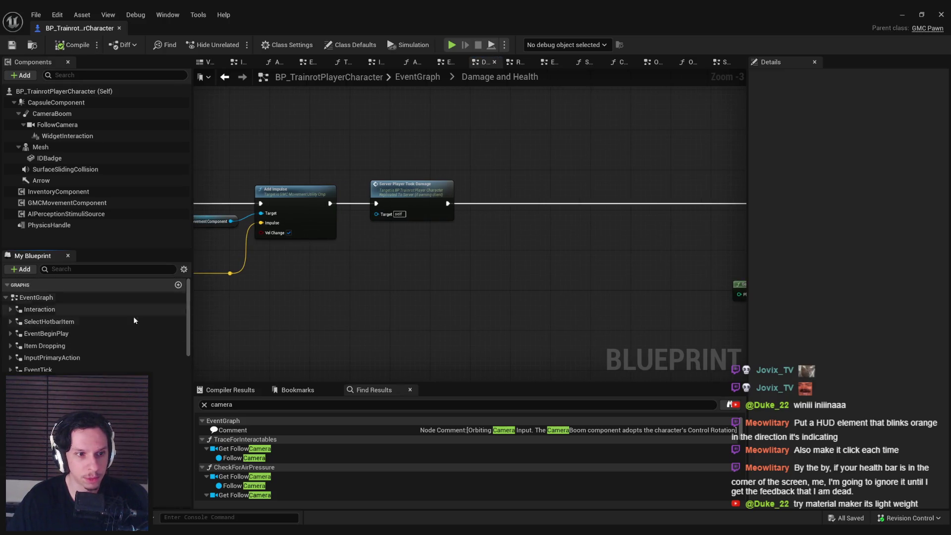
scroll(112, 353, down, 8)
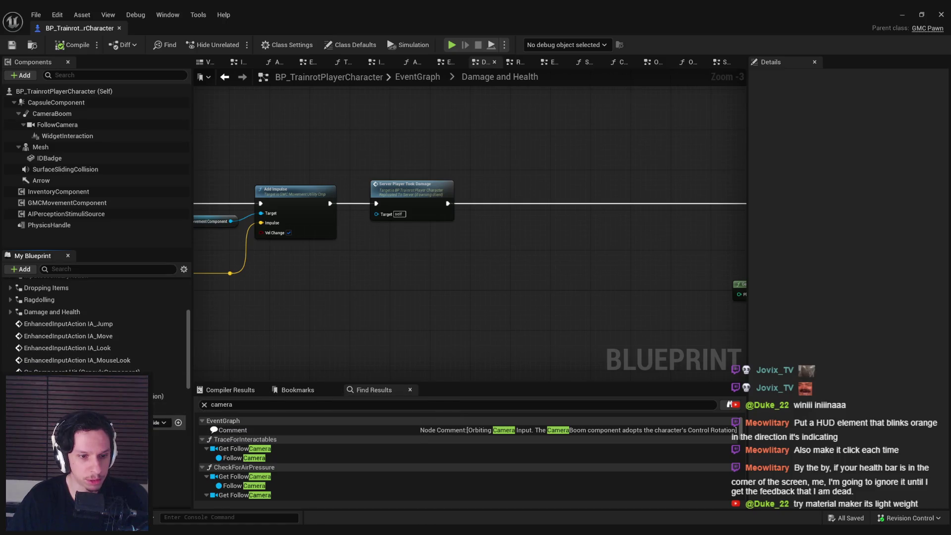
click(179, 379)
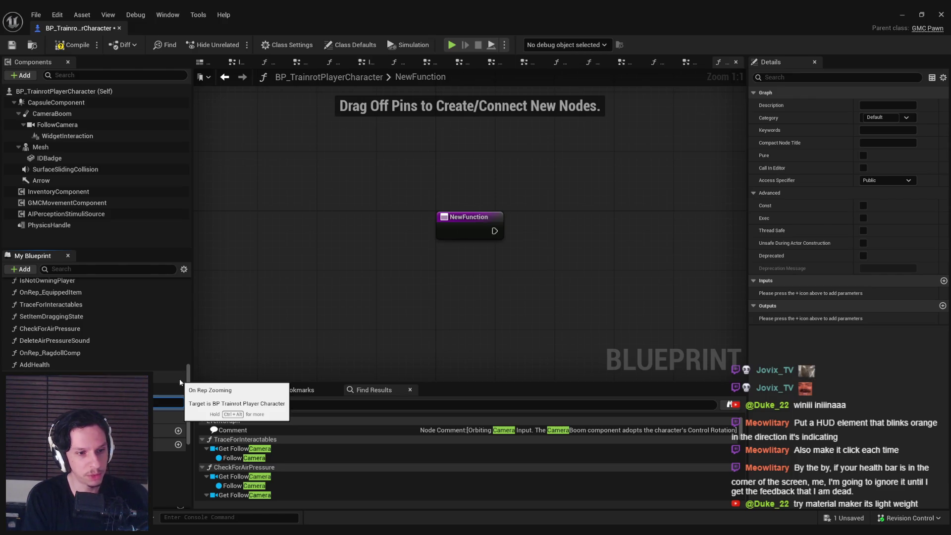
Rename the function to PlayerDamageFeedback and save the Blueprint
key(Return)
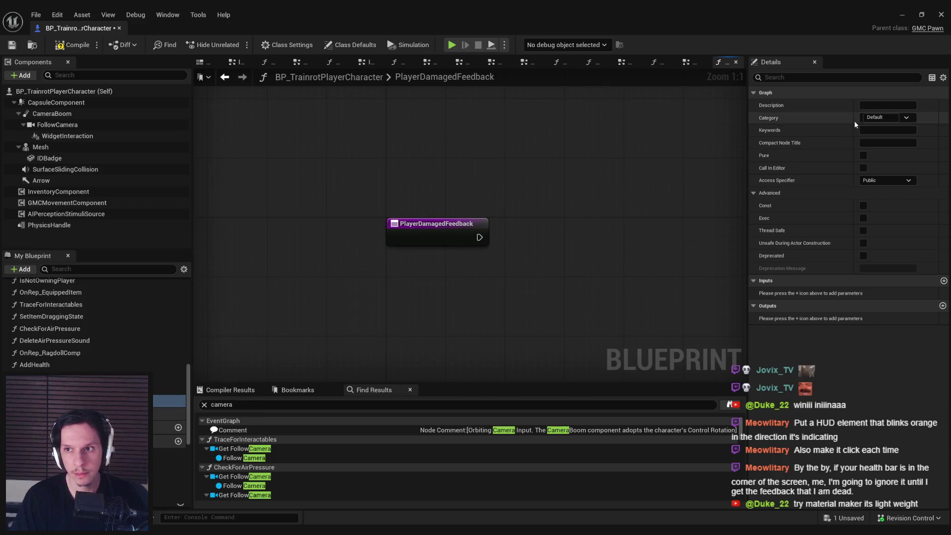
key(F2)
text(PlayerDamageFeedback)
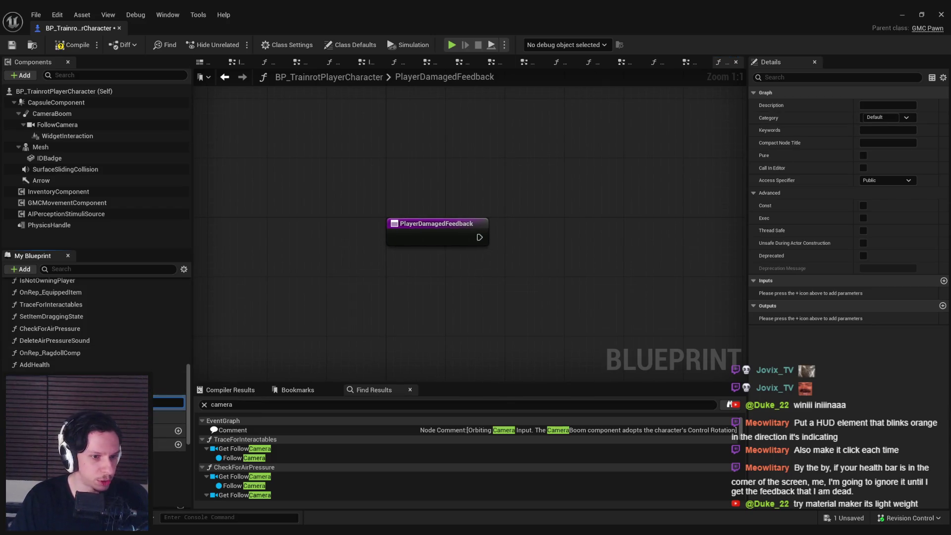
key(Return)
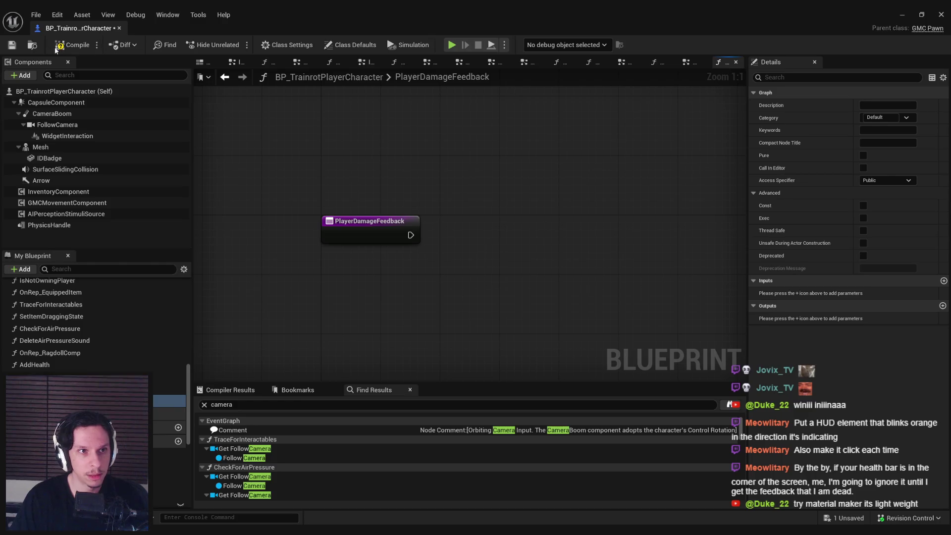
click(13, 45)
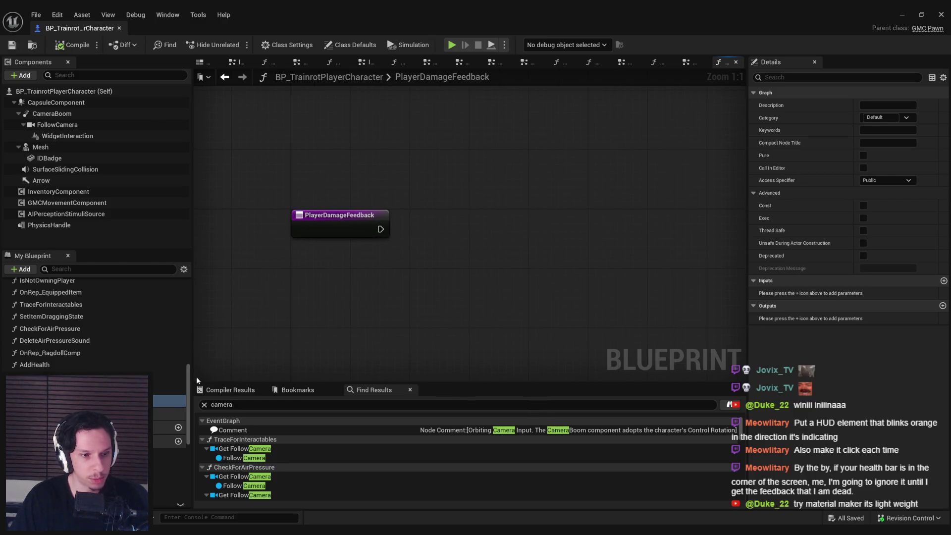
Add a Get Player Controller node to the PlayerDamageFeedback graph
right_click(435, 270)
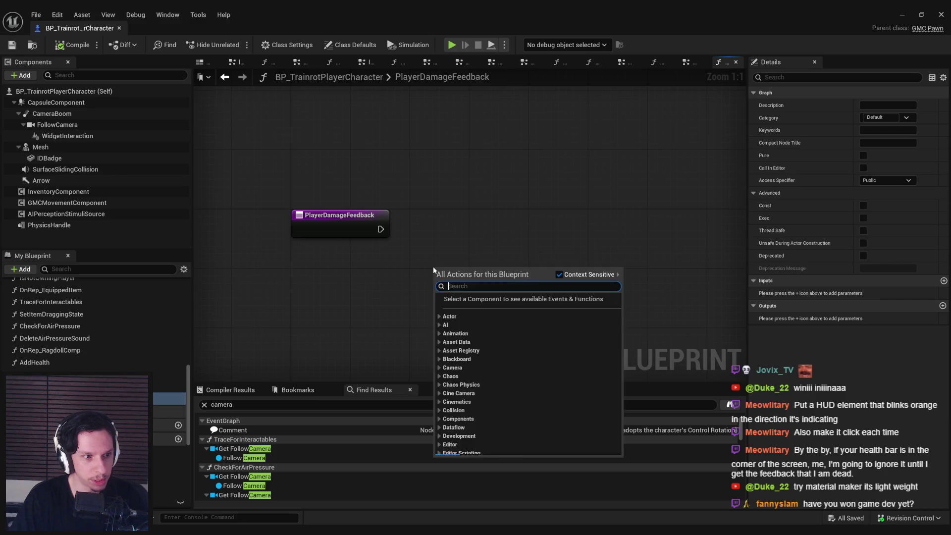
text(hud)
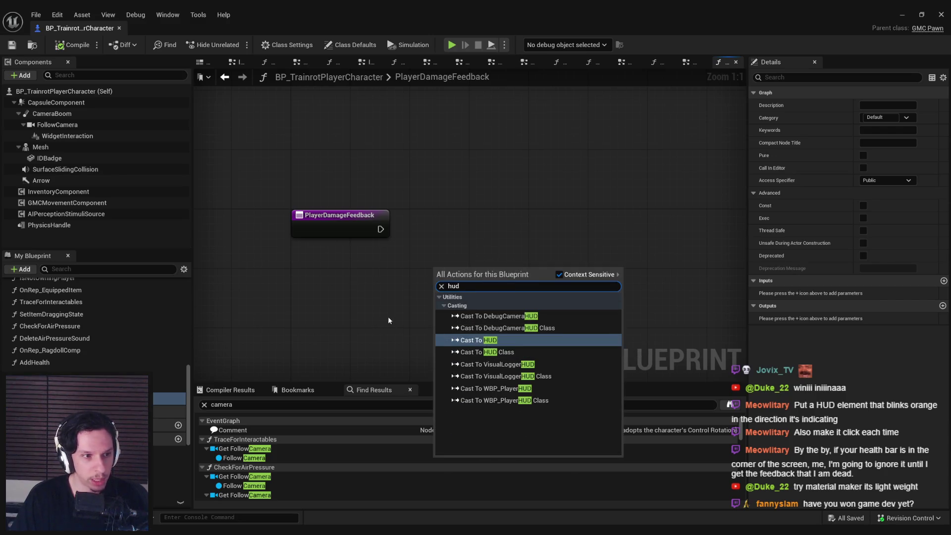
right_click(400, 301)
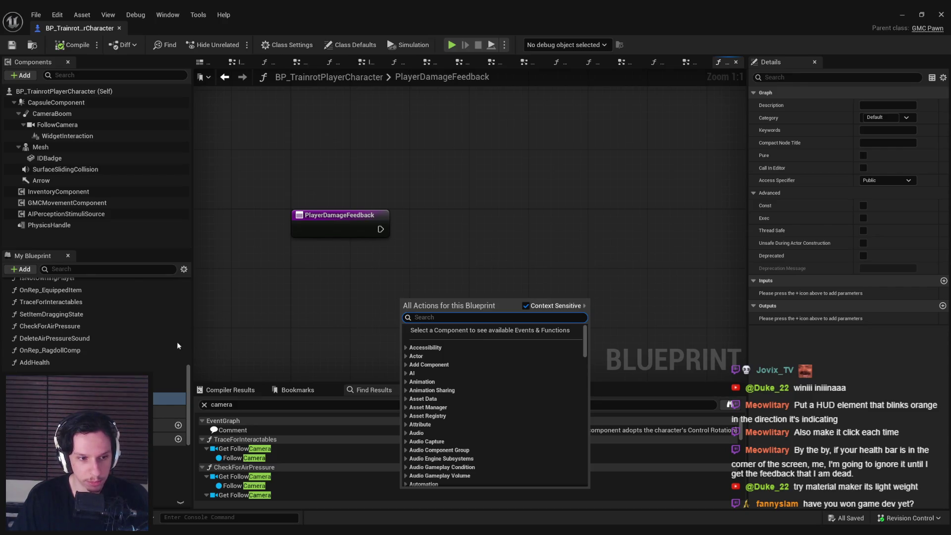
mouse_move(191, 388)
mouse_down()
mouse_move(186, 447)
mouse_move(185, 391)
mouse_up()
right_click(316, 299)
text(get playe)
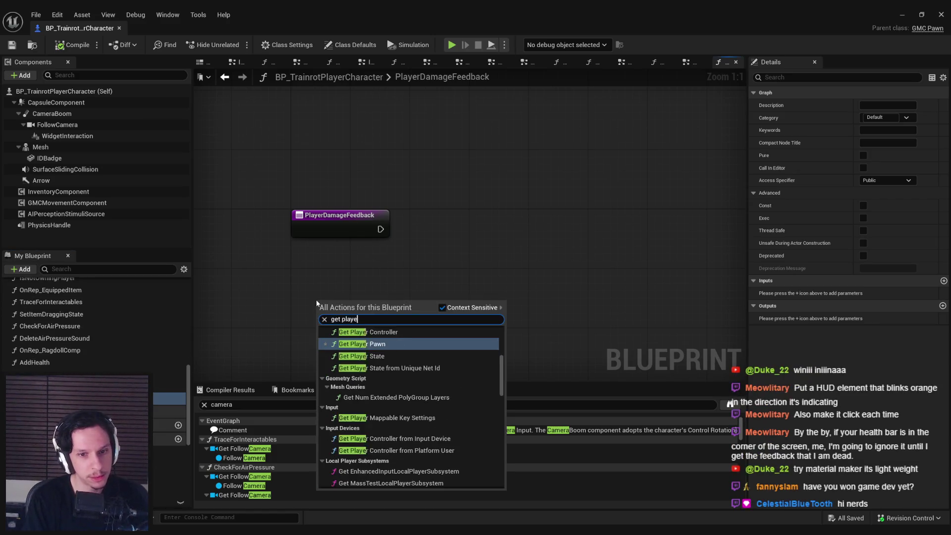
text(r cont)
click(373, 482)
Add a Player HUD getter from the controller, position both nodes, and save
mouse_move(371, 307)
mouse_down()
mouse_move(402, 307)
mouse_move(335, 266)
mouse_up()
text(hud)
click(452, 417)
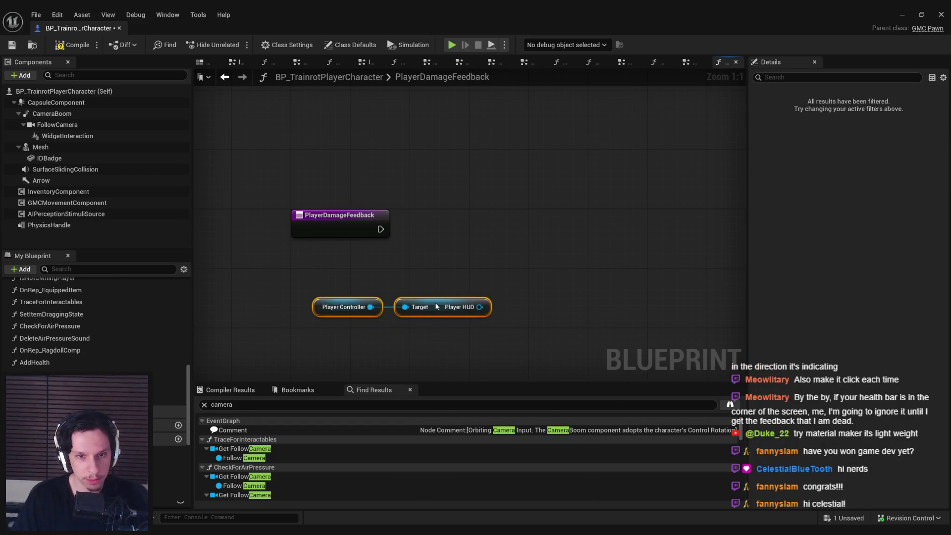
drag(435, 308, 442, 279)
click(435, 319)
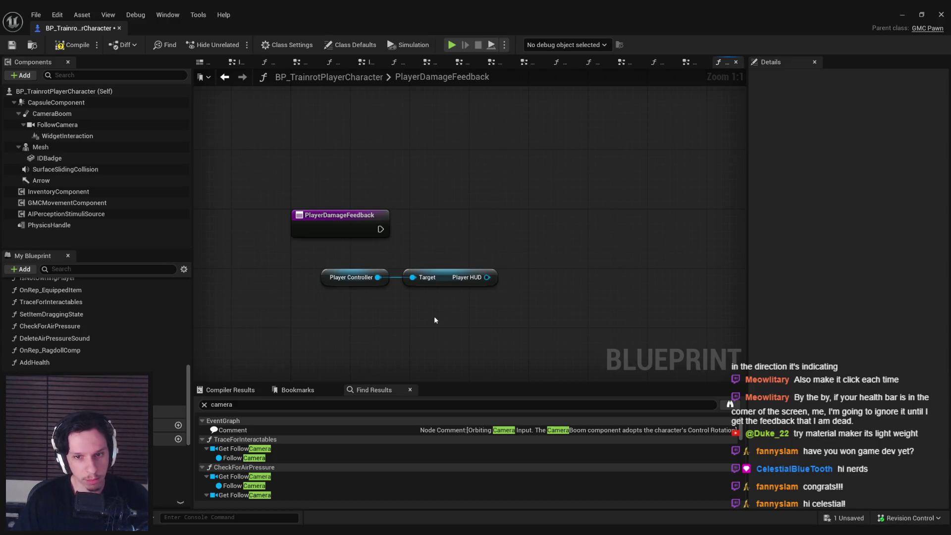
click(13, 49)
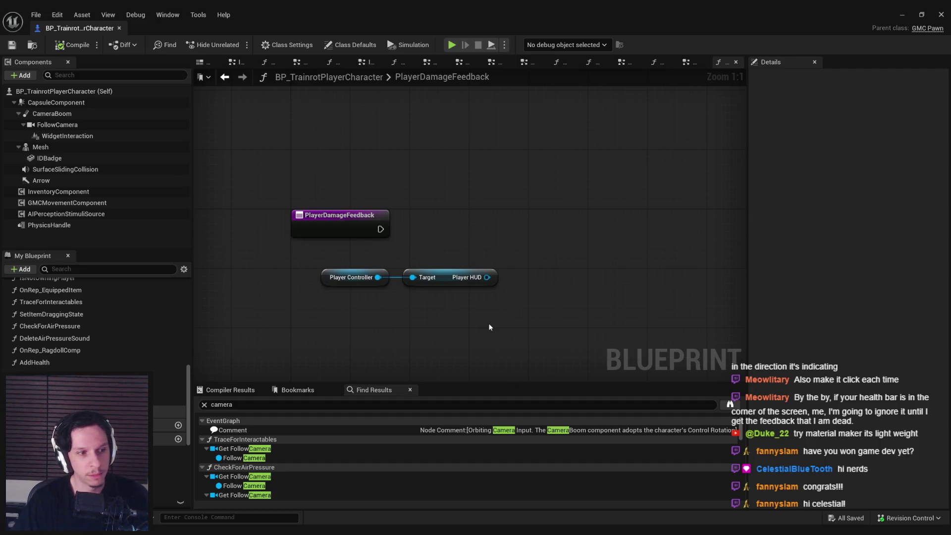
Add a Play Animation node from Player HUD and wire the function entry into it
drag(487, 277, 531, 251)
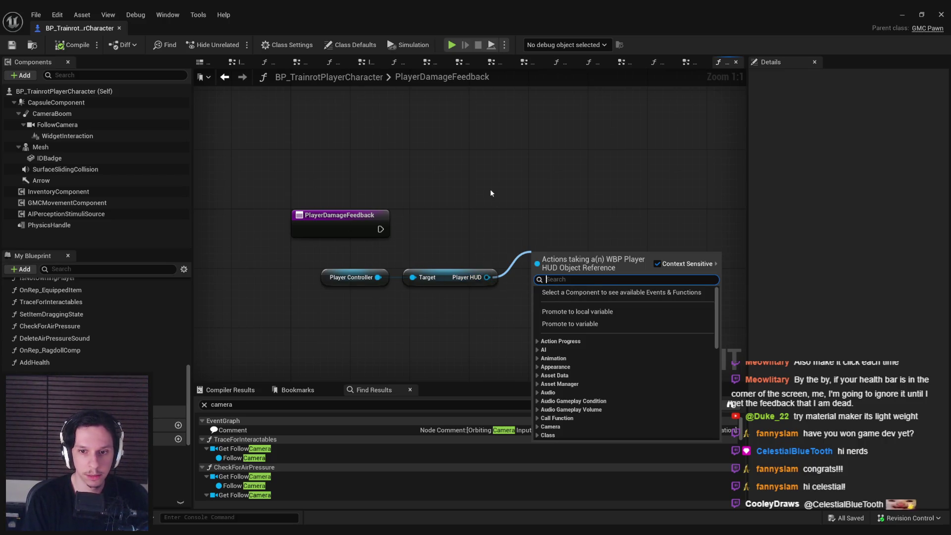
text(play anim)
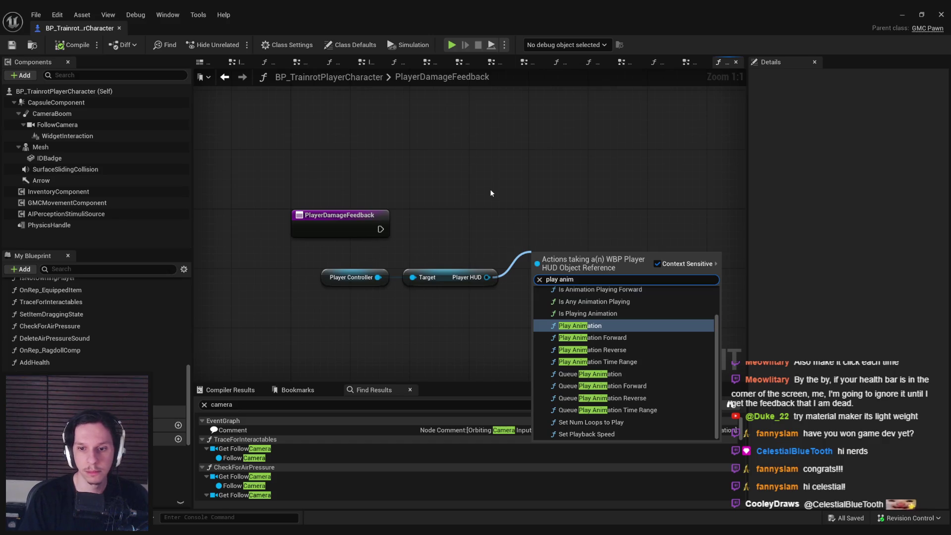
key(Return)
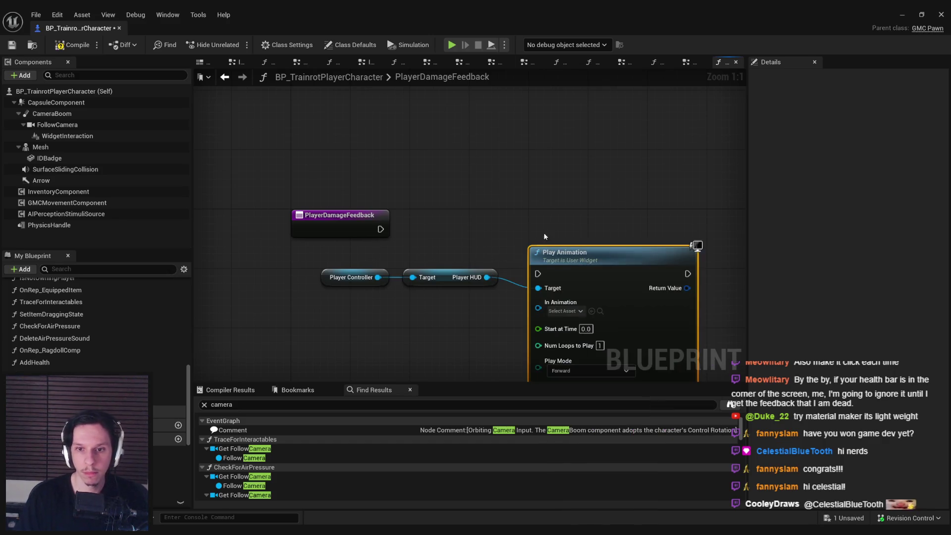
drag(585, 223, 608, 179)
drag(380, 187, 560, 188)
Plug the HUD's Took Damage animation into Play Animation's input and save
drag(487, 235, 489, 267)
text(damage)
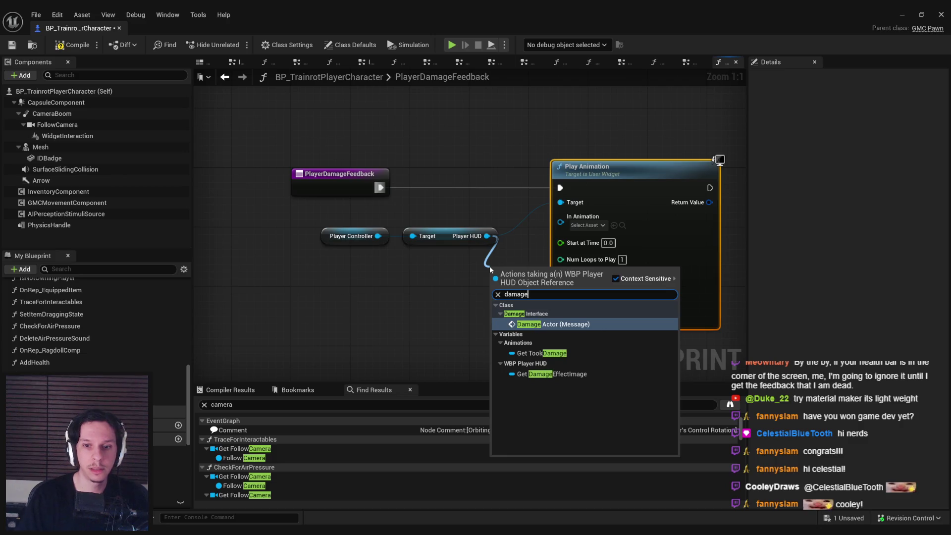
click(541, 352)
mouse_move(495, 191)
mouse_down()
mouse_move(579, 191)
mouse_move(564, 191)
mouse_up()
drag(426, 288, 523, 231)
click(457, 308)
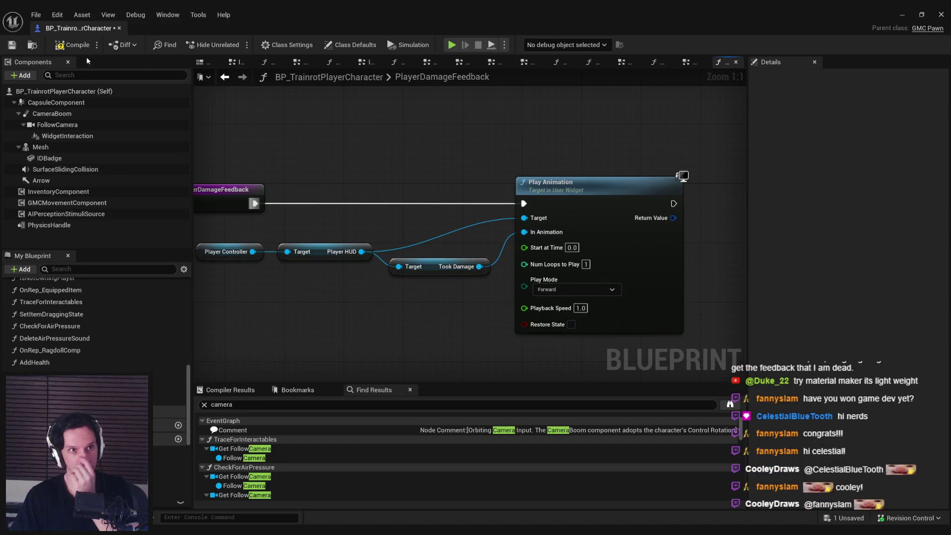
click(18, 46)
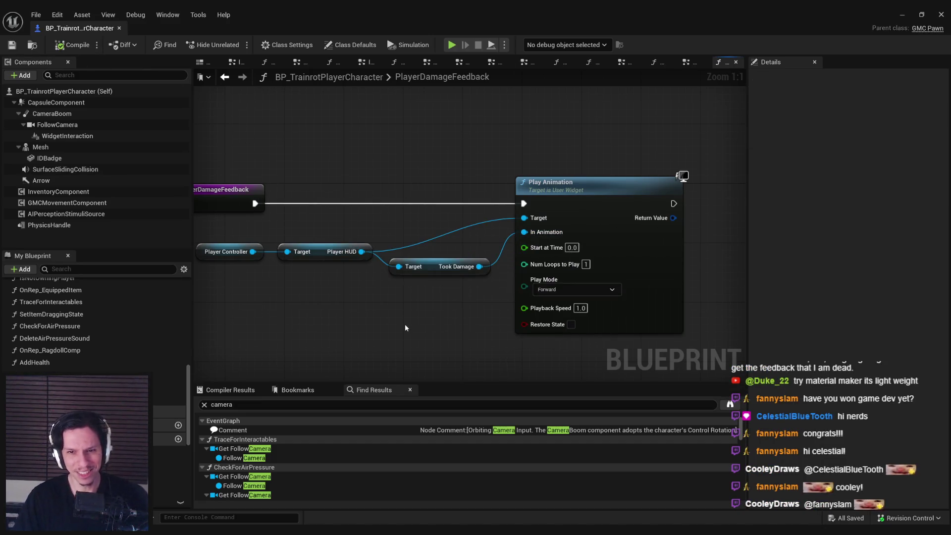
drag(405, 325, 438, 325)
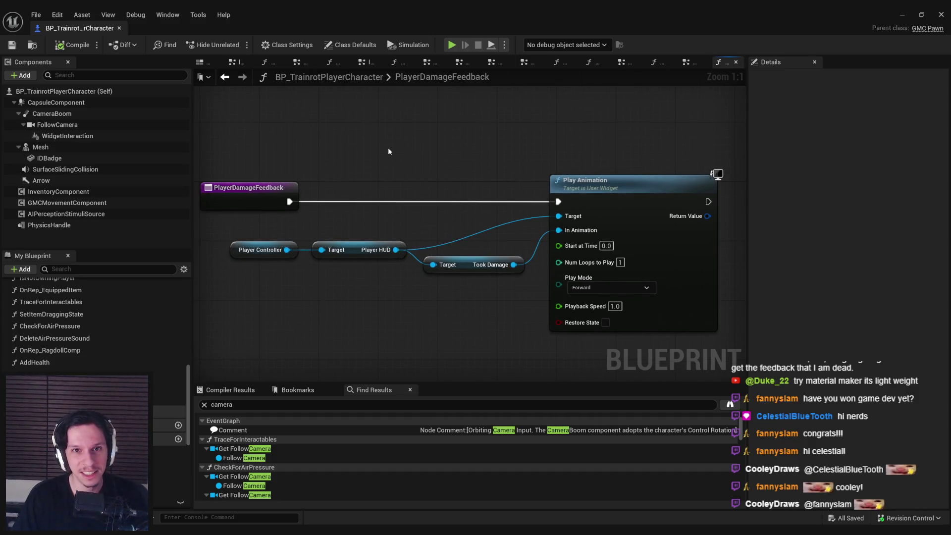
click(459, 62)
Call Player Damage Feedback from Server Player Took Damage, then compile and save the Blueprint
drag(447, 203, 519, 197)
text(damage feedback)
key(Return)
key(F7)
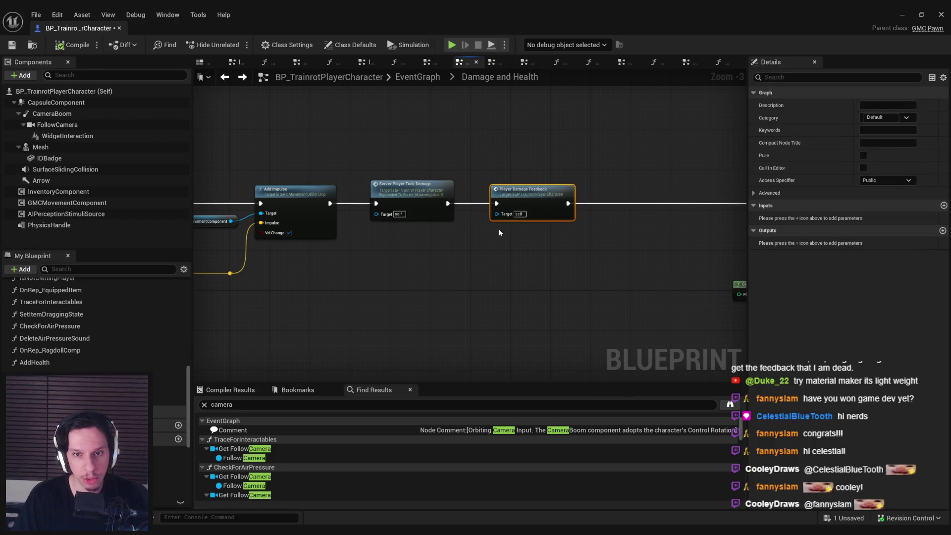
key(ctrl+s)
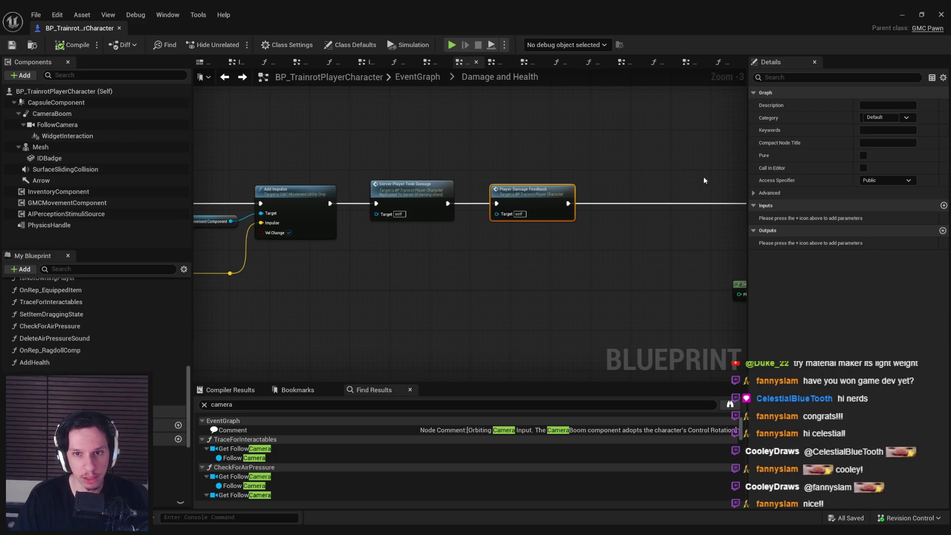
click(901, 18)
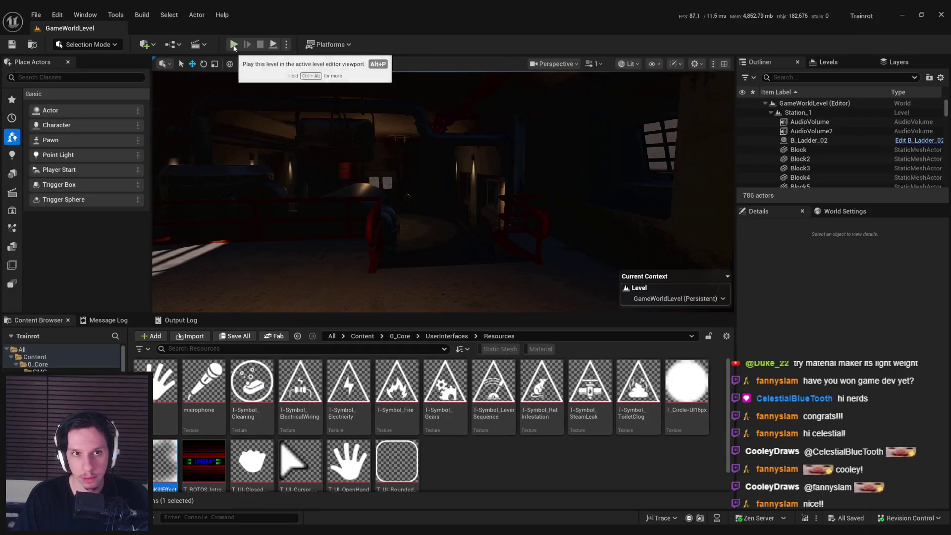
Play the level fullscreen, walk into the steam vent to take damage, then stop the session
click(233, 44)
key(F11)
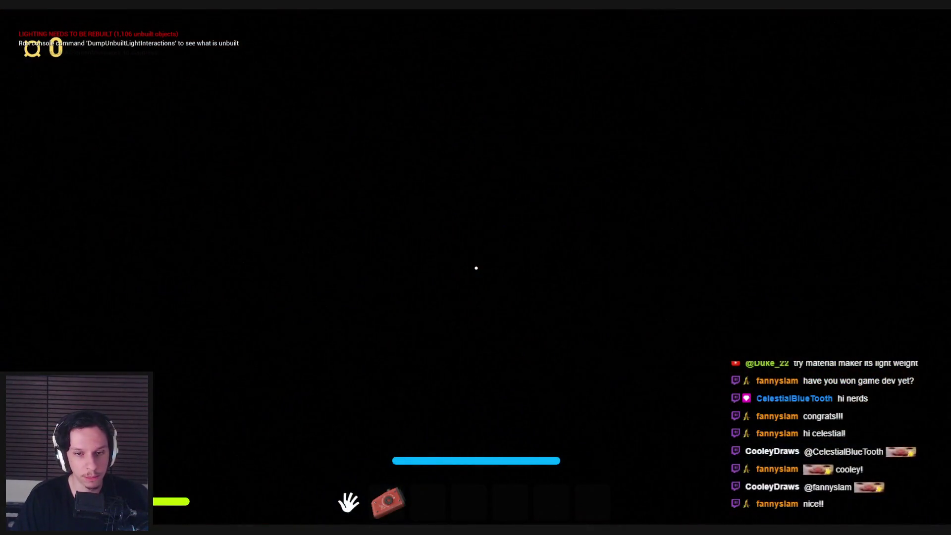
key(grave)
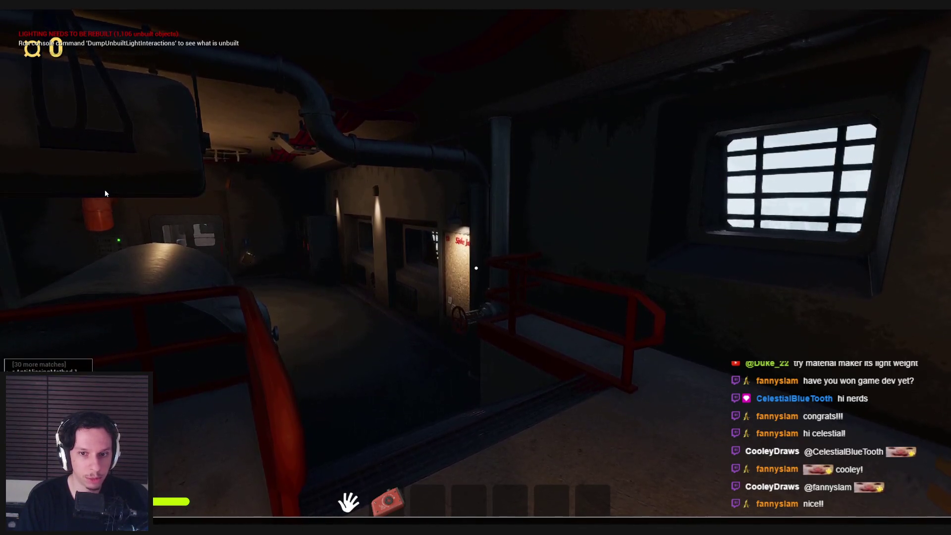
key(Return)
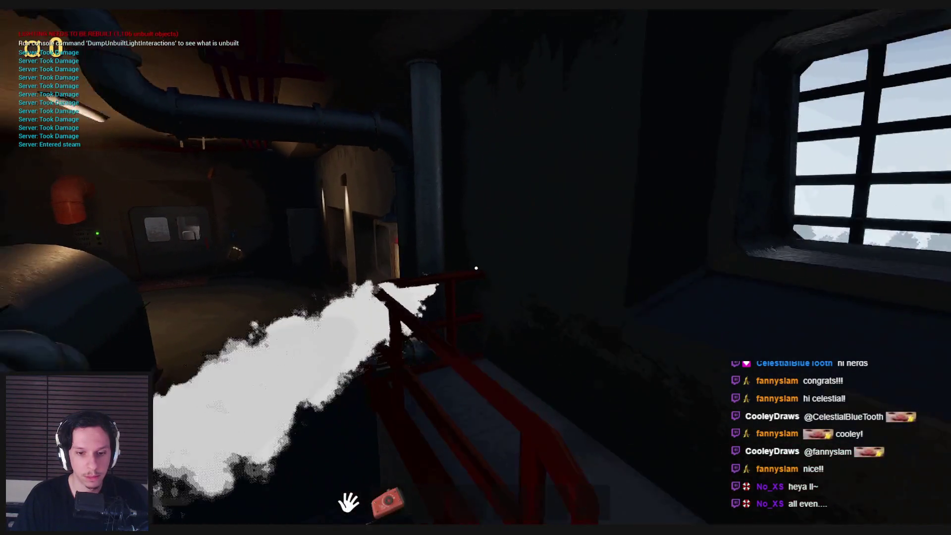
key(Escape)
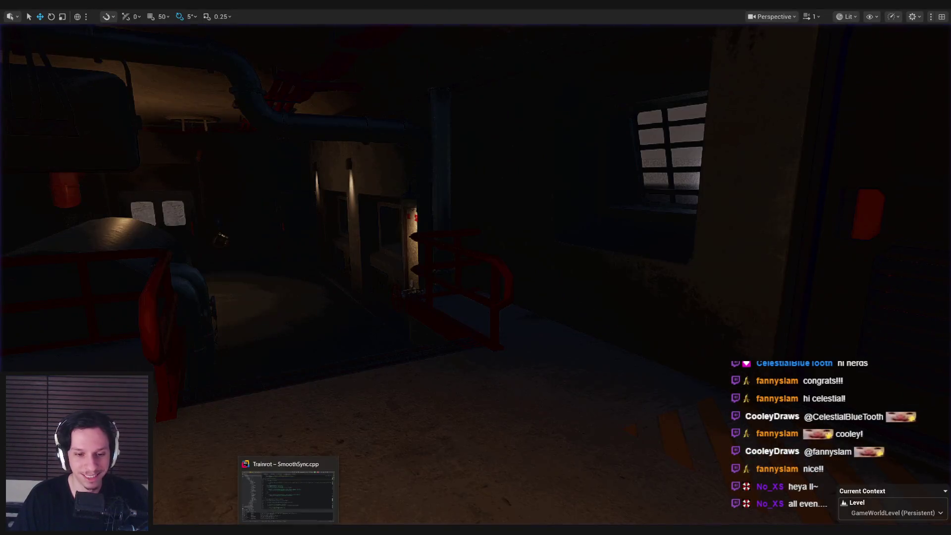
click(352, 512)
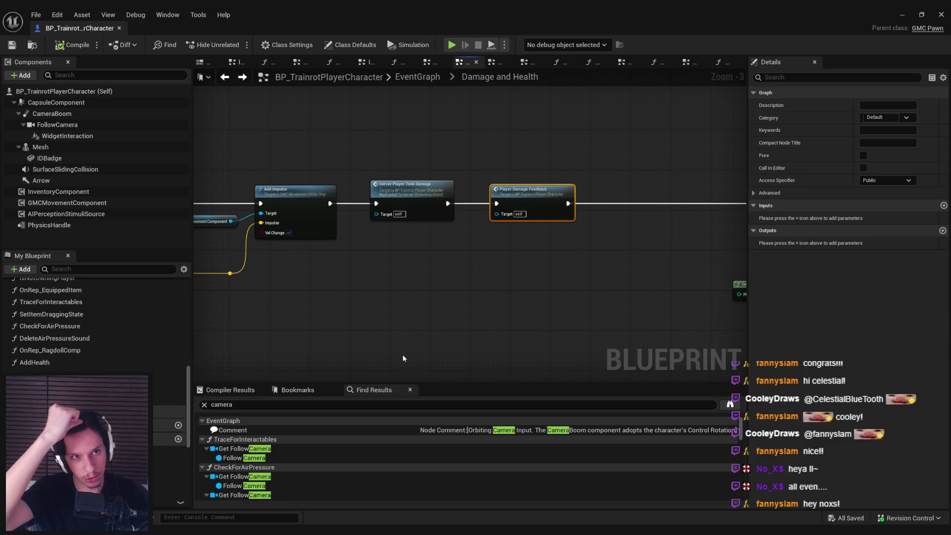
Double-click the Player Damage Feedback call to open its function graph with Play Animation and TookDamage
double_click(539, 202)
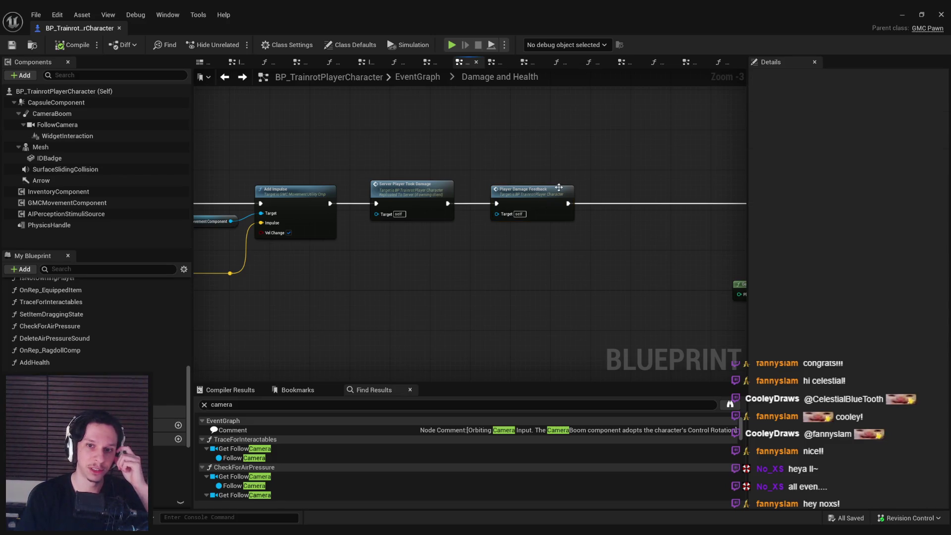
scroll(396, 276, down, 2)
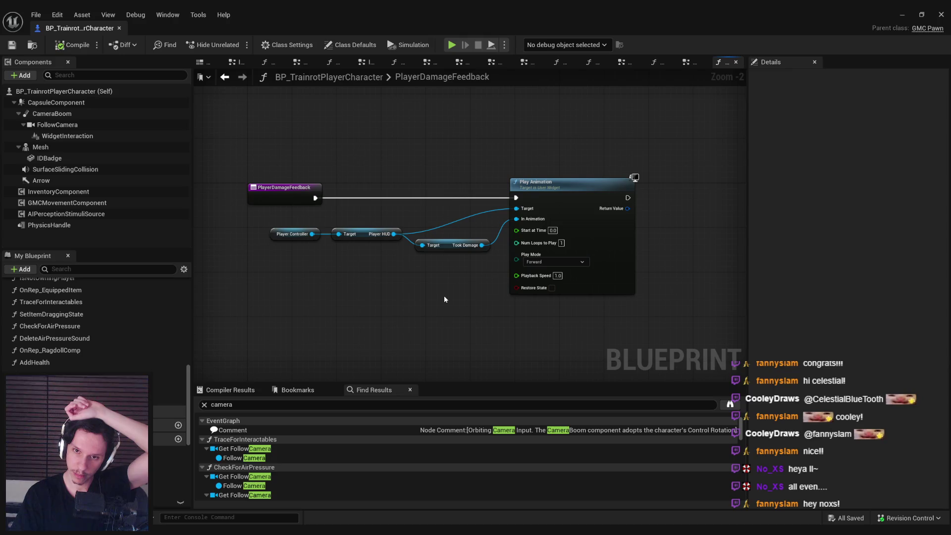
scroll(537, 288, up, 1)
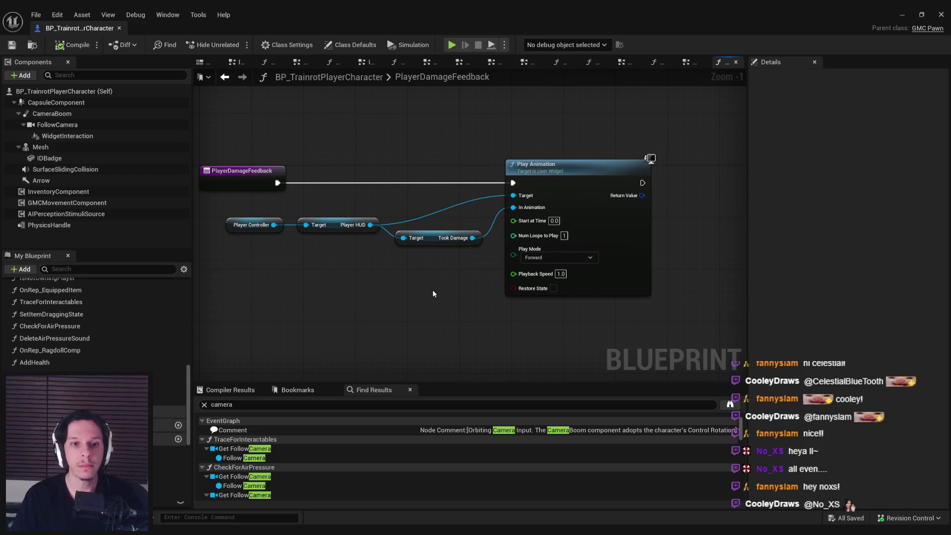
Add an Is Animation Playing node on Took Damage and rearrange the nodes
drag(430, 295, 519, 269)
mouse_move(509, 220)
mouse_down()
mouse_move(372, 240)
mouse_move(397, 279)
mouse_move(402, 250)
mouse_move(281, 222)
mouse_up()
text(is animation playing)
key(Return)
drag(411, 234, 391, 280)
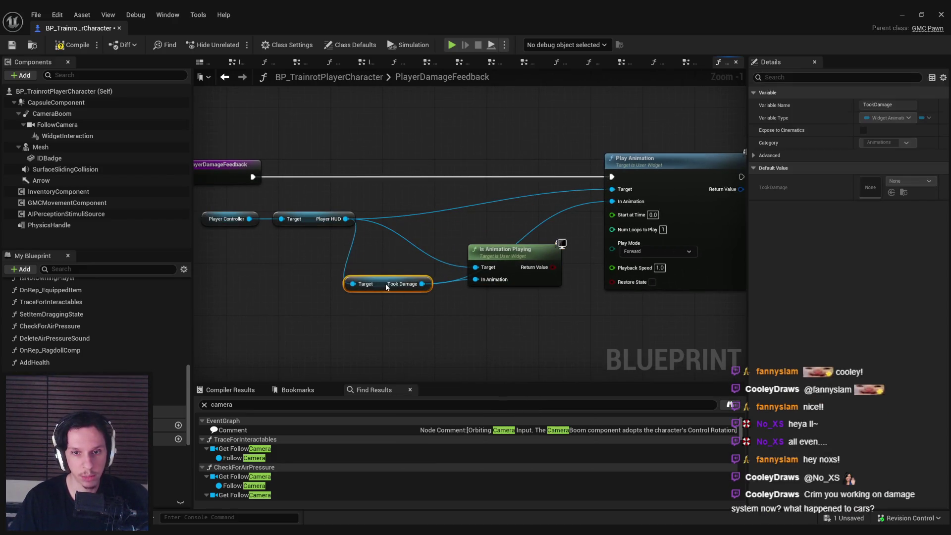
click(488, 293)
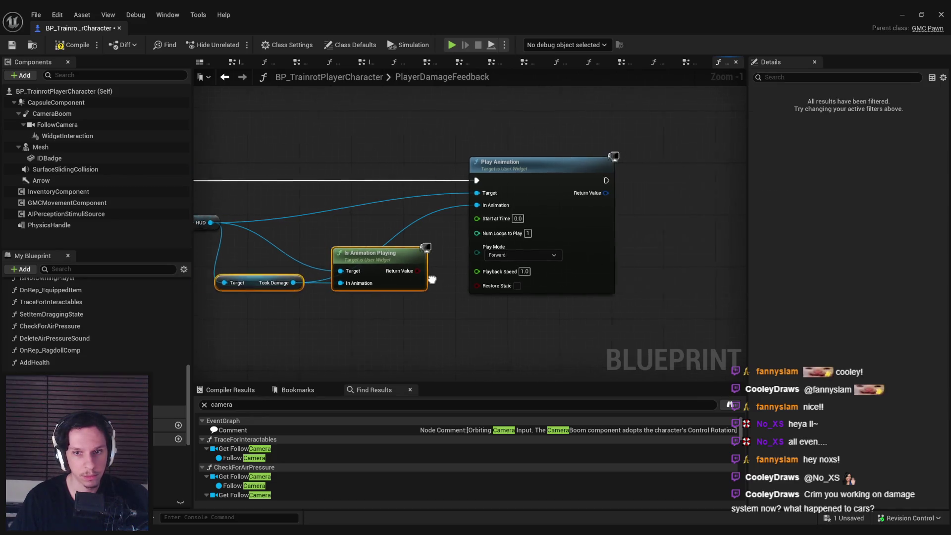
drag(539, 258, 460, 292)
click(424, 292)
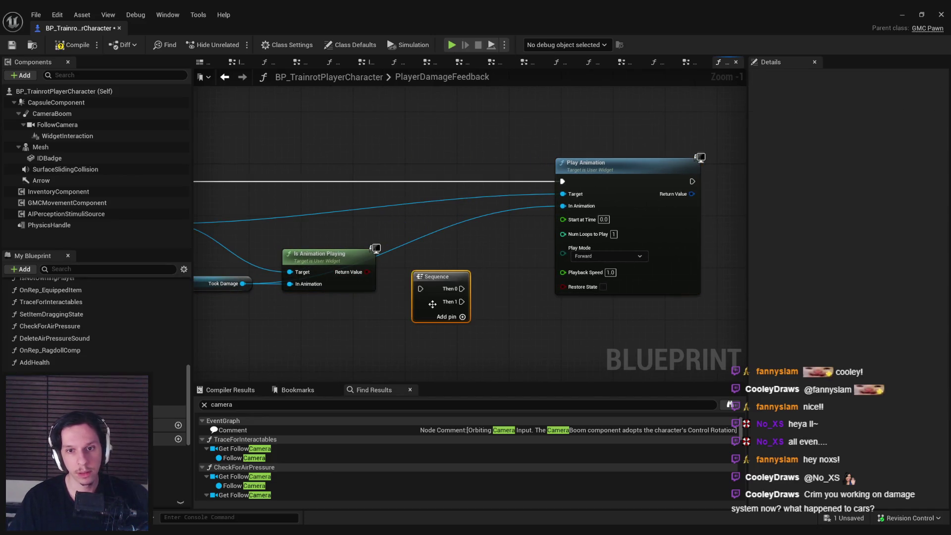
key(Delete)
Feed Is Animation Playing into a float Select for Start at Time (True 0.05, False 0.0), then save
drag(367, 272, 412, 273)
text(select)
scroll(595, 405, down, 3)
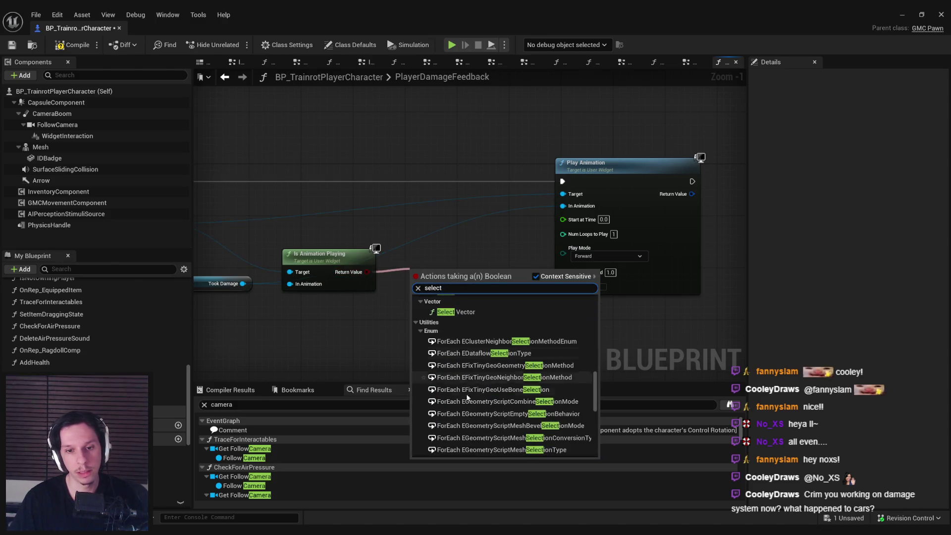
scroll(596, 405, down, 5)
click(459, 429)
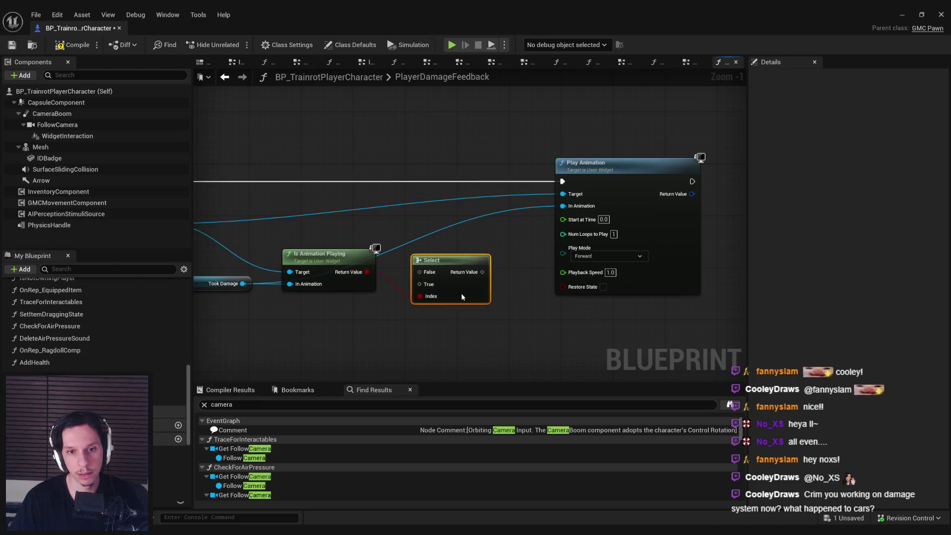
mouse_move(489, 272)
mouse_down()
mouse_move(574, 220)
mouse_move(562, 219)
mouse_up()
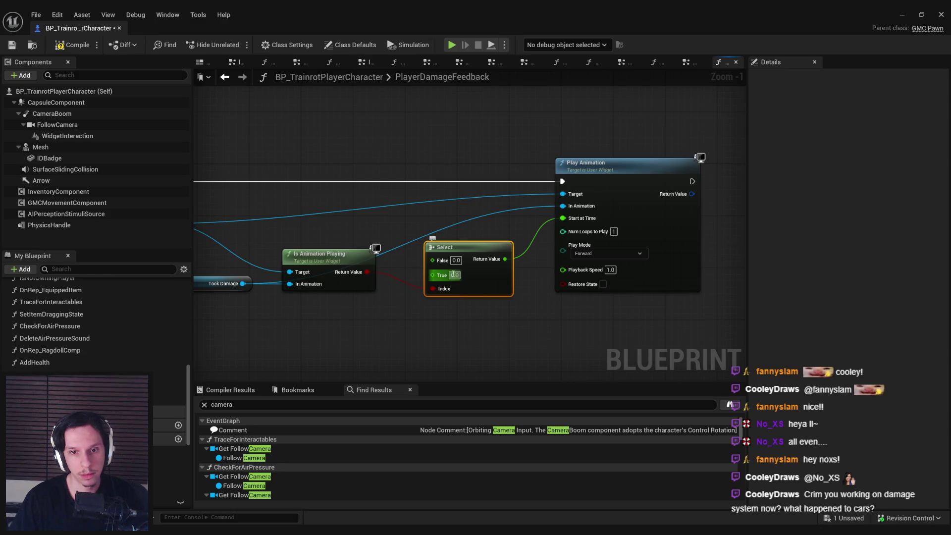
text(5)
click(459, 340)
click(11, 45)
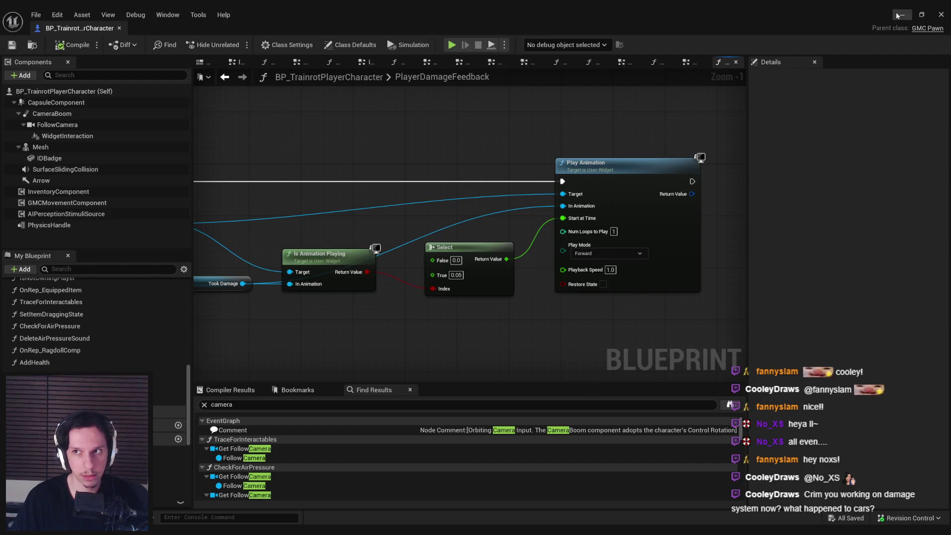
click(897, 16)
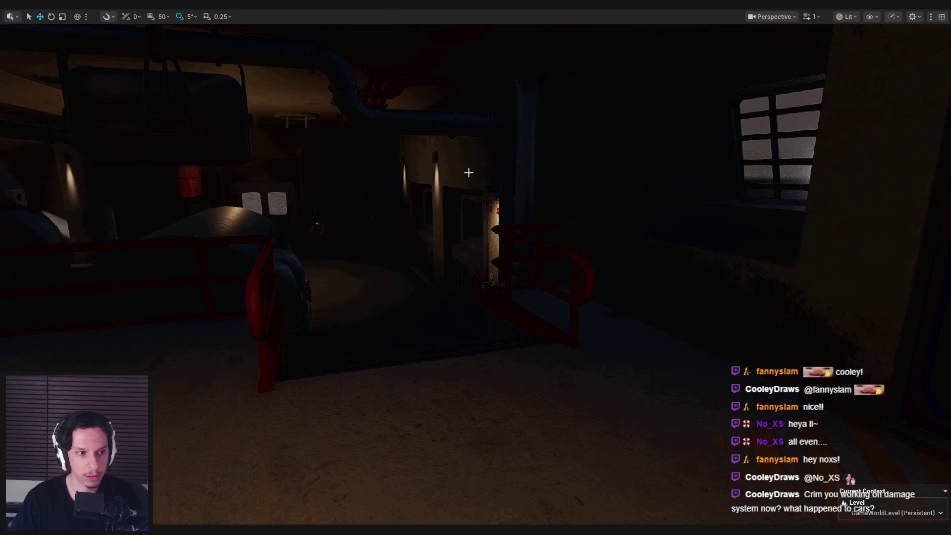
Play-test in the steam to check the red vignette flash, then restore the player character Blueprint
drag(469, 172, 421, 163)
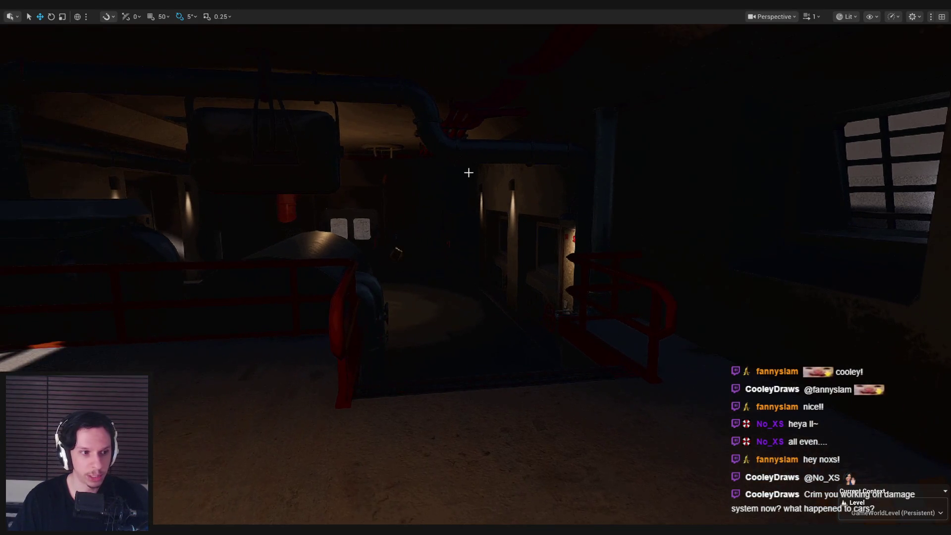
key(alt+p)
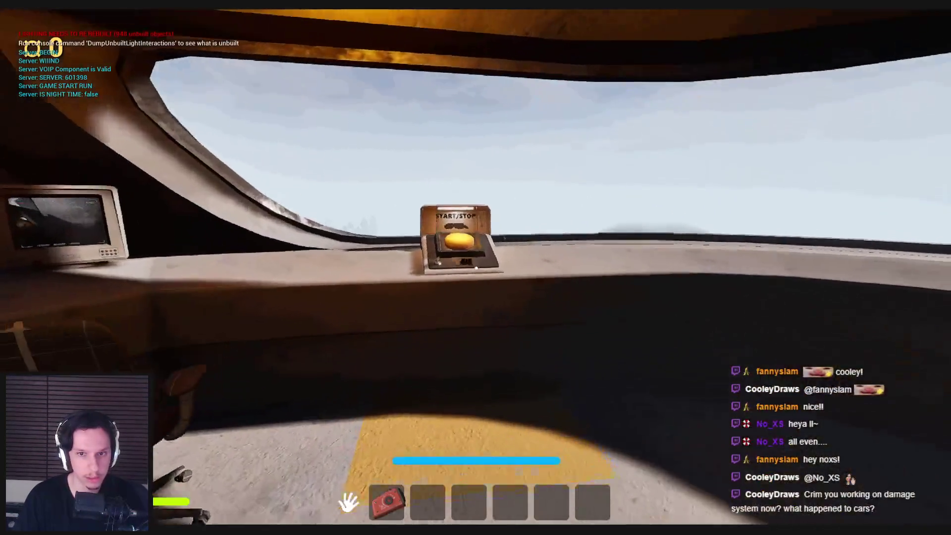
click(476, 268)
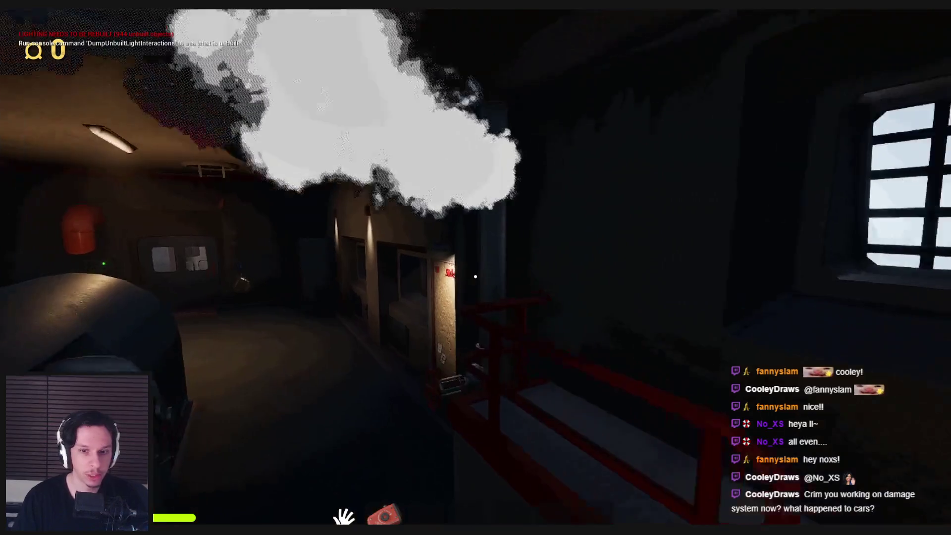
click(475, 276)
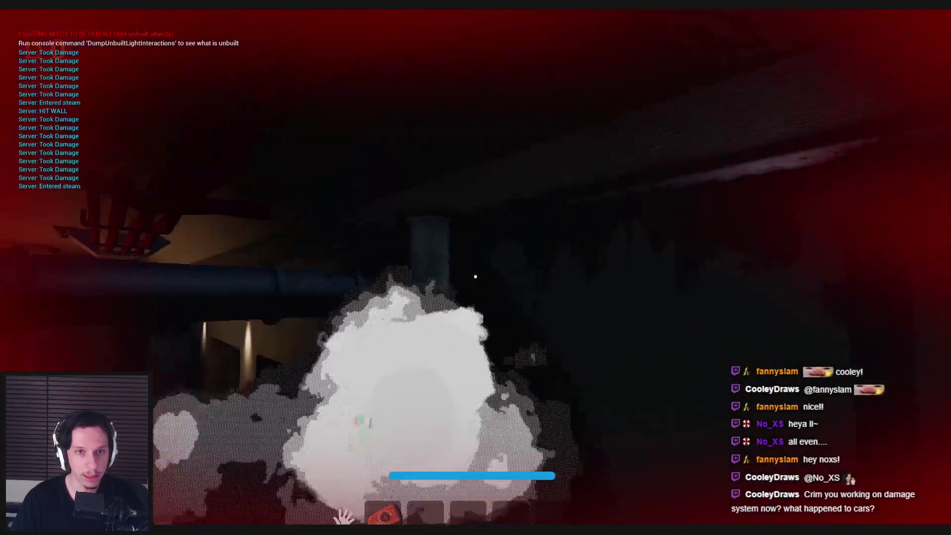
key(Escape)
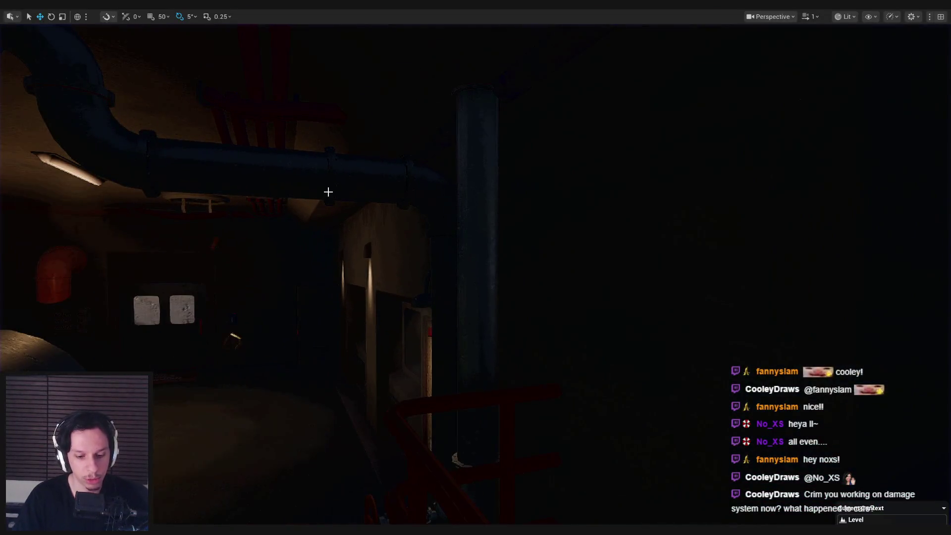
key(F11)
mouse_move(312, 530)
click(348, 496)
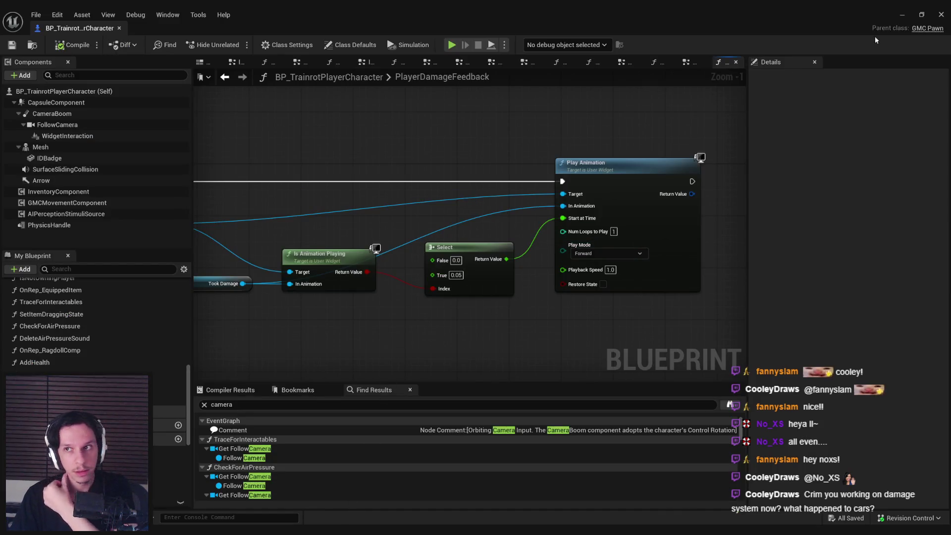
Open WBP_PlayerHUD from the UserInterfaces folder and save the player character Blueprint
click(902, 14)
mouse_move(163, 461)
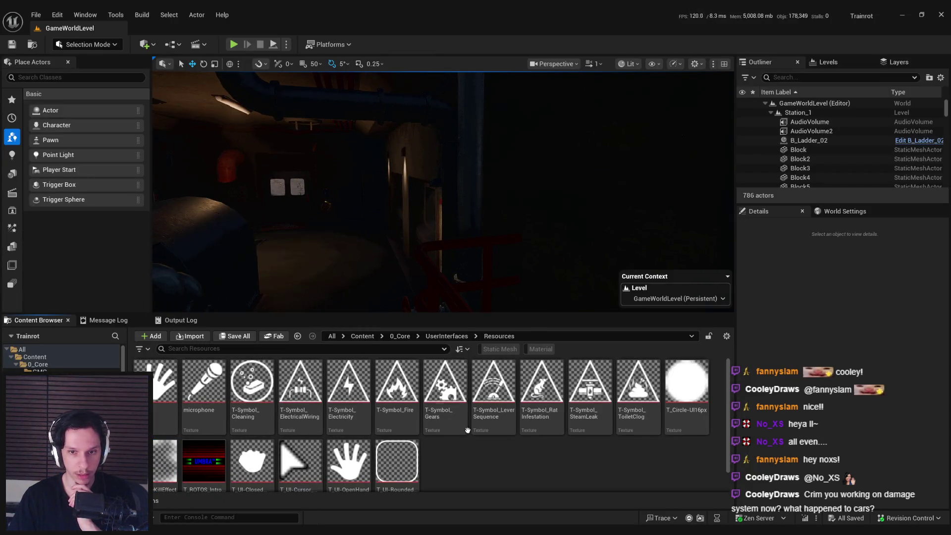
click(450, 336)
double_click(691, 414)
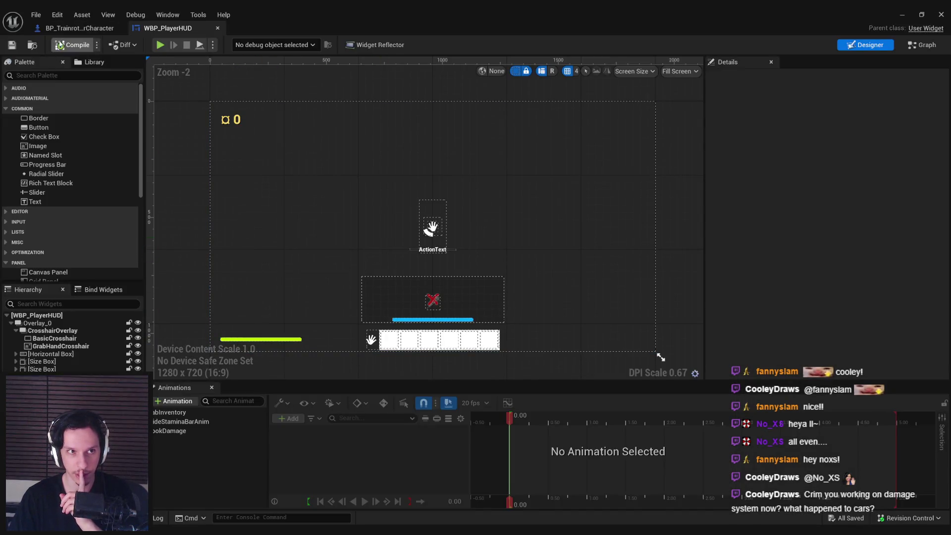
click(79, 28)
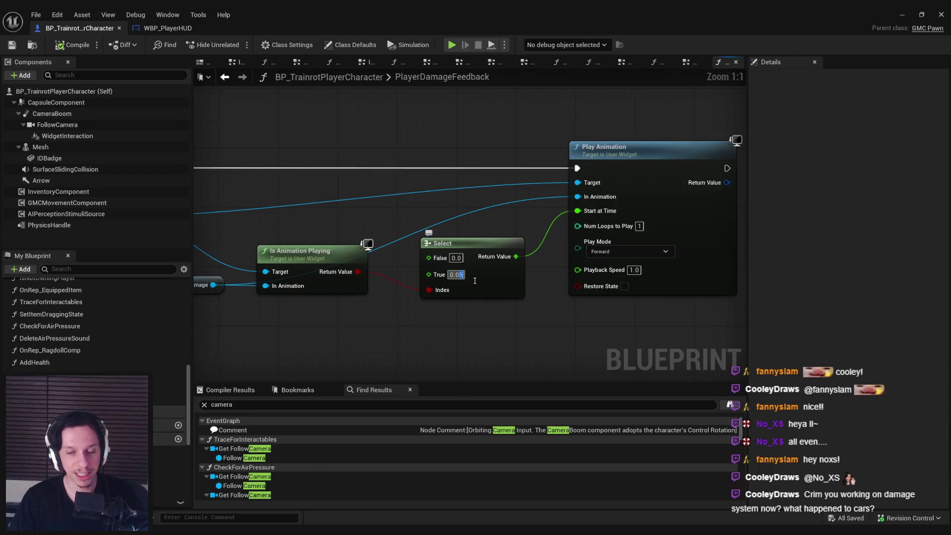
click(13, 46)
click(168, 28)
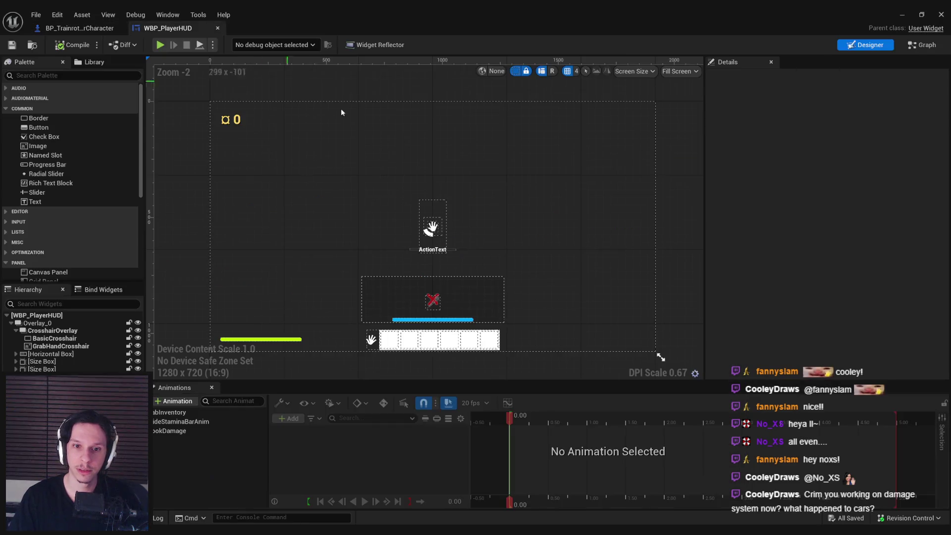
With Auto-Key on, key DamageEffectImage's Color and Opacity at 0.35 in TookDamage
click(198, 430)
click(514, 423)
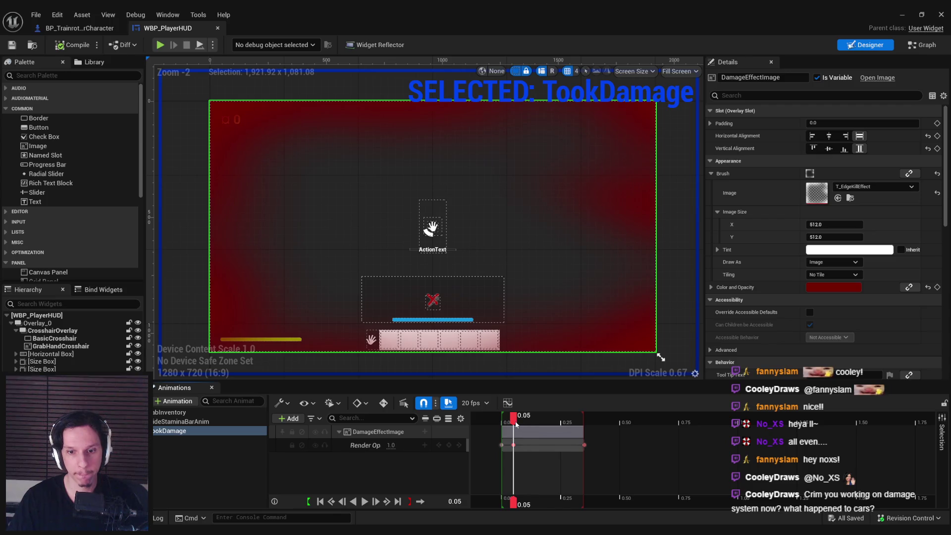
click(836, 287)
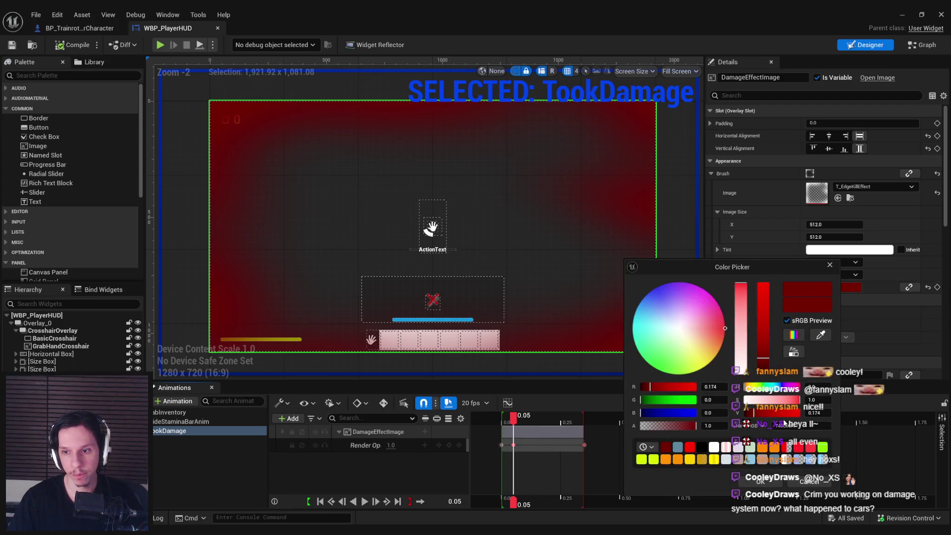
key(Escape)
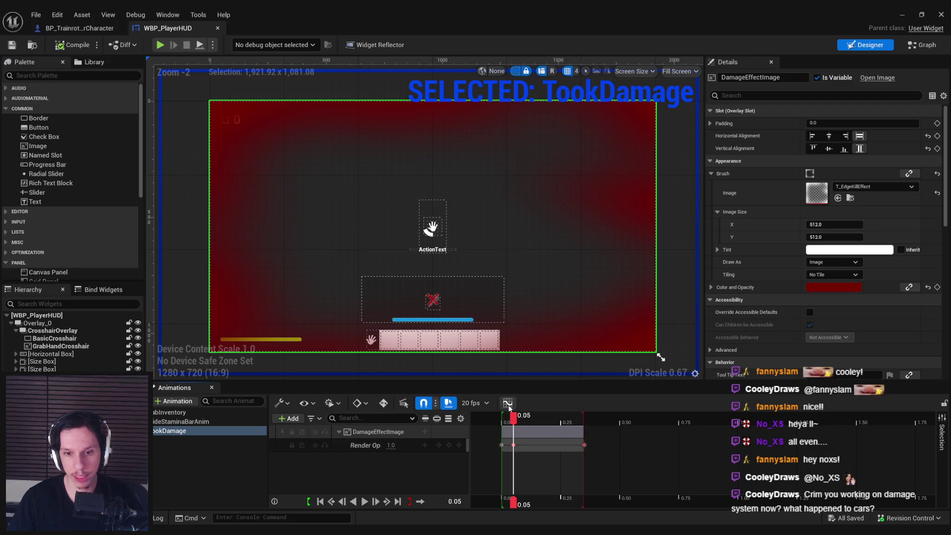
click(383, 403)
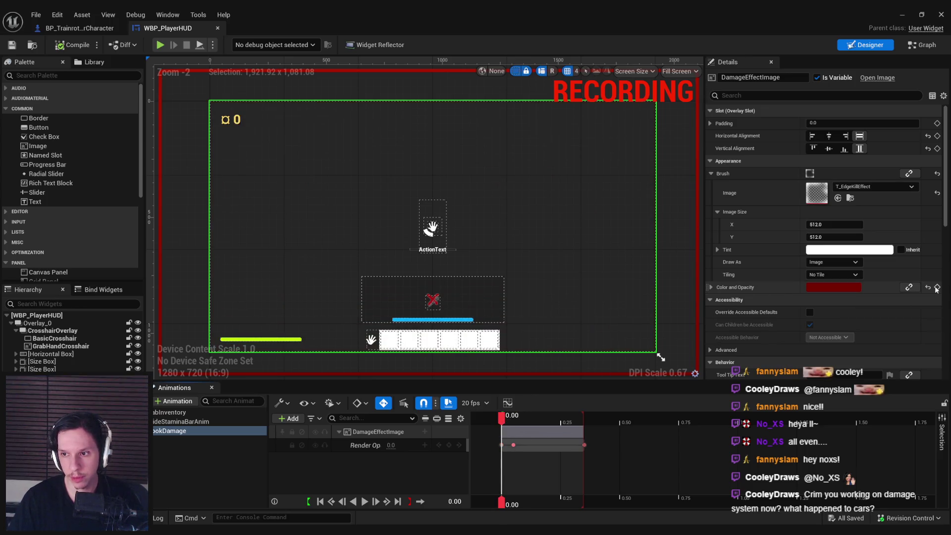
click(937, 287)
click(584, 418)
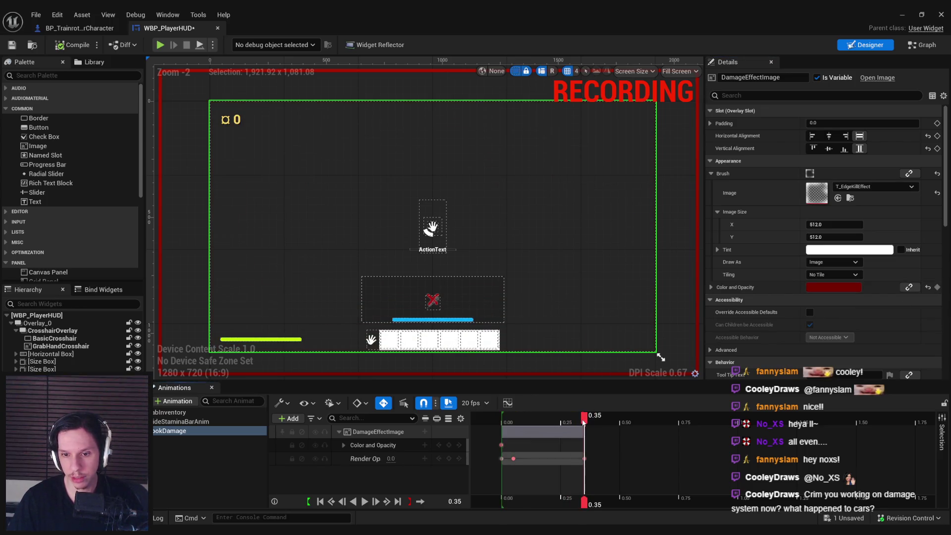
click(936, 287)
Set the dark red overlay tint at 0.05, preview the fade-out, and save the HUD
click(519, 418)
click(515, 419)
click(836, 289)
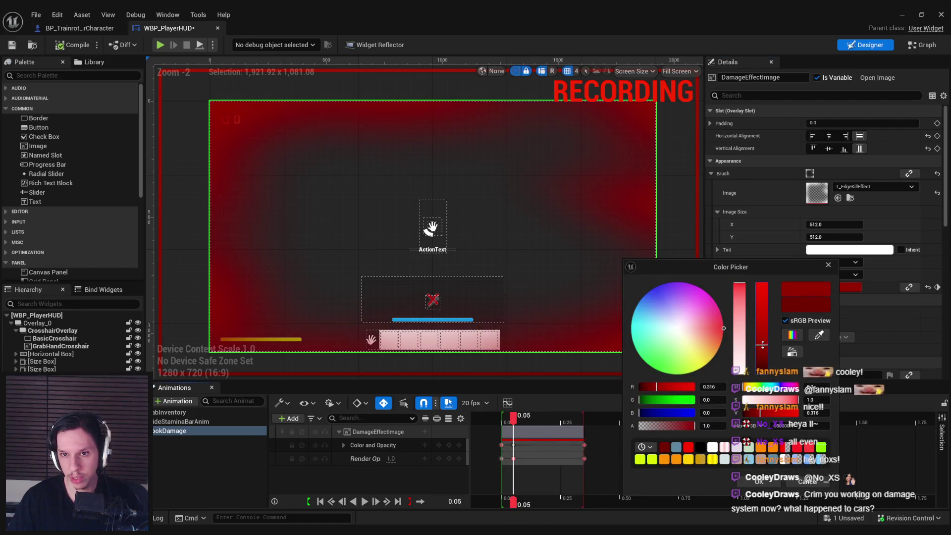
click(765, 483)
mouse_move(513, 424)
mouse_down()
mouse_move(505, 425)
mouse_move(525, 424)
mouse_up()
mouse_move(542, 423)
mouse_down()
mouse_move(569, 422)
mouse_move(513, 428)
mouse_up()
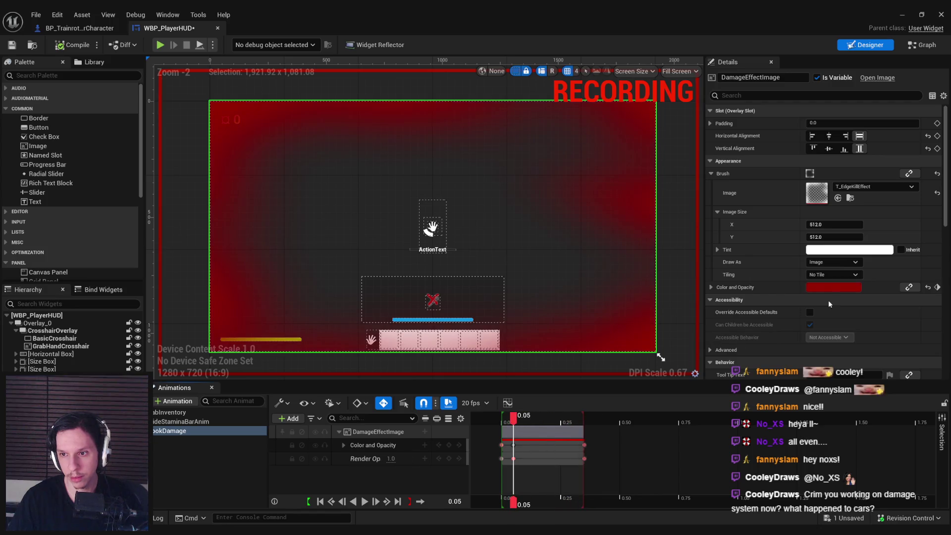
click(825, 287)
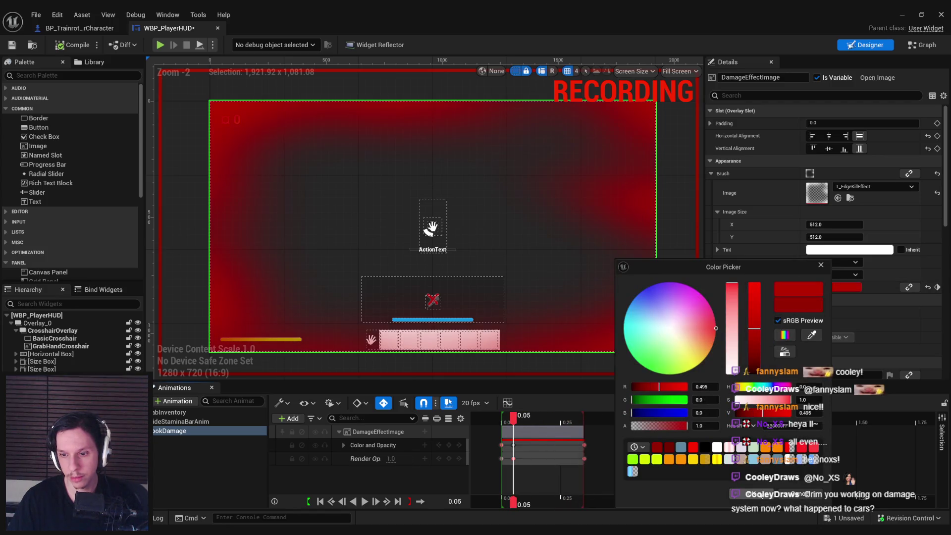
click(660, 357)
drag(525, 421, 583, 422)
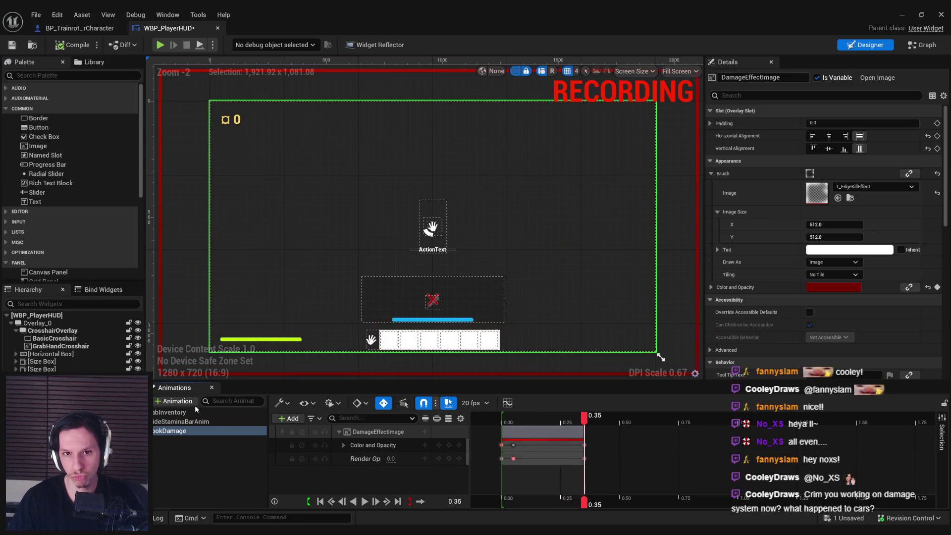
click(192, 442)
click(16, 49)
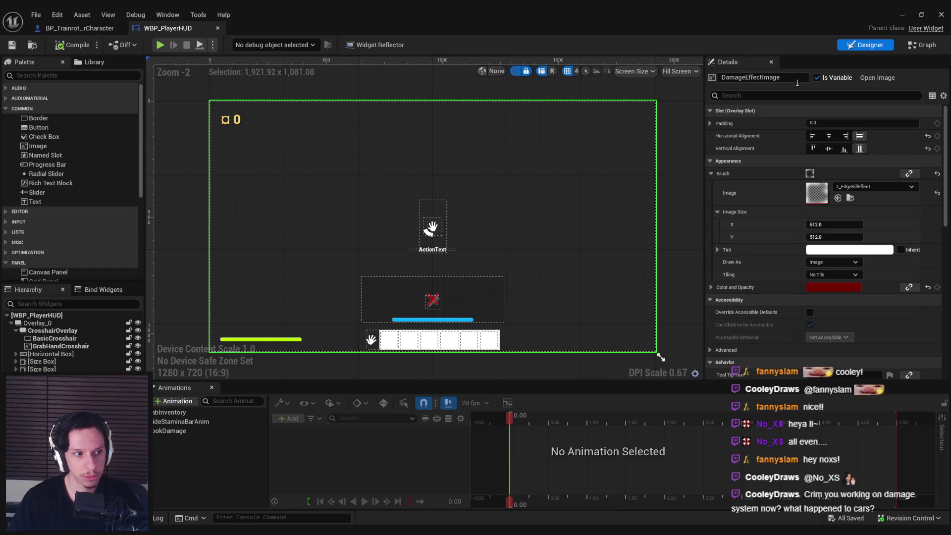
click(900, 15)
Play-test fullscreen, walking in and out of the steam to trigger red damage flashes
key(alt+p)
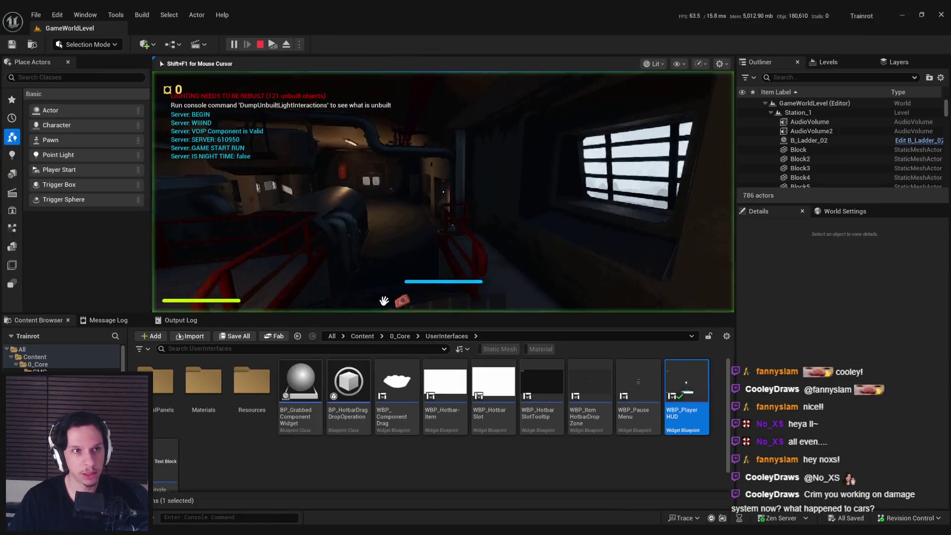
key(F11)
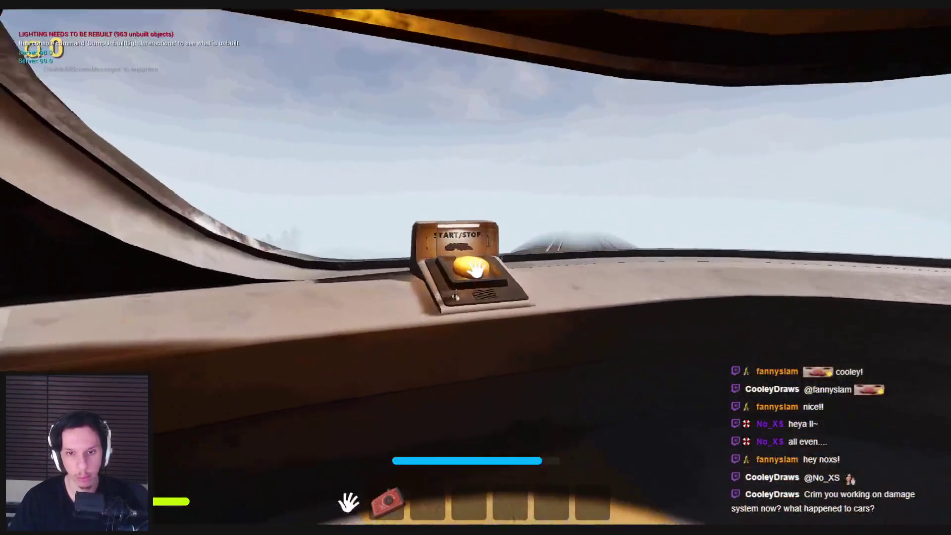
click(475, 268)
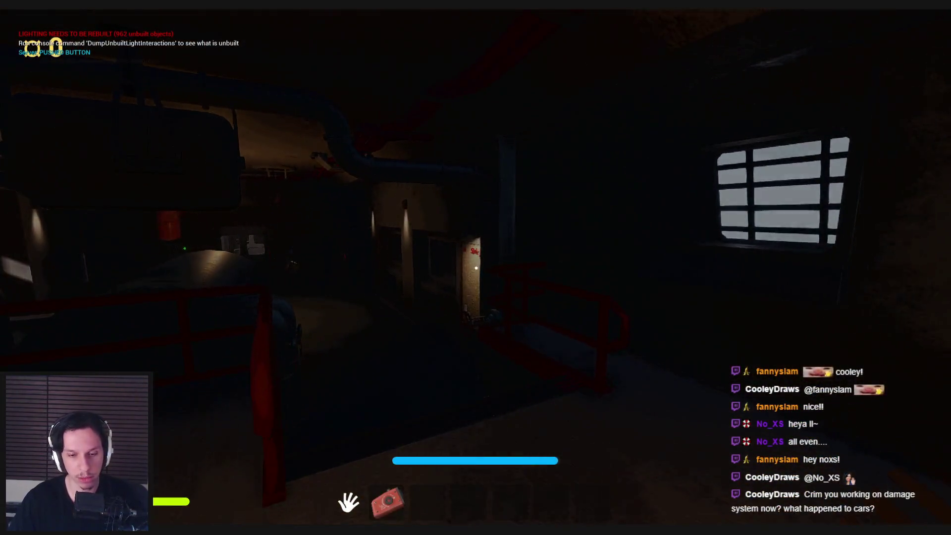
key(grave)
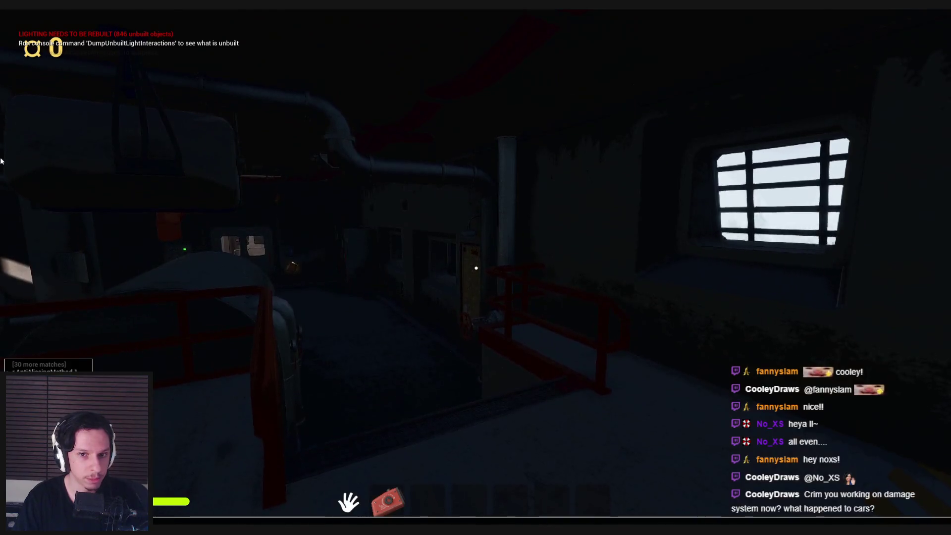
key(w)
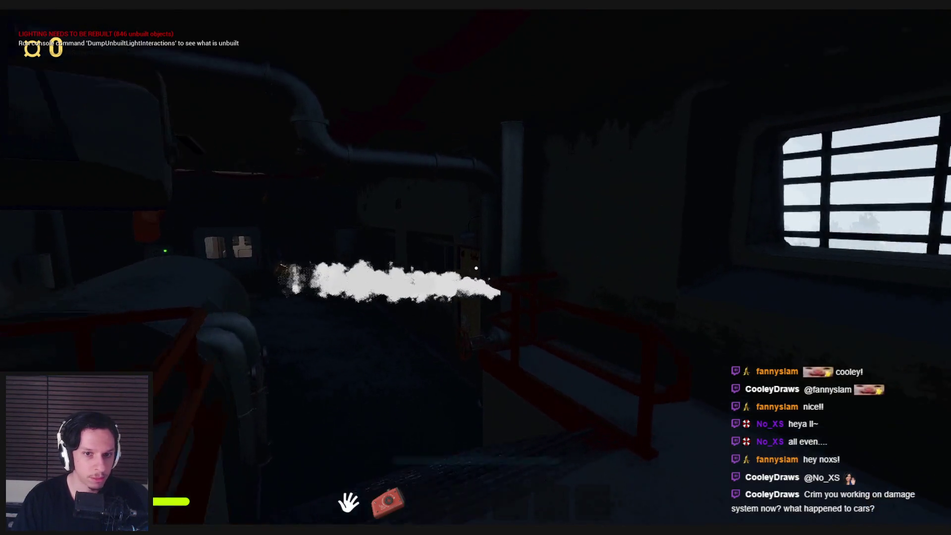
key(s)
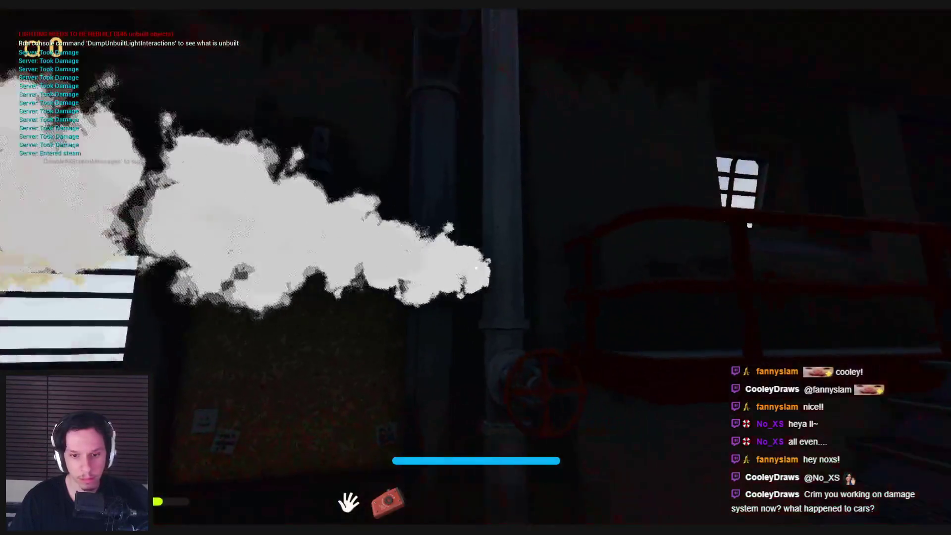
key(w)
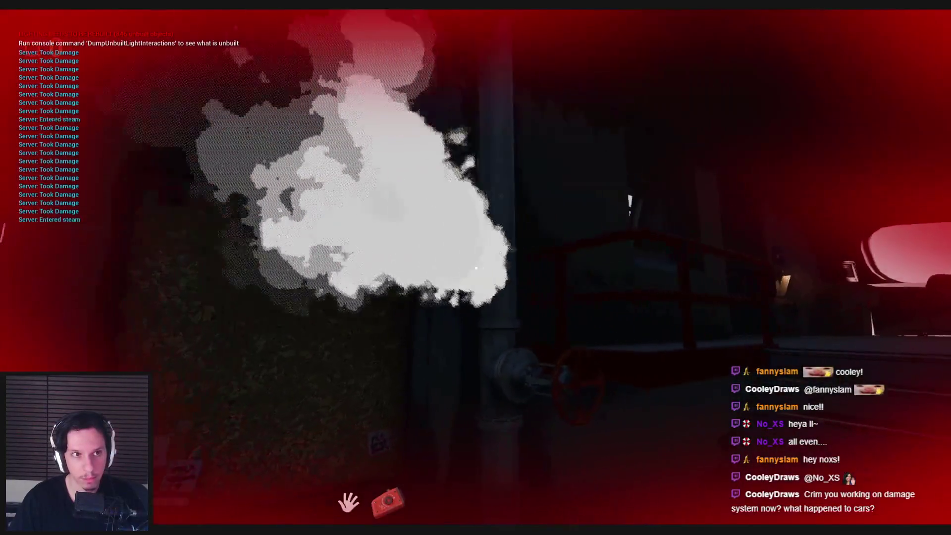
key(s)
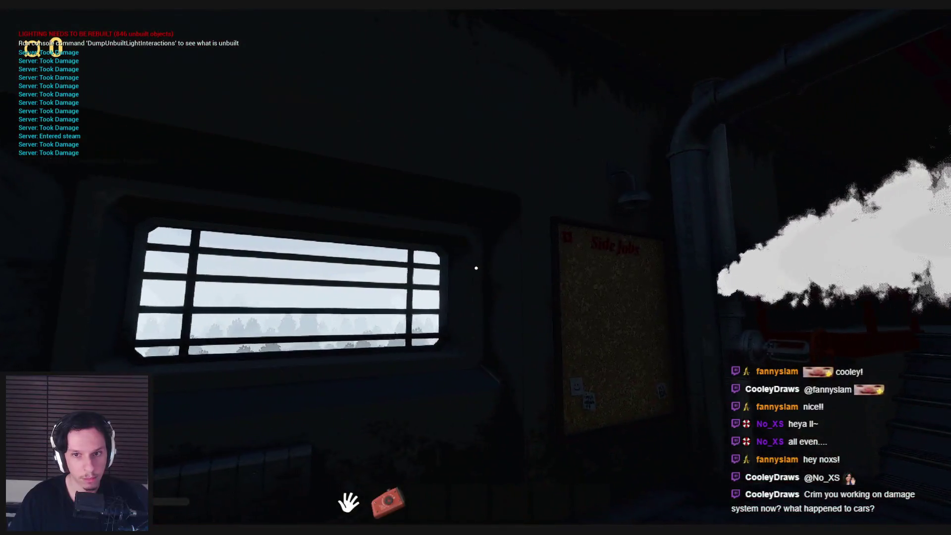
key(w)
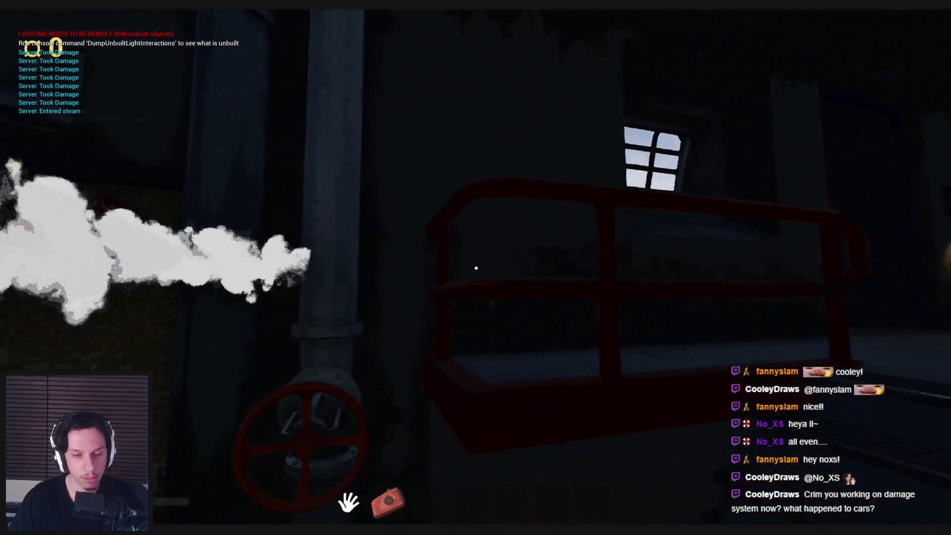
key(a)
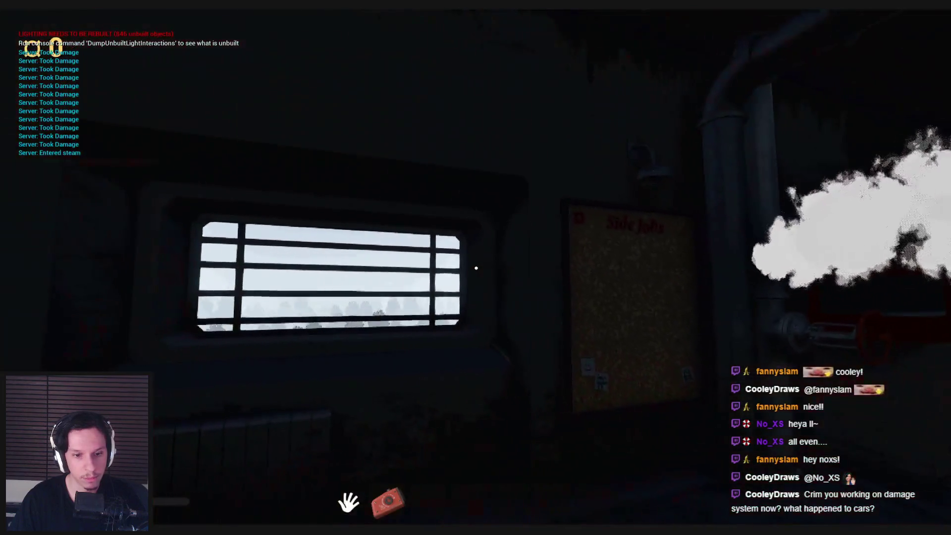
key(Escape)
Return to BP_TrainrotPlayerCharacter's PlayerDamageFeedback graph
mouse_move(312, 530)
click(361, 490)
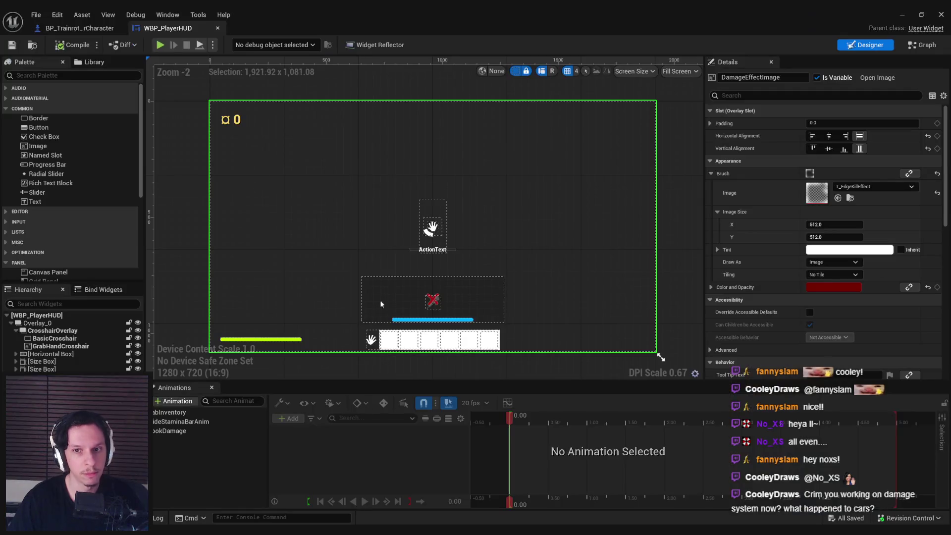
click(79, 28)
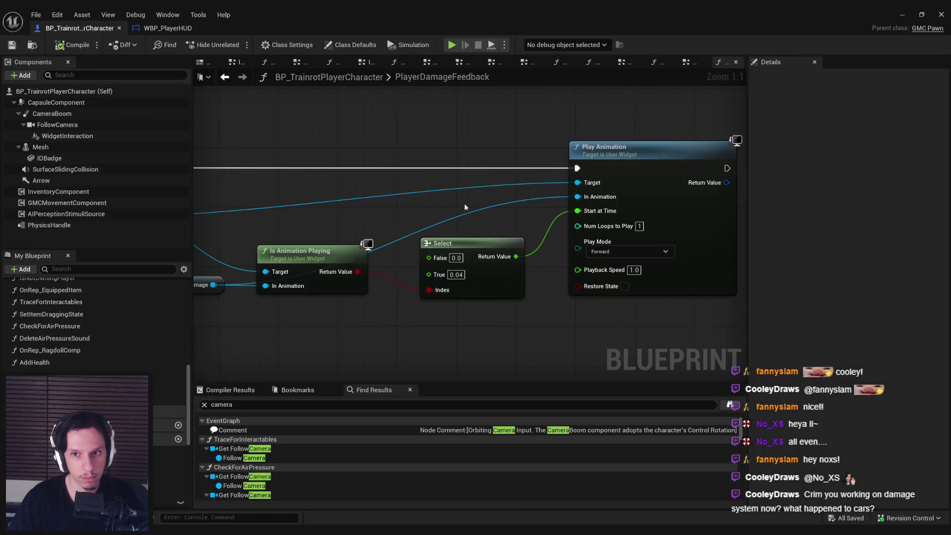
Check the final keyframes of TookDamage's tracks in WBP_PlayerHUD
click(167, 28)
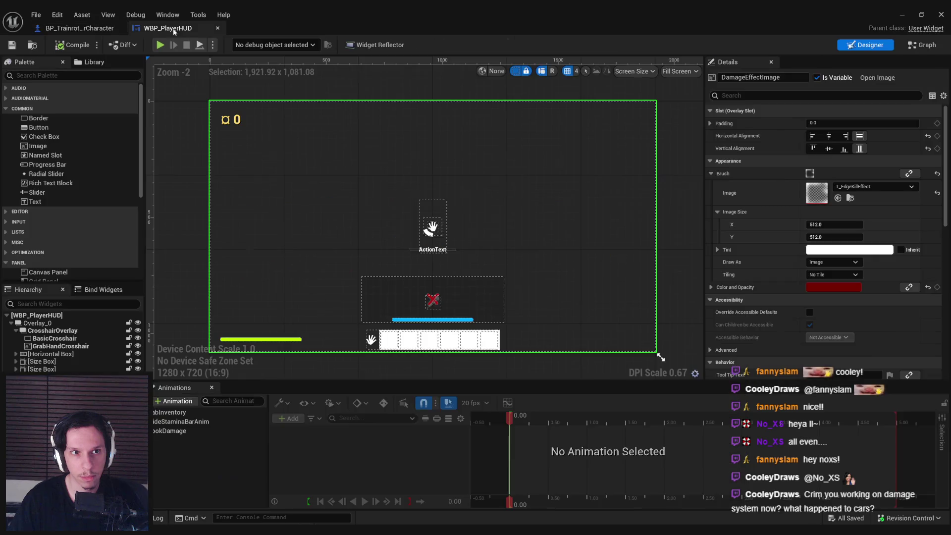
click(179, 431)
click(586, 448)
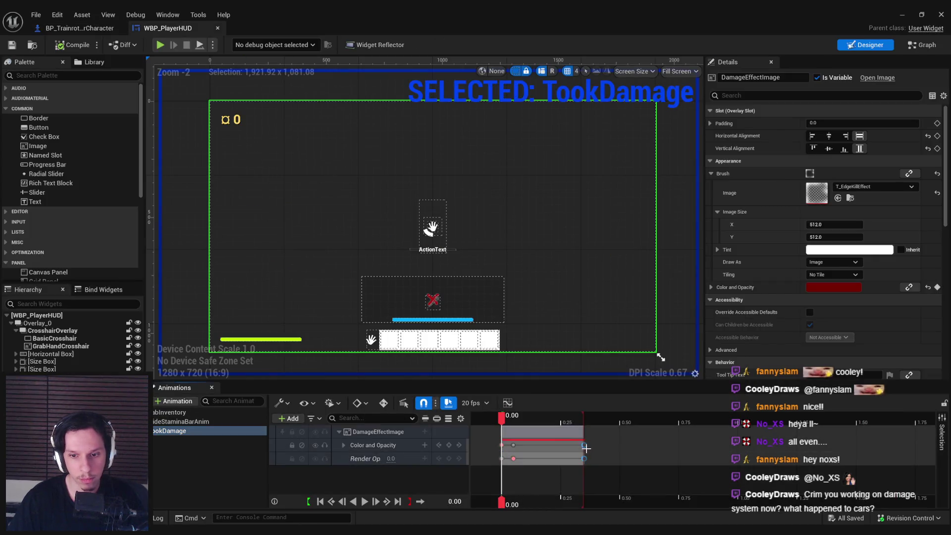
click(599, 469)
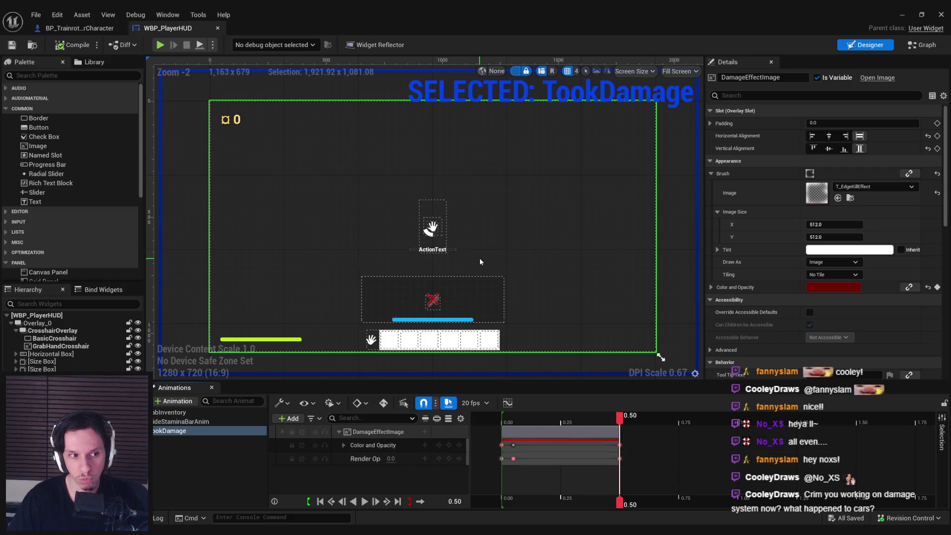
Set the Select node's True value to 0.03 in BP_TrainrotPlayerCharacter
click(86, 30)
text(0.03)
key(Return)
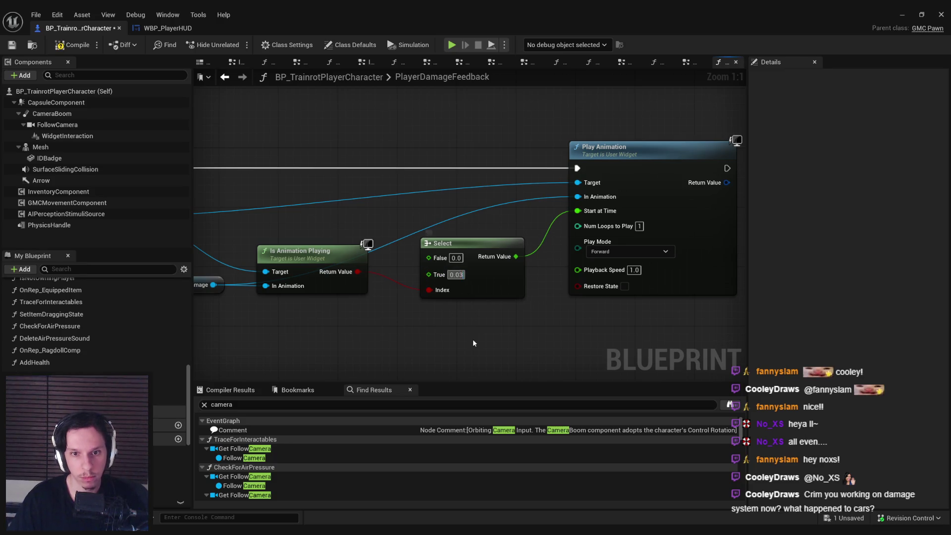
click(901, 14)
Start play-in-editor, press the START/STOP button, and walk along the railed walkway
key(alt+p)
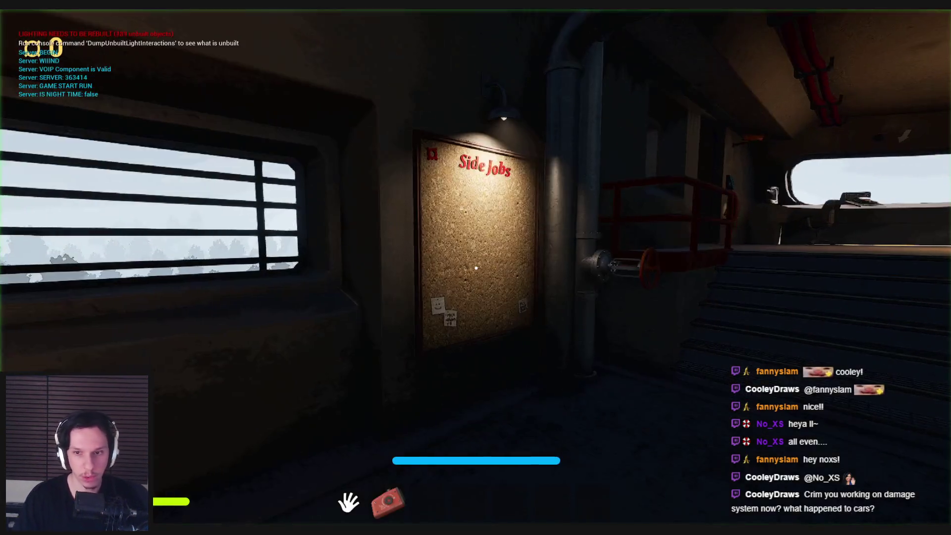
key(w)
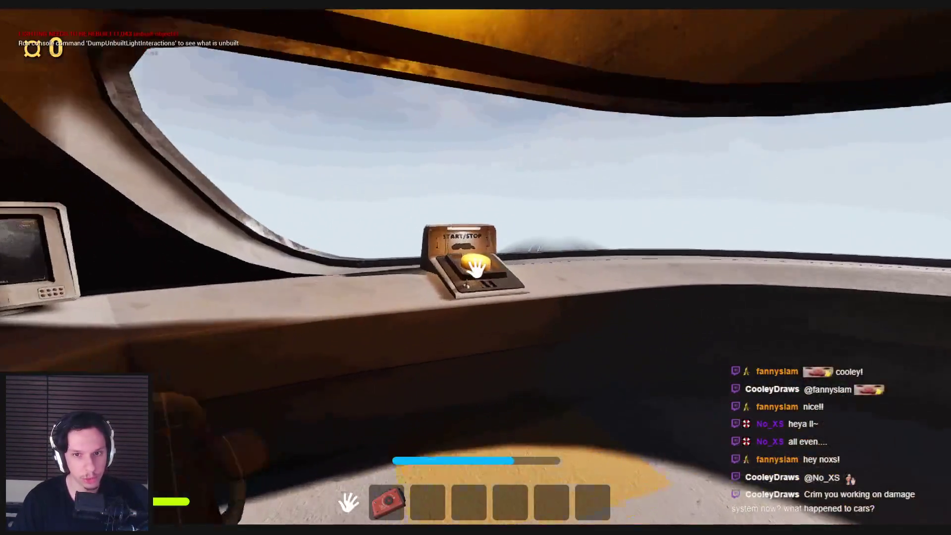
click(476, 268)
key(grave)
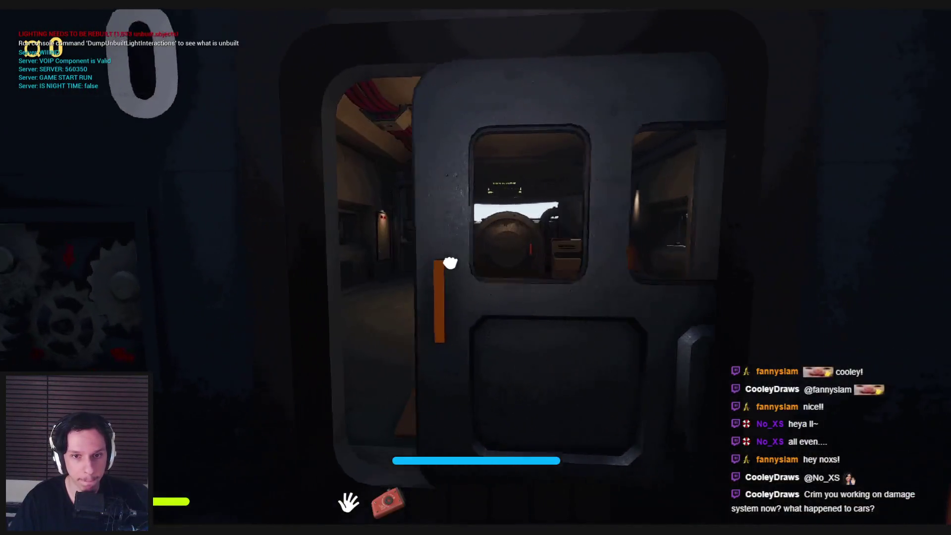
key(shift+w)
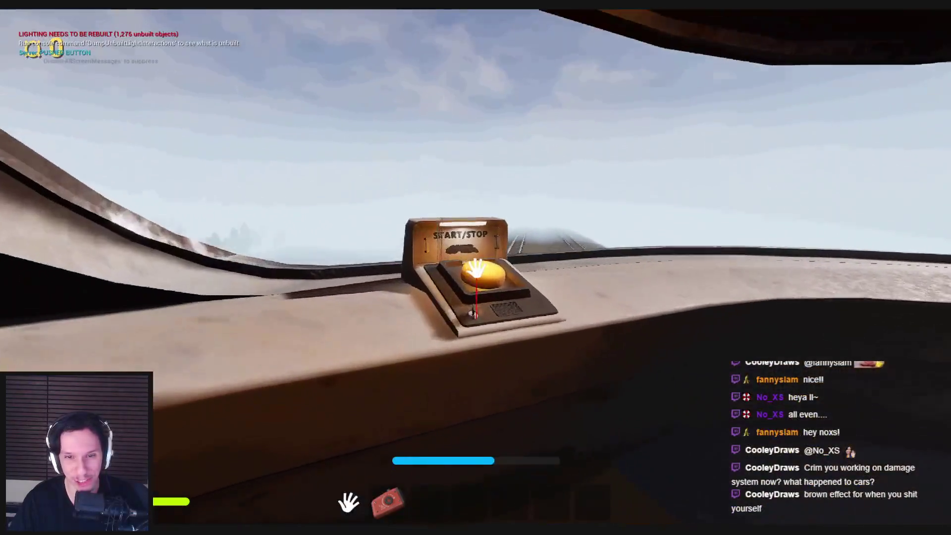
click(476, 268)
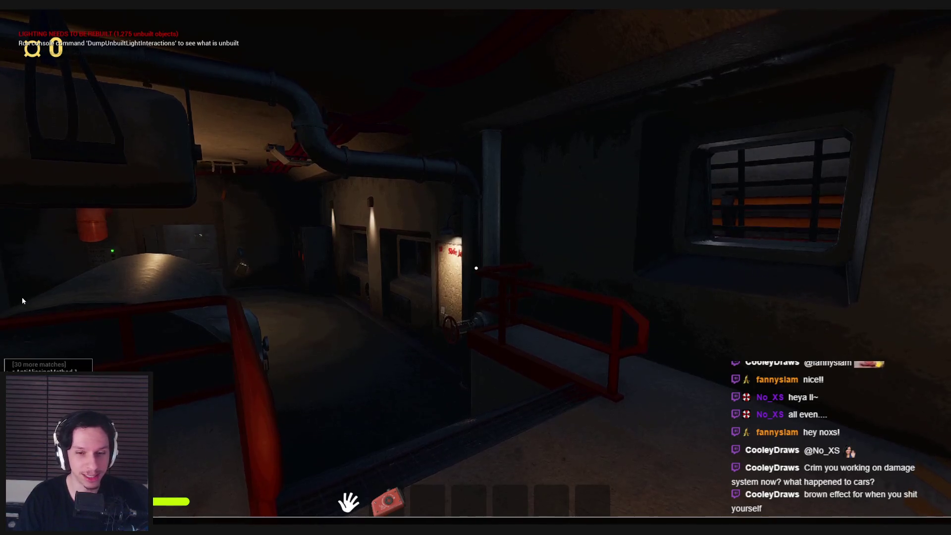
Walk in and out of the steam repeatedly until the player dies, then end the session
key(w)
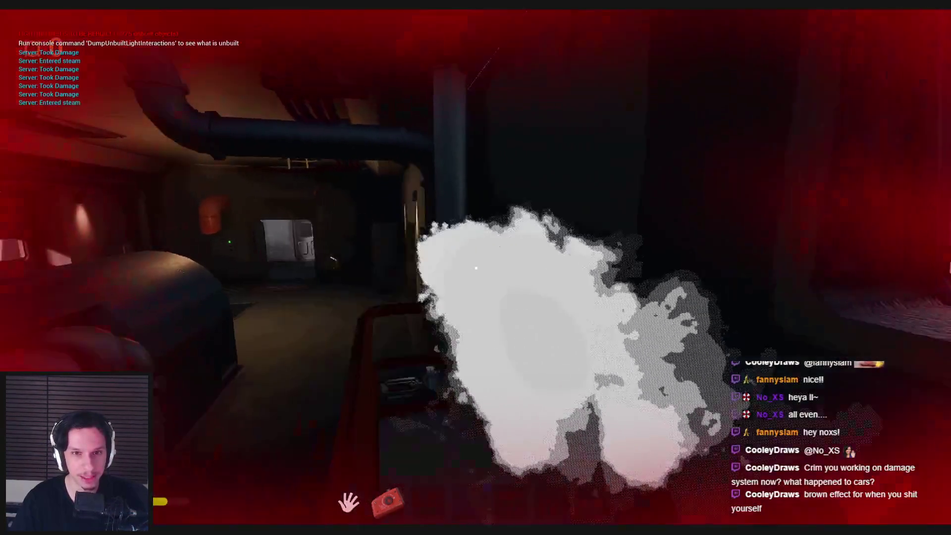
mouse_move(476, 268)
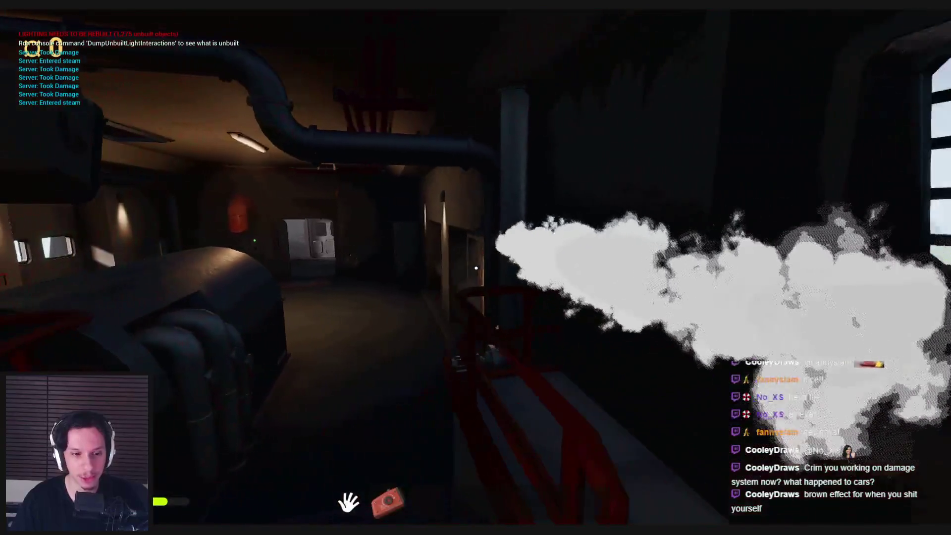
key(w)
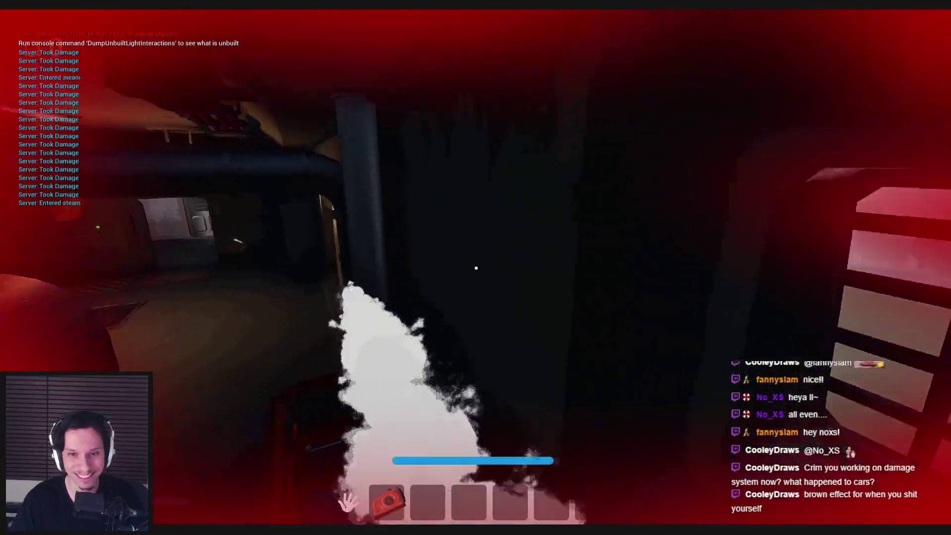
key(s)
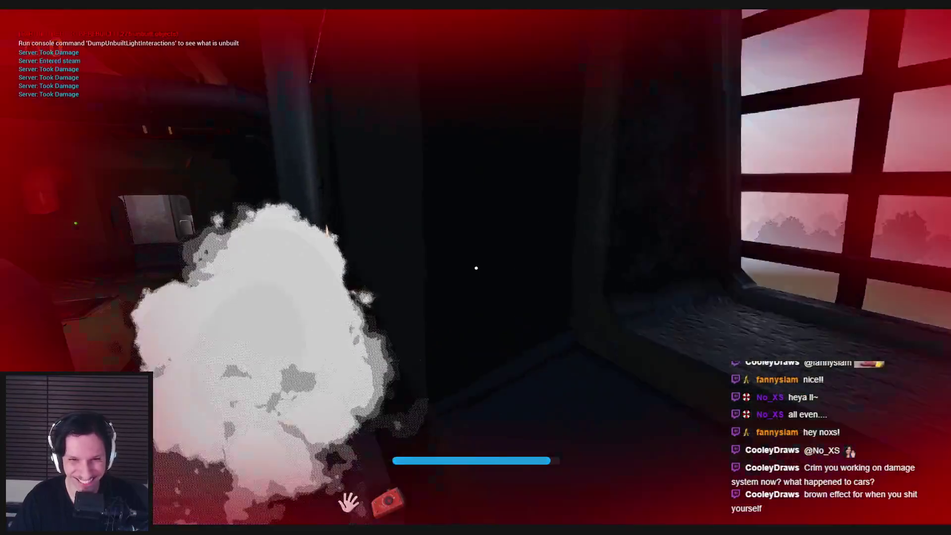
key(w)
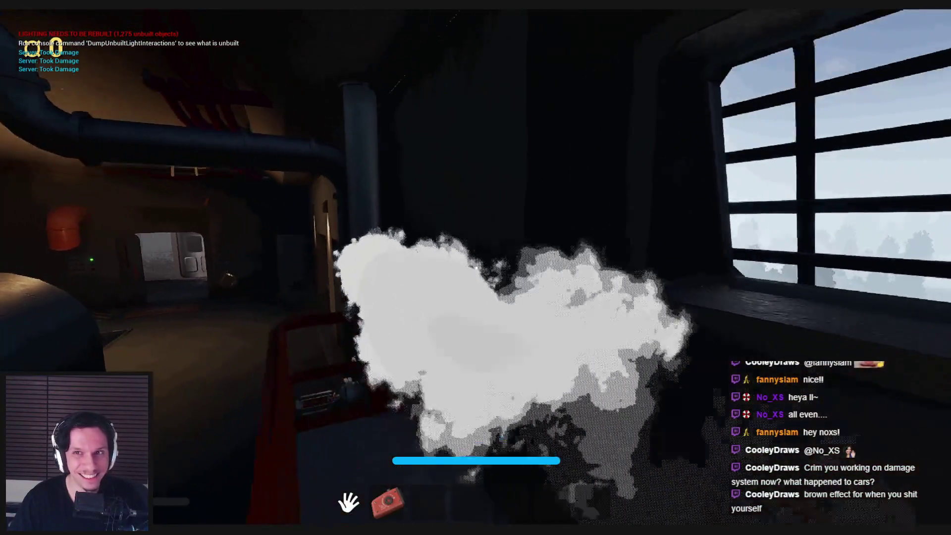
key(s)
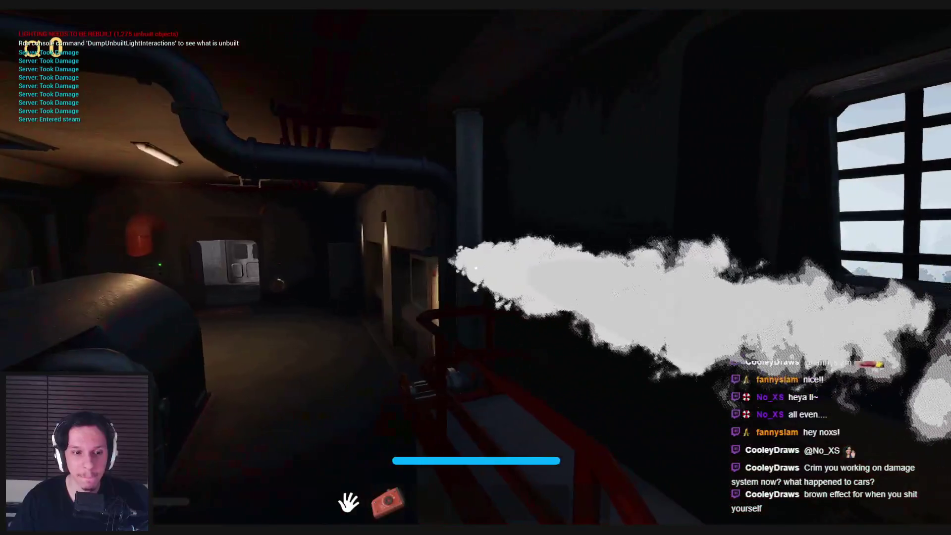
key(w)
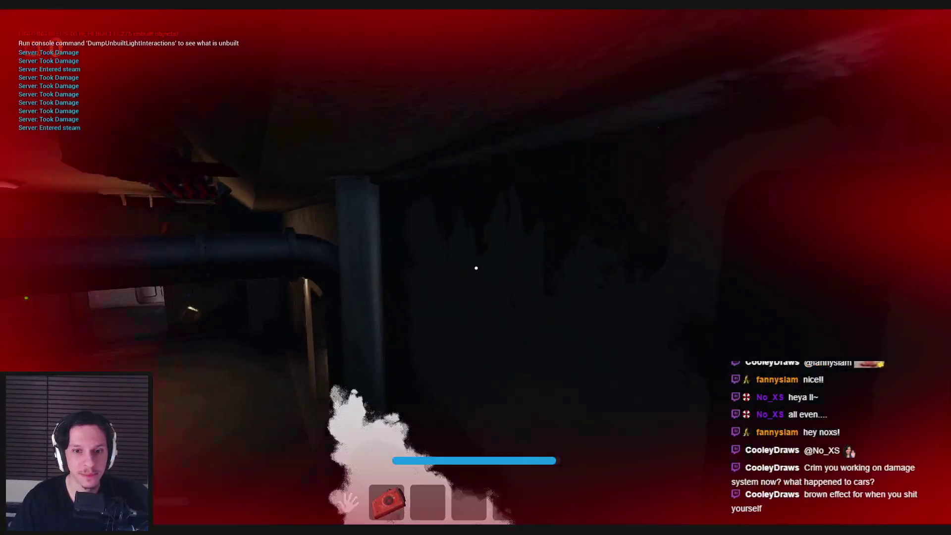
key(s)
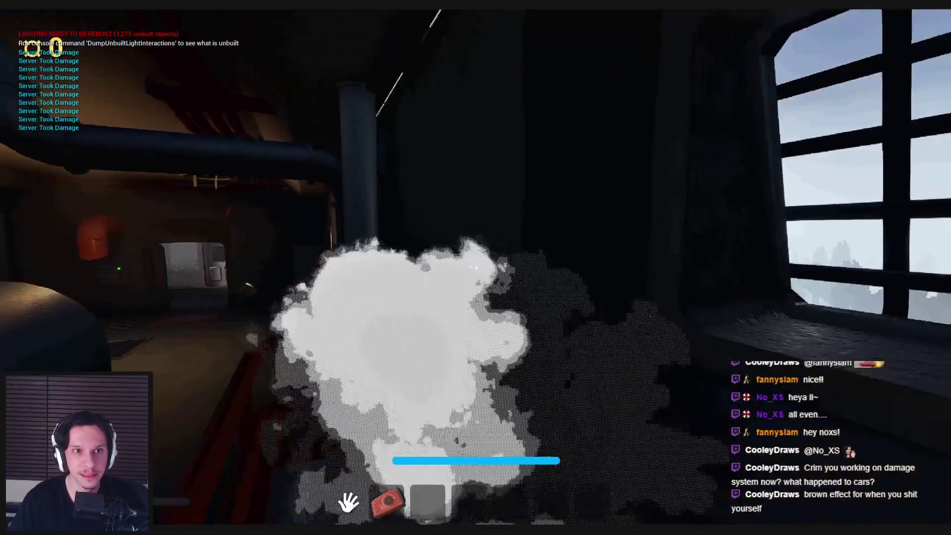
key(s)
key(w)
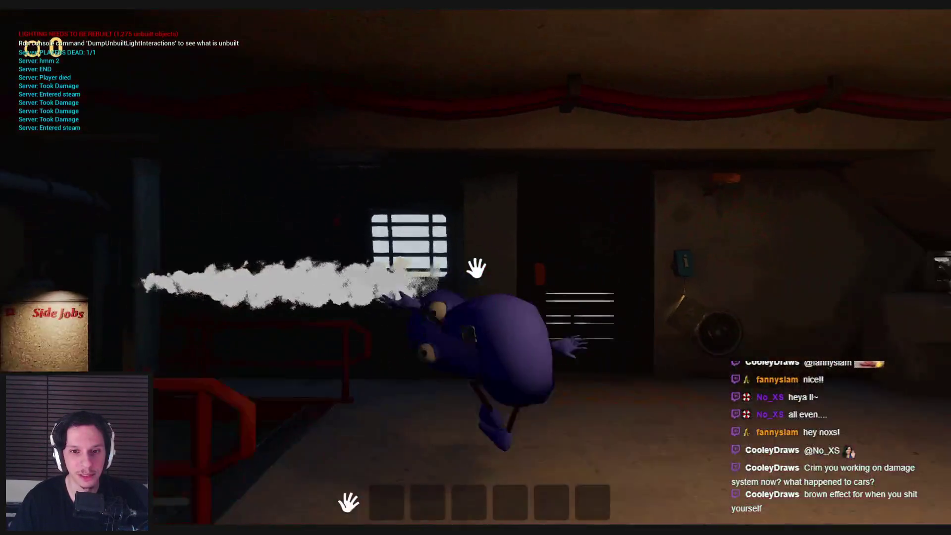
key(Escape)
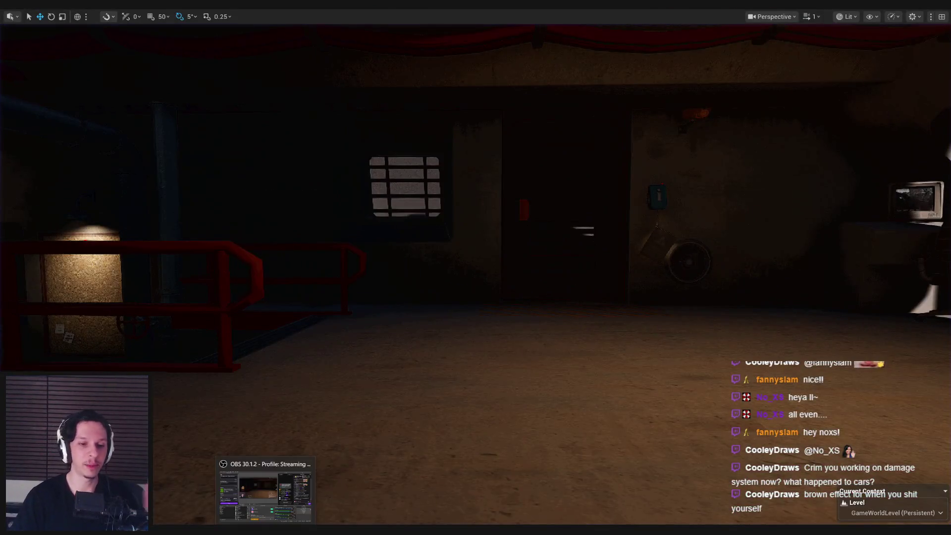
click(337, 504)
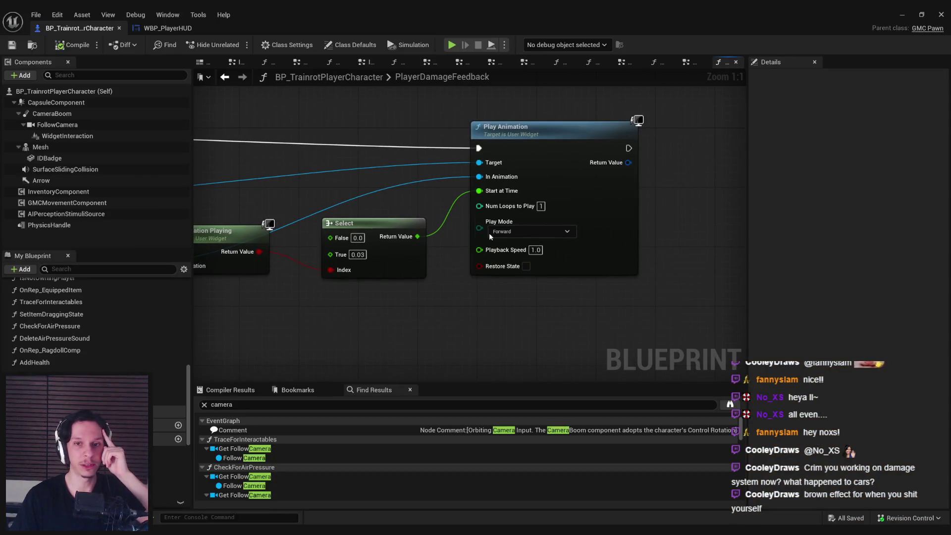
scroll(358, 326, down, 2)
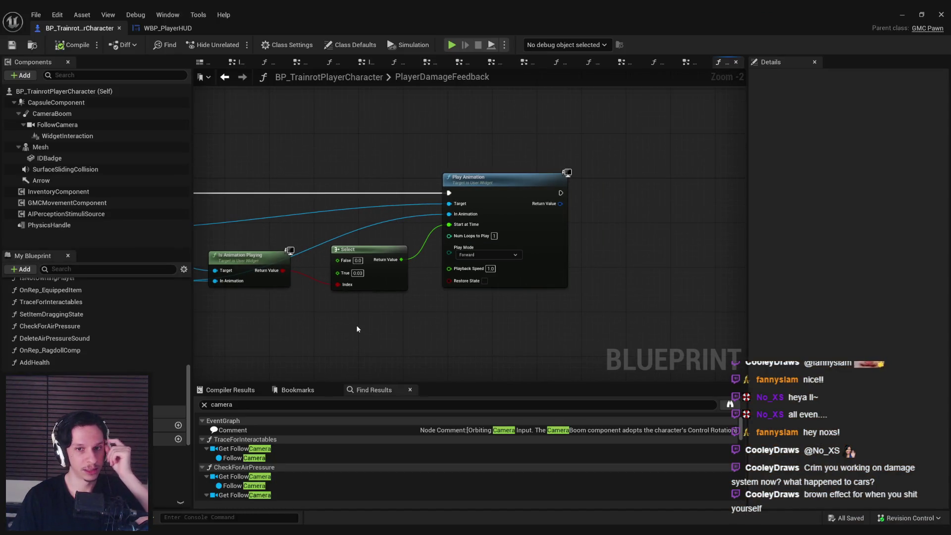
drag(357, 329, 416, 315)
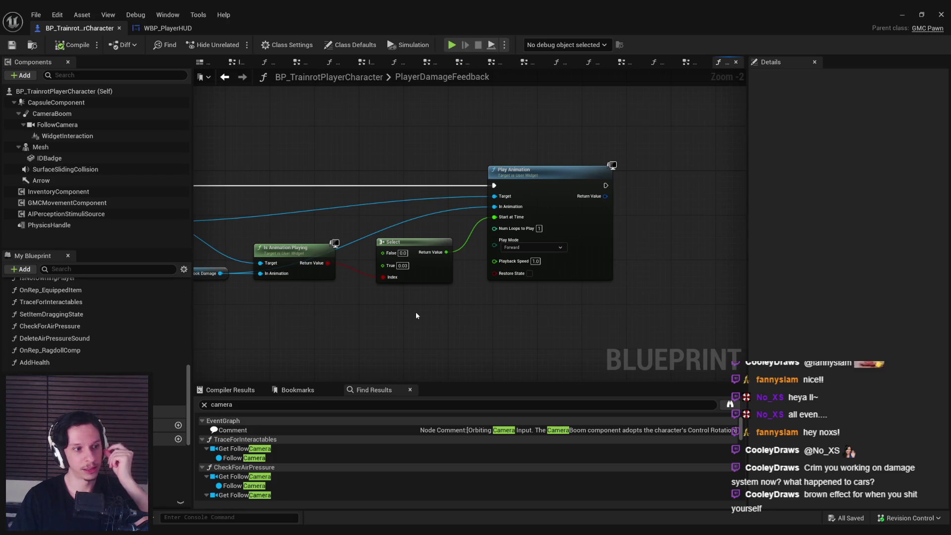
scroll(414, 311, down, 1)
mouse_move(415, 311)
mouse_down()
mouse_move(453, 279)
mouse_move(518, 287)
mouse_up()
click(133, 31)
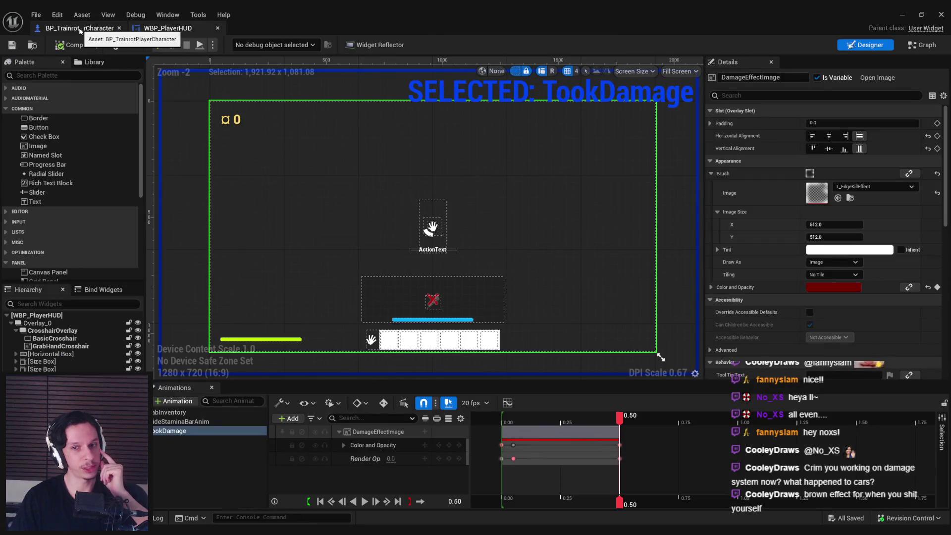
click(180, 152)
click(225, 470)
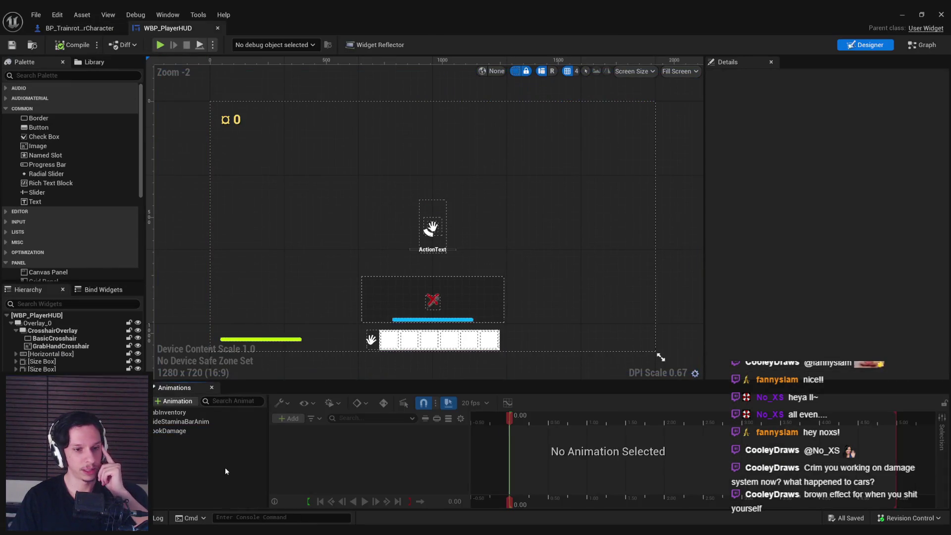
drag(201, 290, 231, 241)
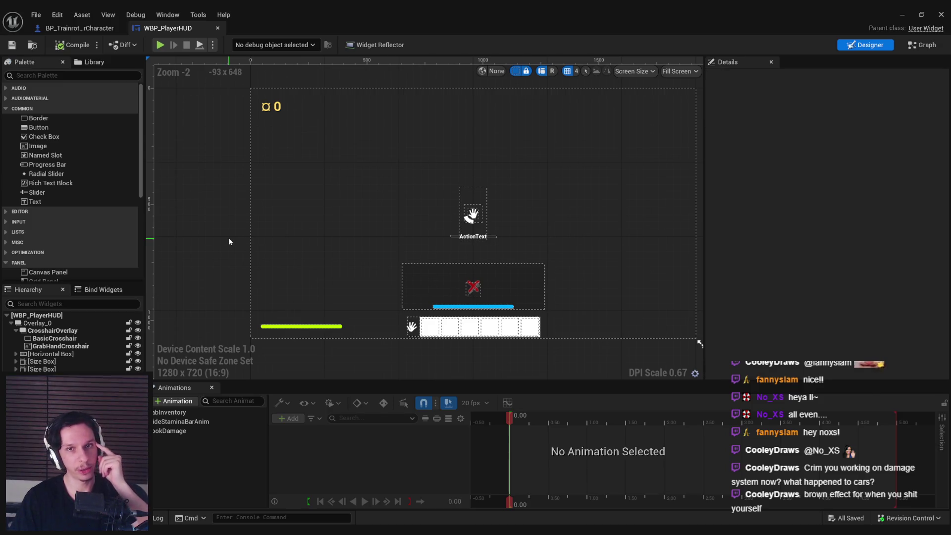
scroll(229, 242, down, 2)
click(207, 151)
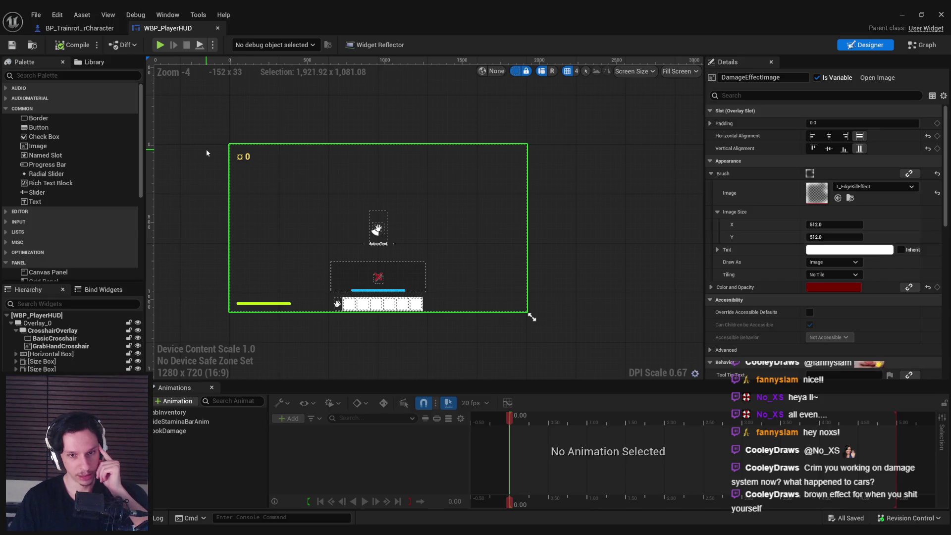
click(84, 28)
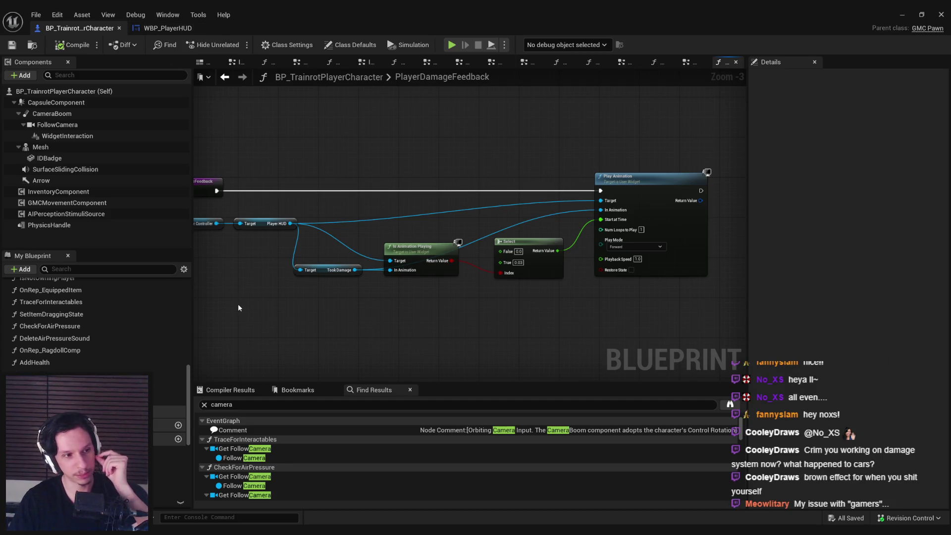
drag(302, 193, 372, 210)
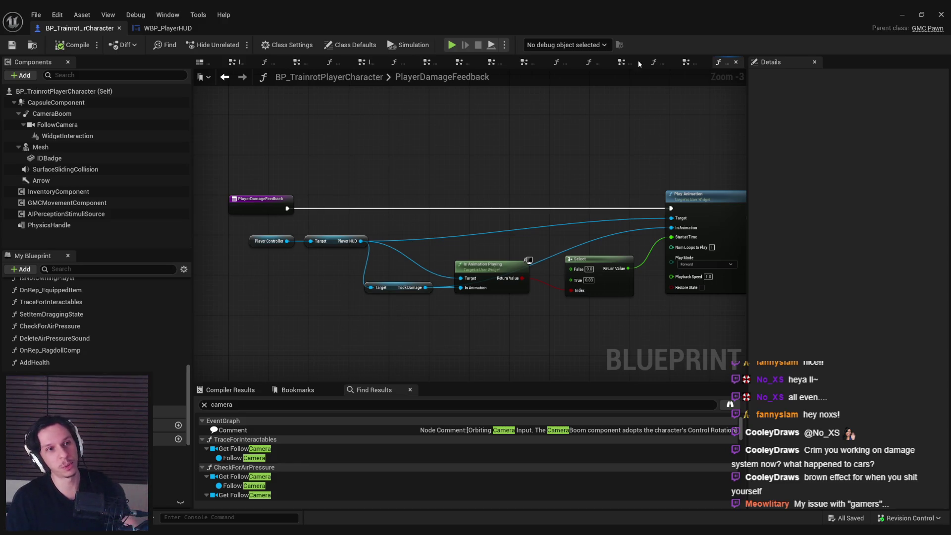
click(896, 15)
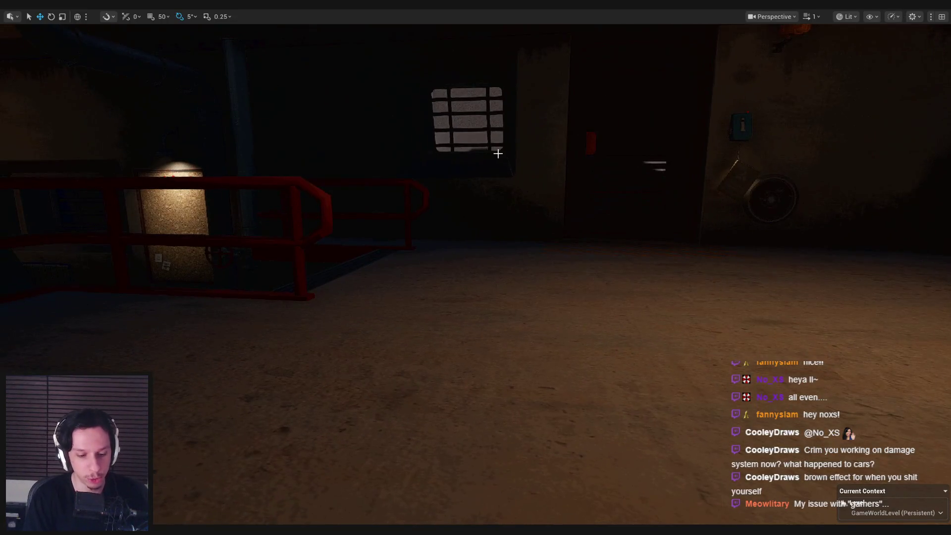
Play-test walking through the steam to see the red damage flash, then stop and restore the editor layout
key(alt+p)
key(e)
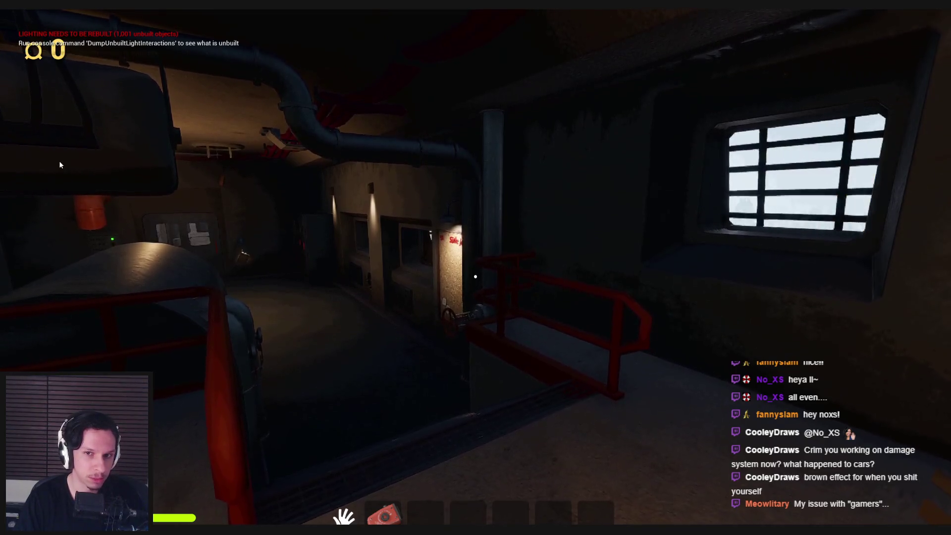
key(w)
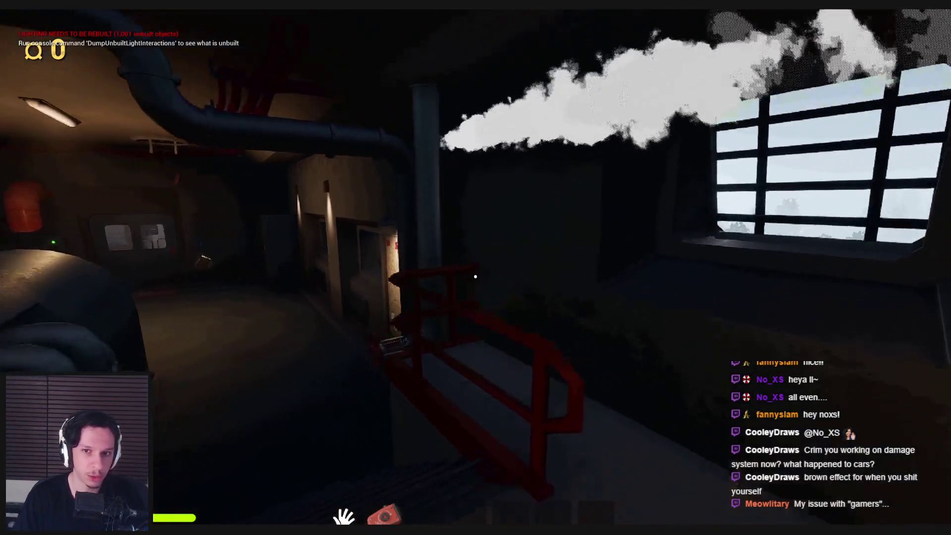
key(s)
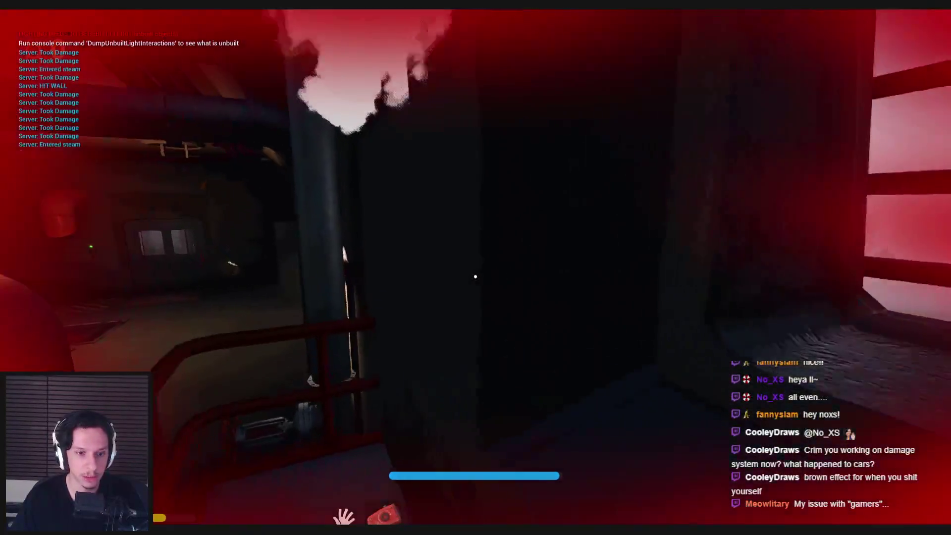
key(w)
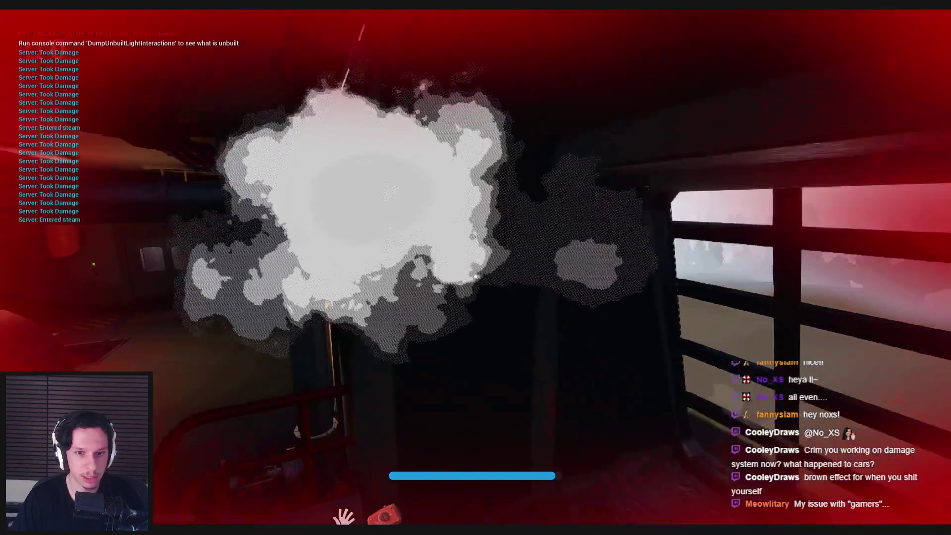
key(Escape)
key(F11)
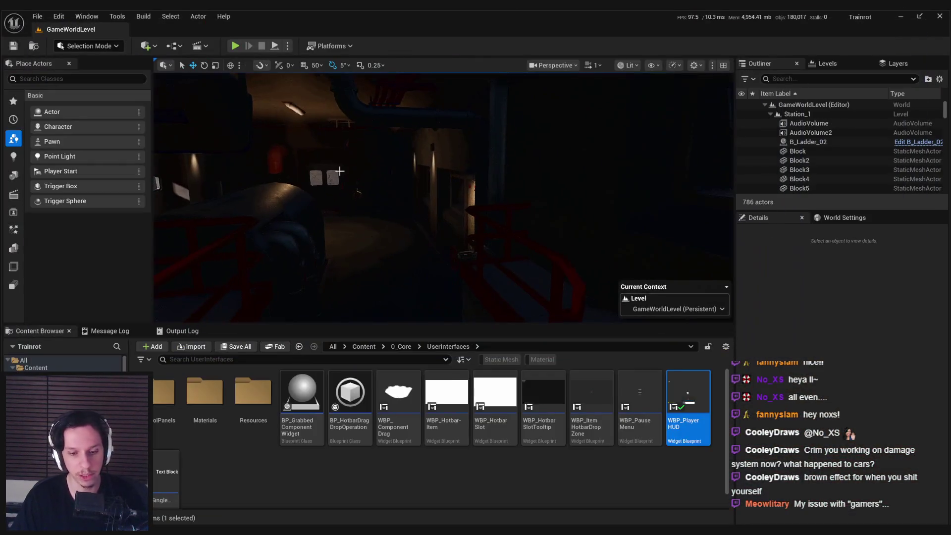
Add a Start Camera Shake node after Play Animation, searching all actions for 'camera shake'
key(alt+Tab)
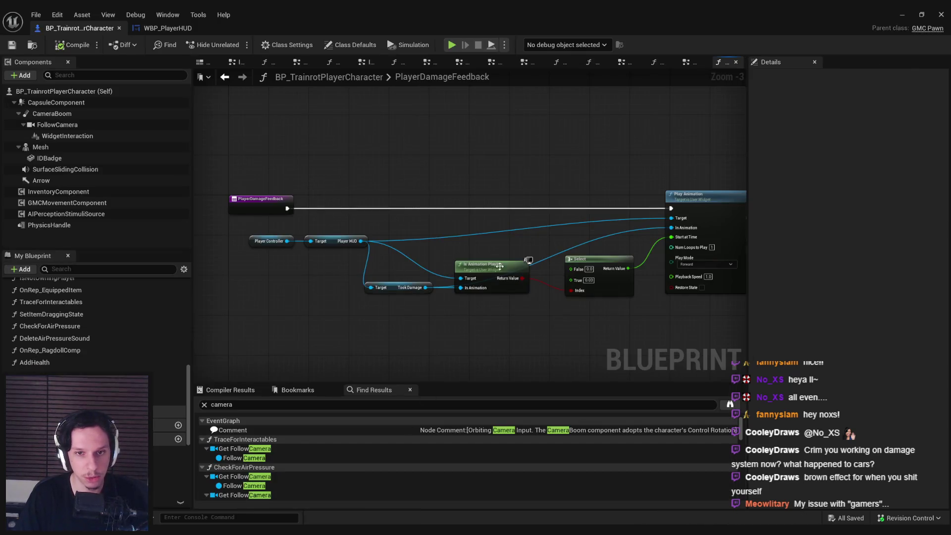
scroll(287, 237, up, 4)
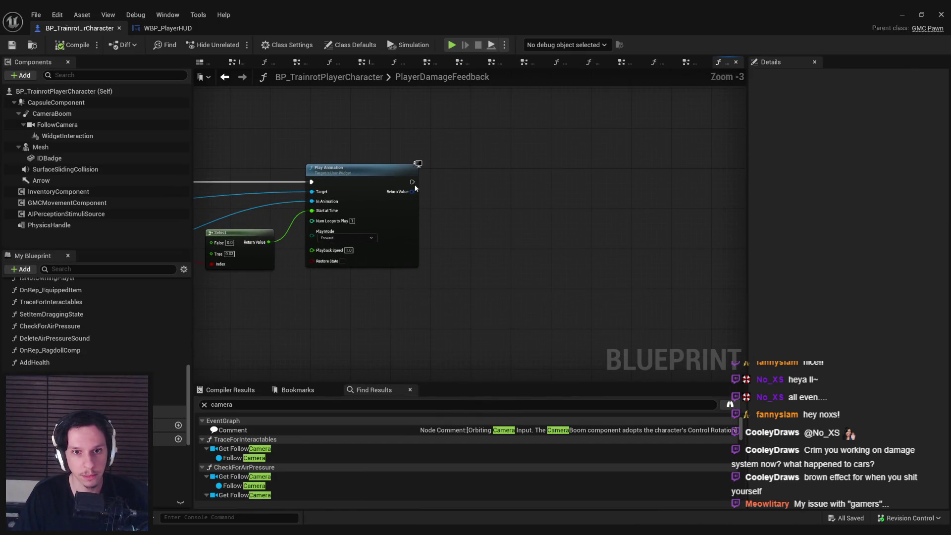
drag(411, 182, 484, 182)
text(play camera)
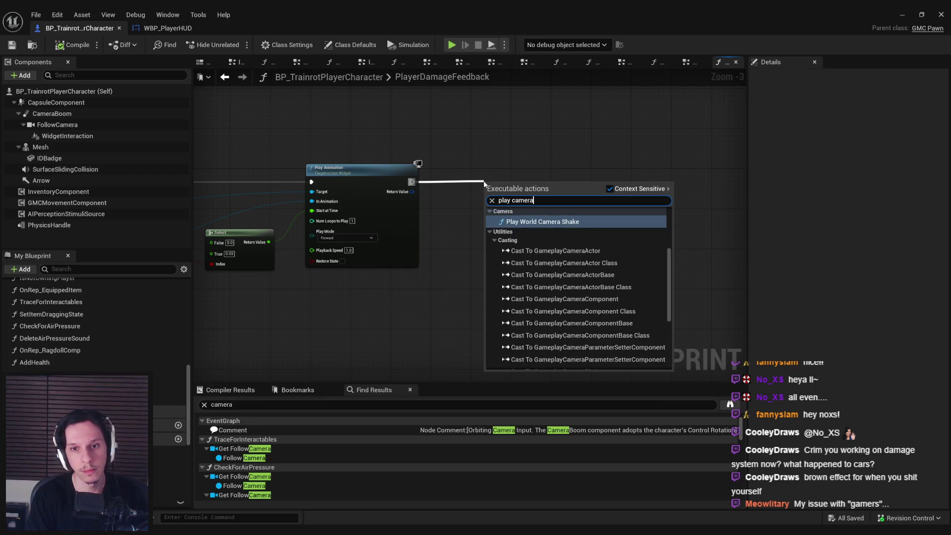
text( shak)
click(631, 192)
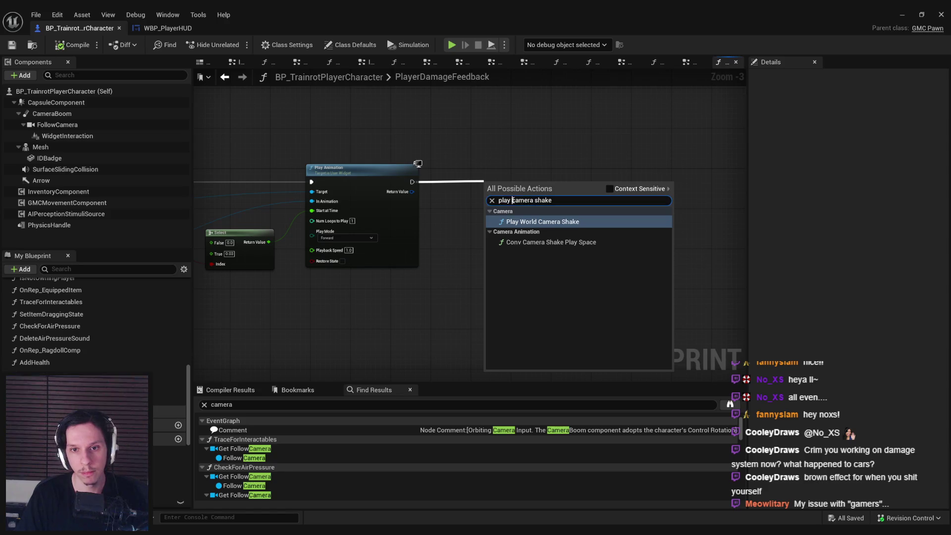
key(BackSpace)
key(BackSpace)
key(BackSpace)
scroll(673, 244, up, 5)
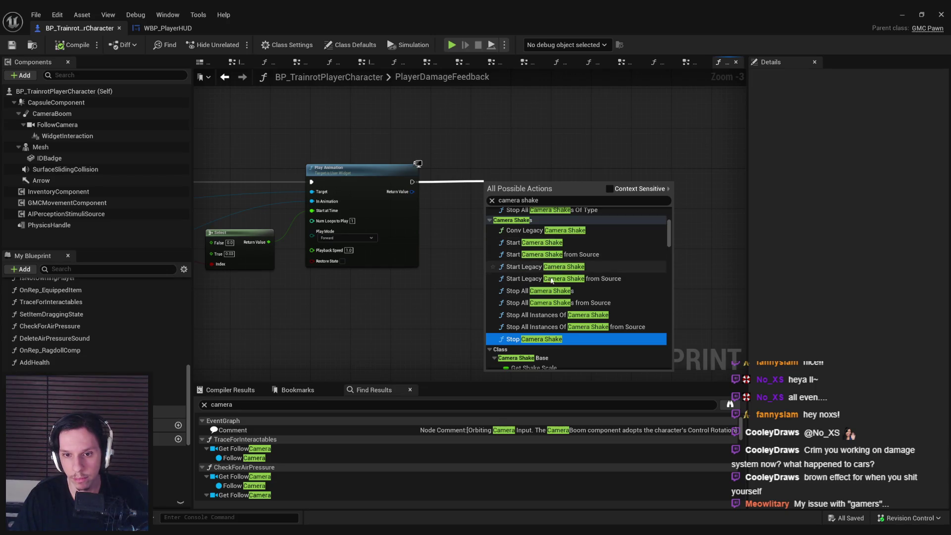
scroll(542, 339, up, 5)
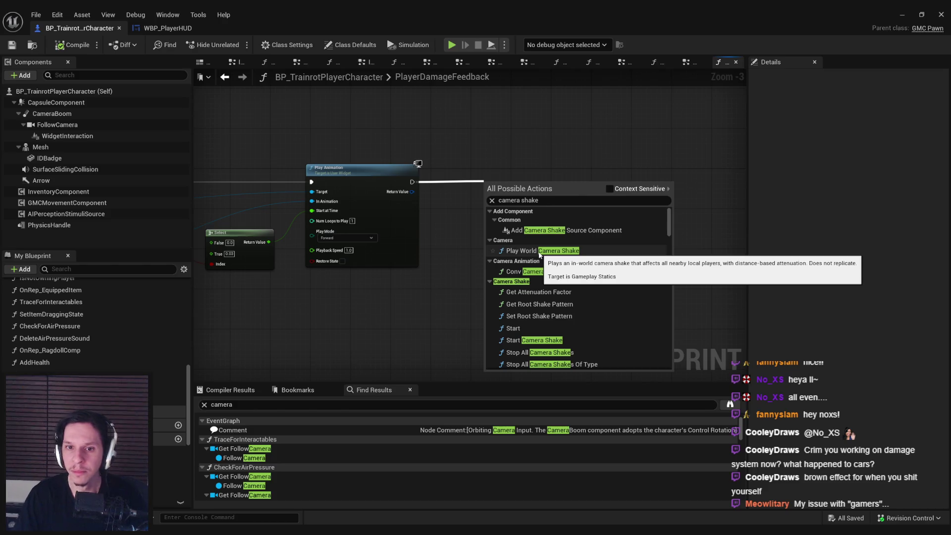
mouse_move(669, 233)
mouse_down()
mouse_move(660, 286)
mouse_move(670, 368)
mouse_move(661, 239)
mouse_up()
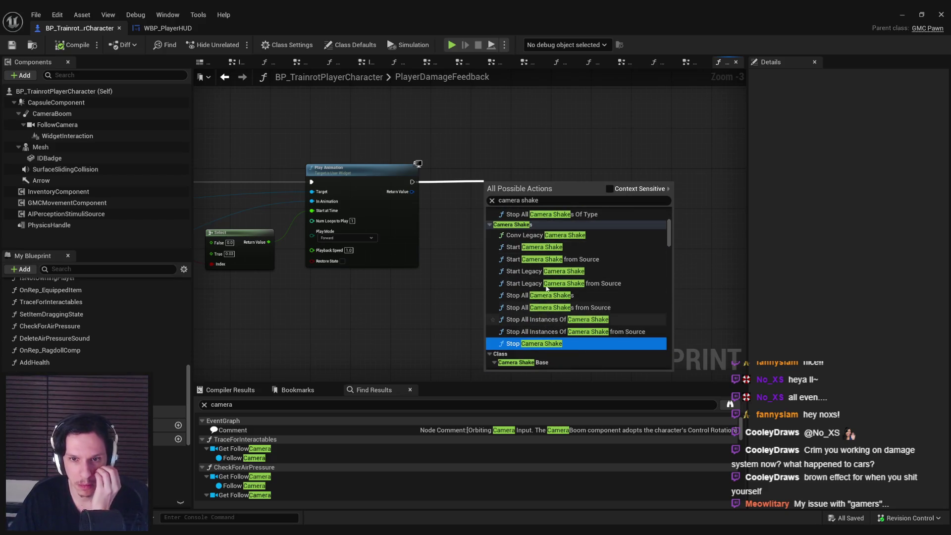
click(543, 252)
drag(573, 187, 599, 176)
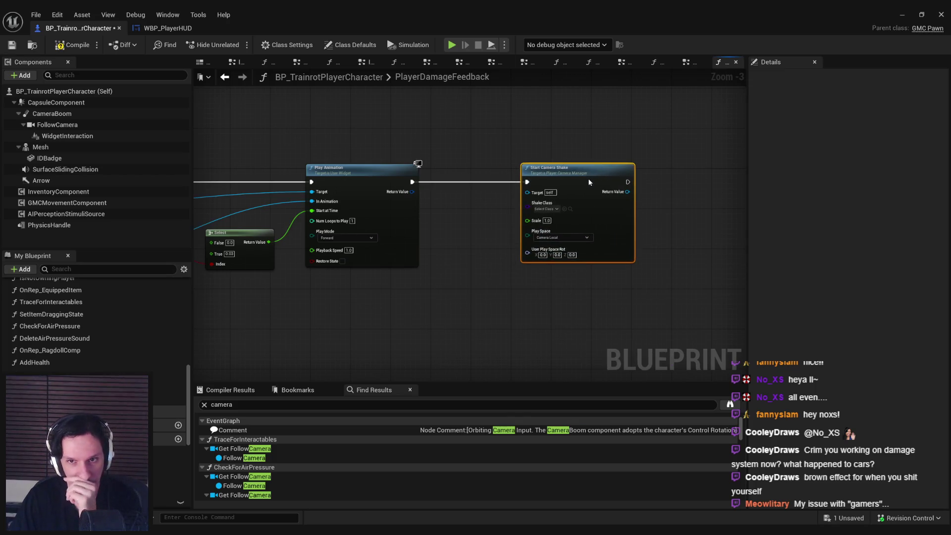
Set the shake class to ExplodeCameraShake with scale 0.1 and compile
click(546, 209)
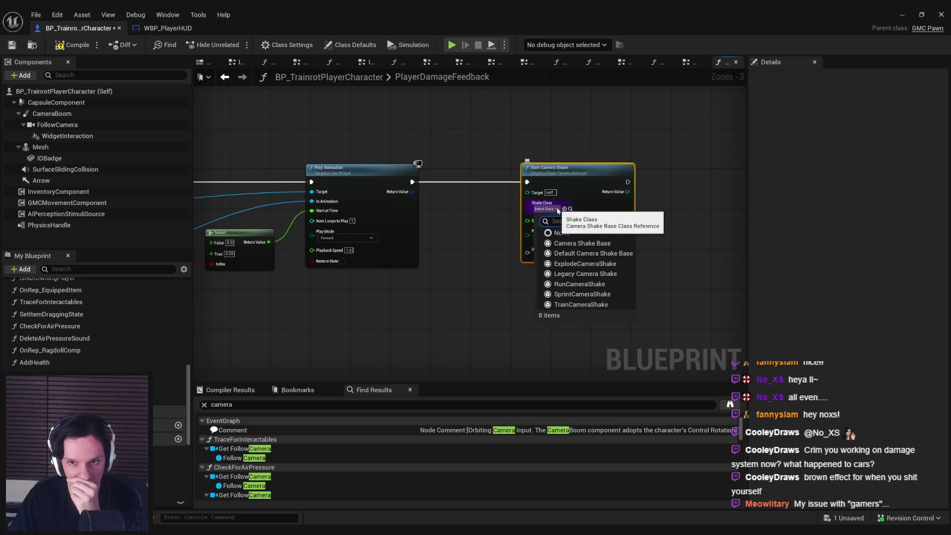
click(589, 268)
scroll(530, 248, up, 3)
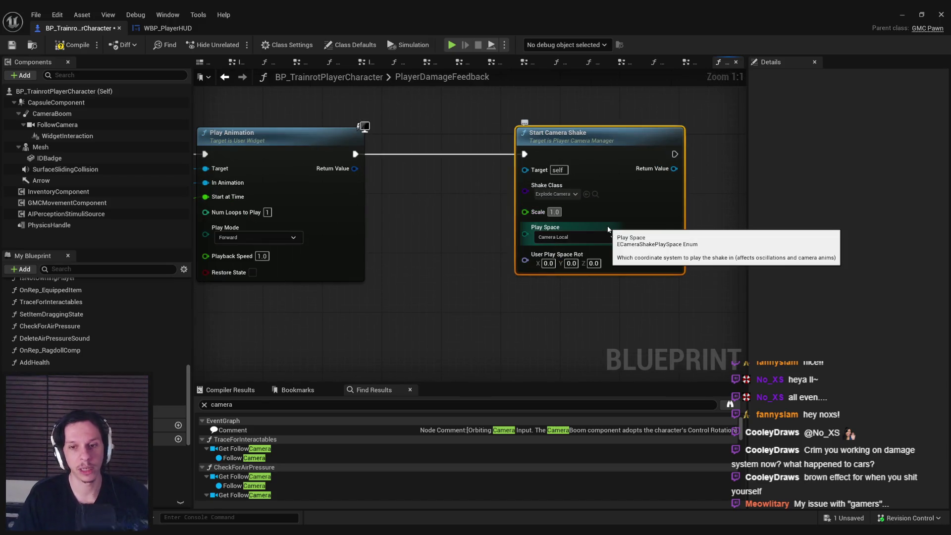
text(0.1)
click(527, 262)
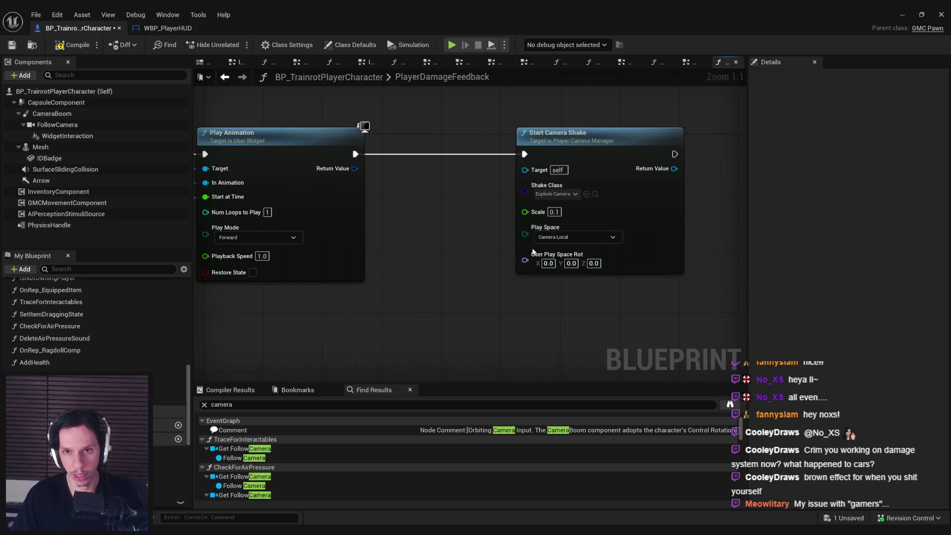
key(F7)
Try a Get Owning Player Camera Manager node on the shake's Target, then delete it
drag(570, 133, 657, 132)
drag(613, 170, 537, 196)
text(get player camera manager)
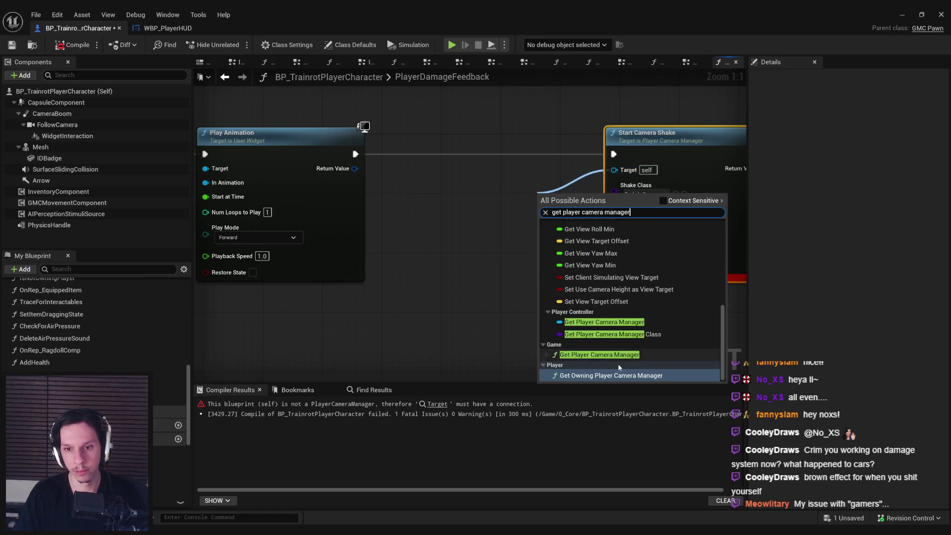
click(610, 376)
drag(572, 198, 482, 196)
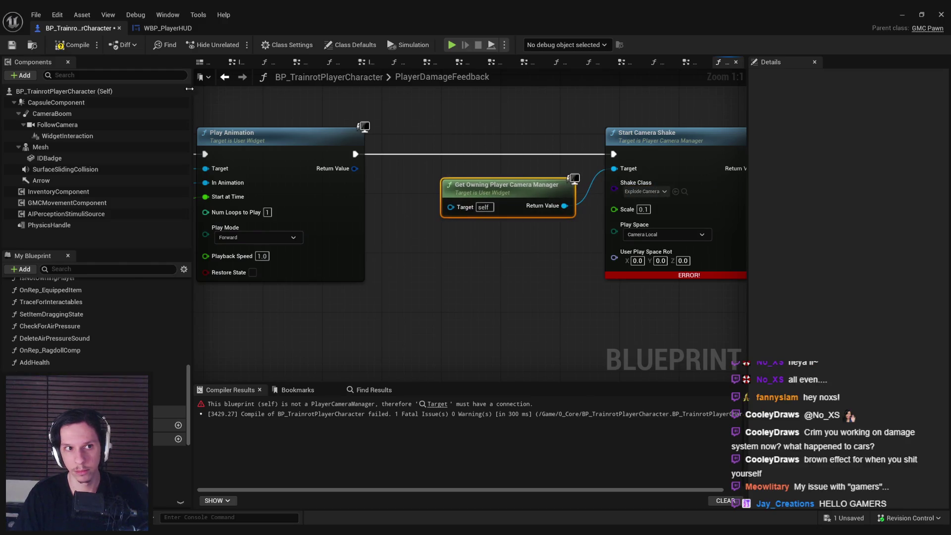
key(Delete)
Wire Get Player Camera Manager into the Start Camera Shake Target and compile the blueprint
drag(613, 169, 543, 217)
text(get playe)
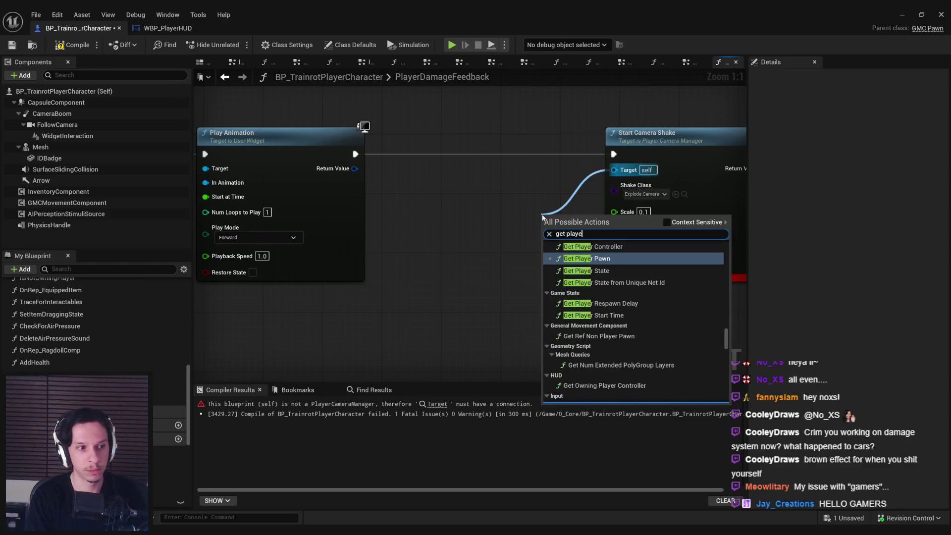
text(r camera)
key(Up)
key(Return)
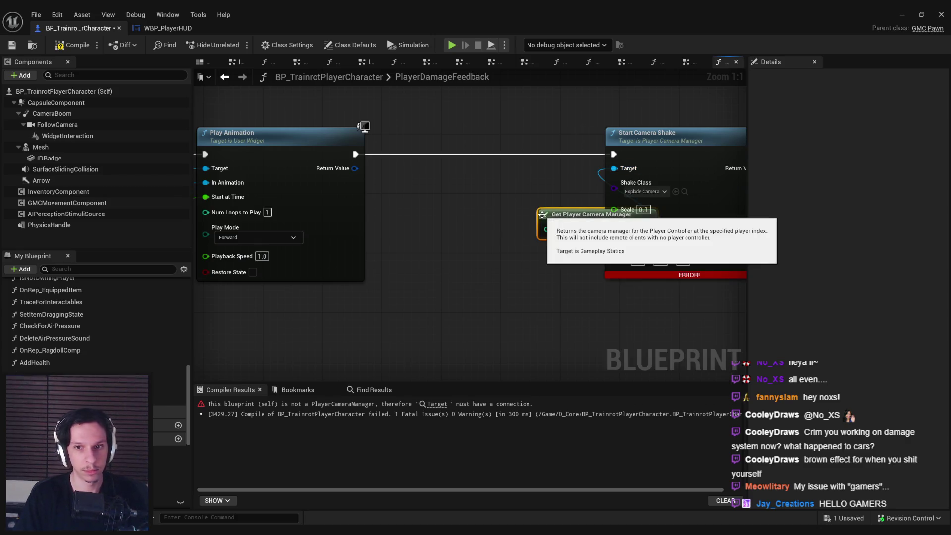
drag(556, 220, 475, 205)
click(73, 45)
scroll(520, 277, down, 2)
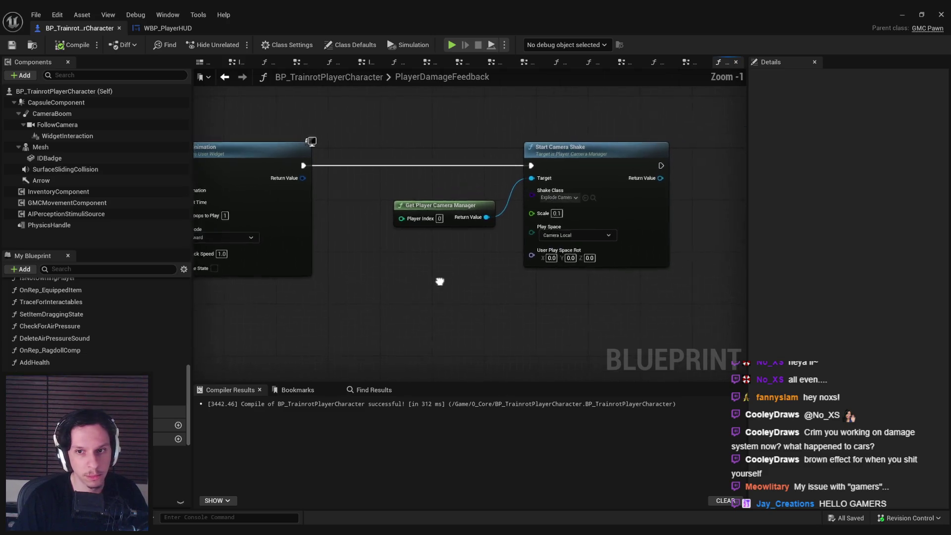
click(902, 13)
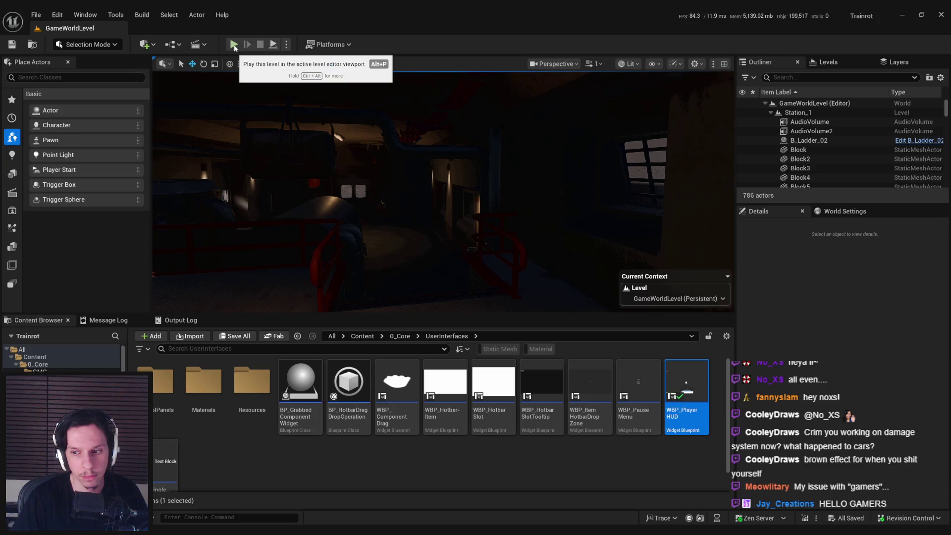
Run the level fullscreen, walk into the steam to trigger the red vignette, then stop playing
click(234, 46)
key(F11)
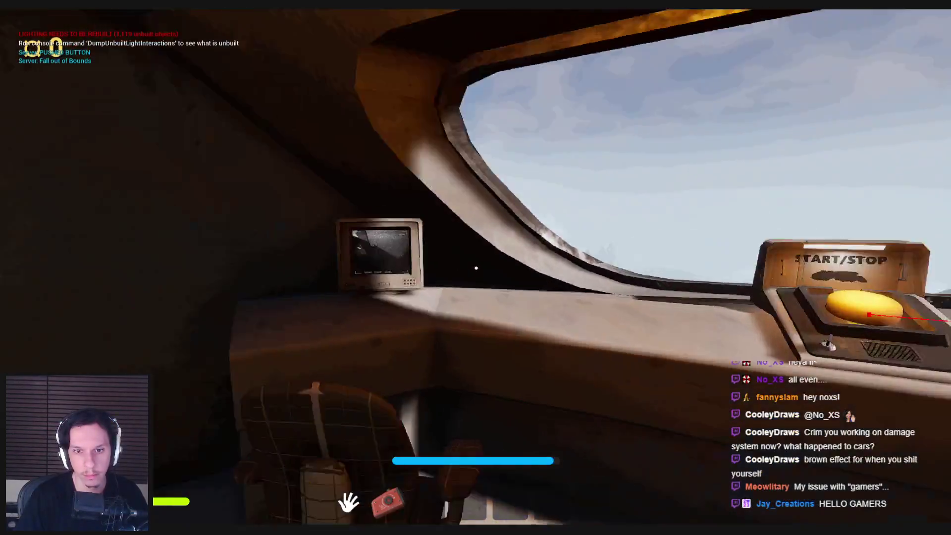
key(grave)
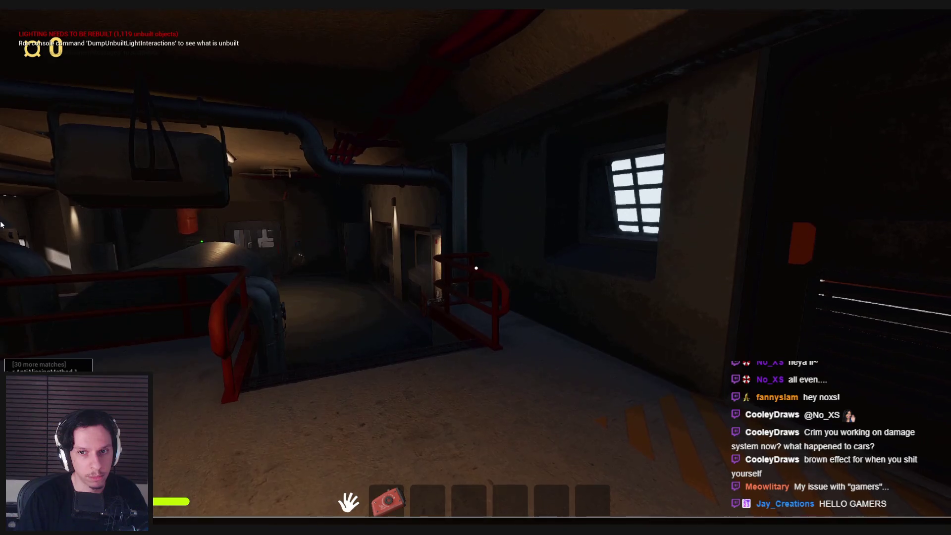
key(grave)
key(w)
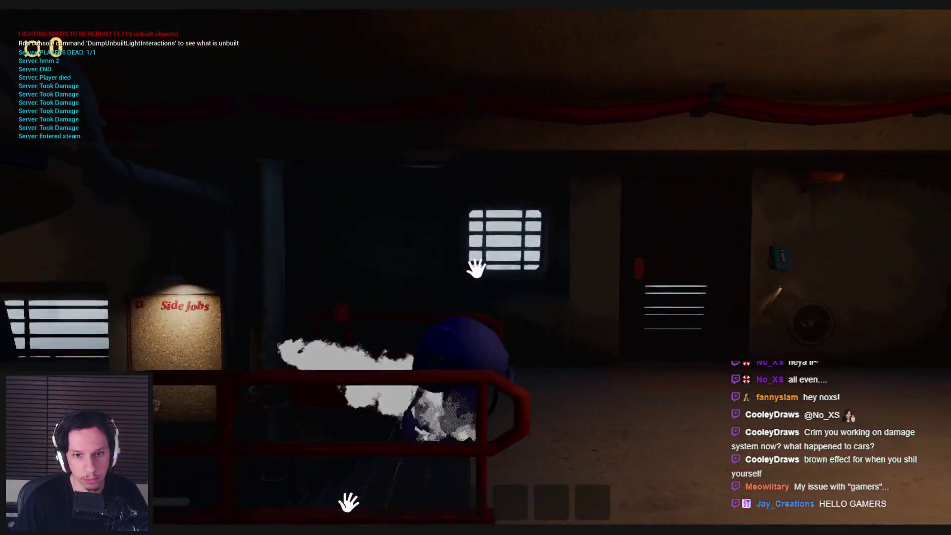
key(Escape)
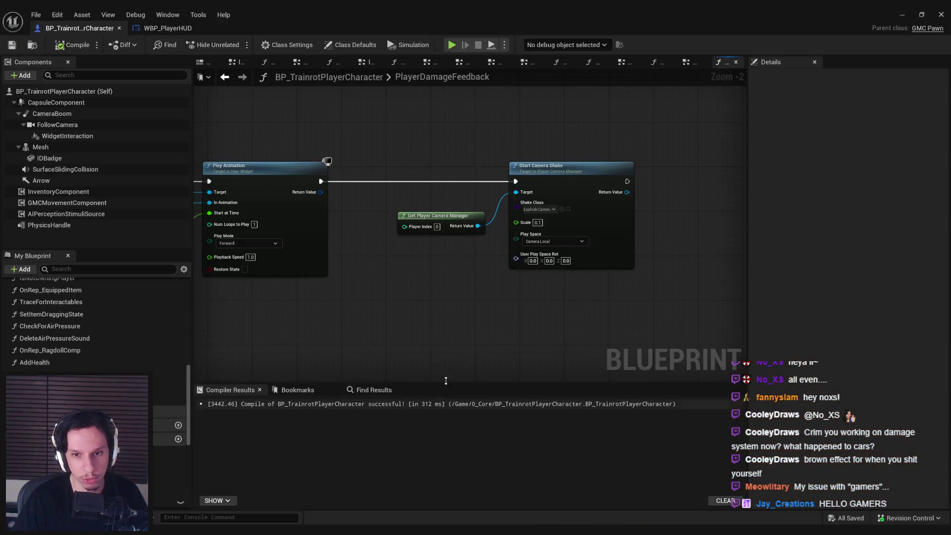
scroll(530, 242, up, 2)
Keep Play Space as Camera Local and the shake class unchanged, then browse to ExplodeCameraShake
click(536, 240)
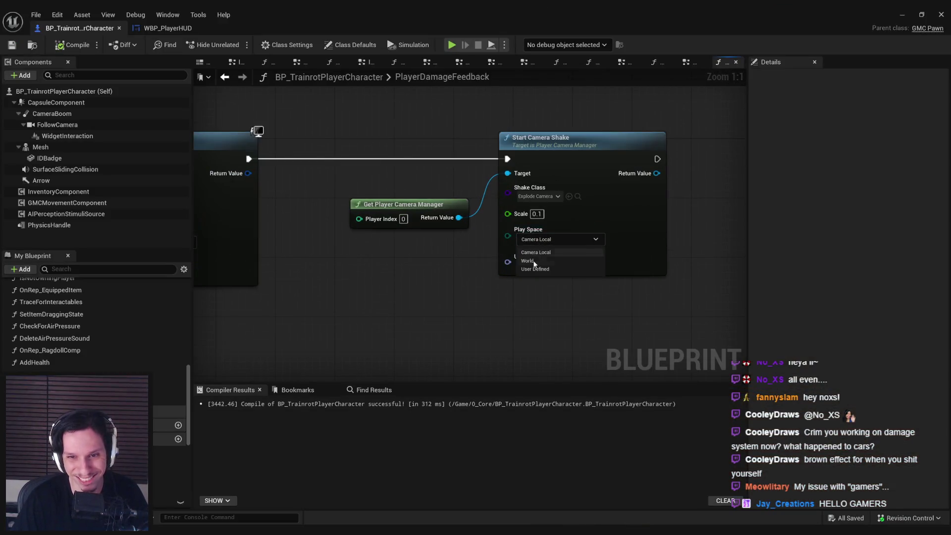
click(536, 261)
click(534, 196)
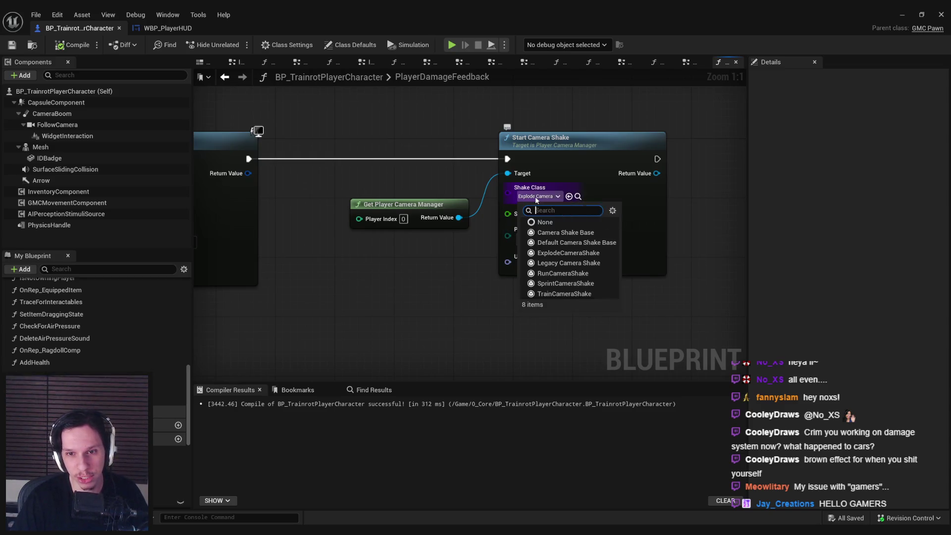
click(444, 284)
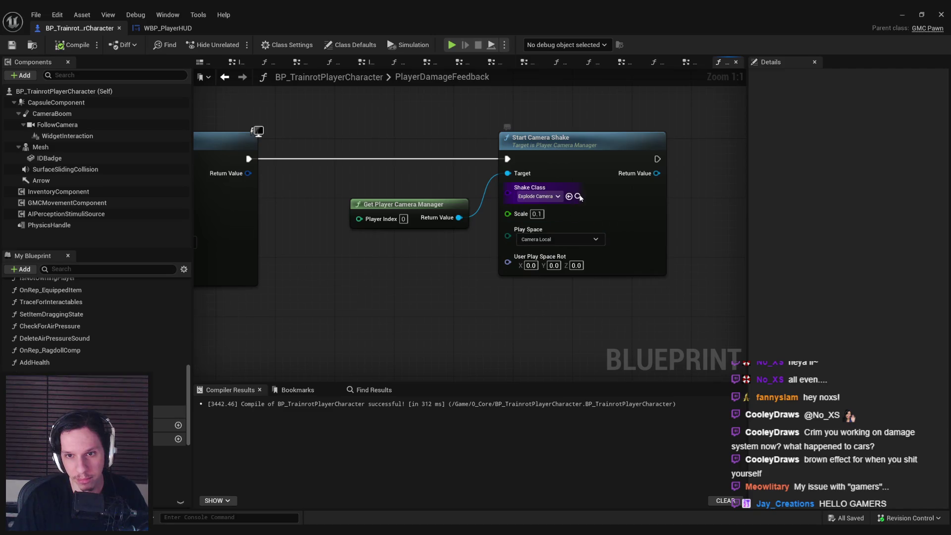
click(903, 14)
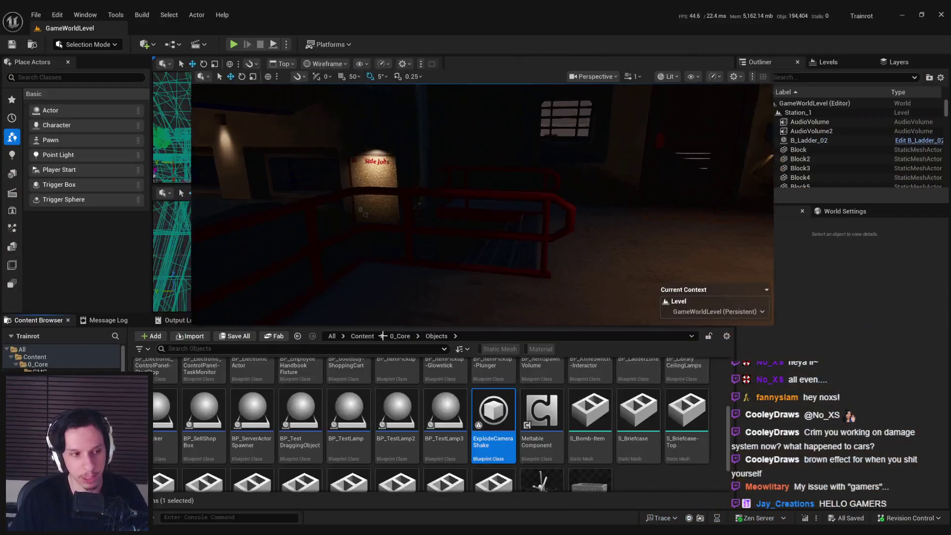
Duplicate ExplodeCameraShake as DamageCameraShake and open its Class Defaults
right_click(489, 445)
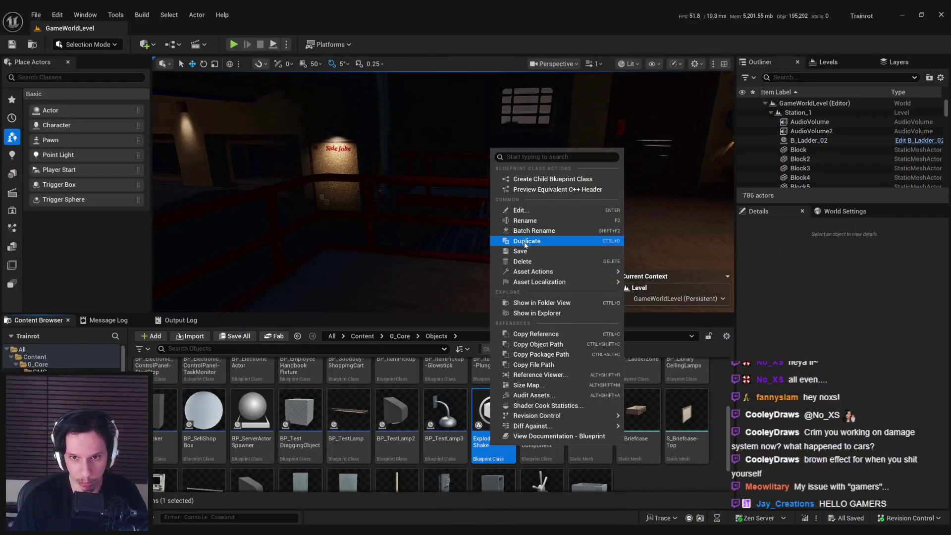
click(519, 250)
key(BackSpace)
key(ctrl+a)
text(E)
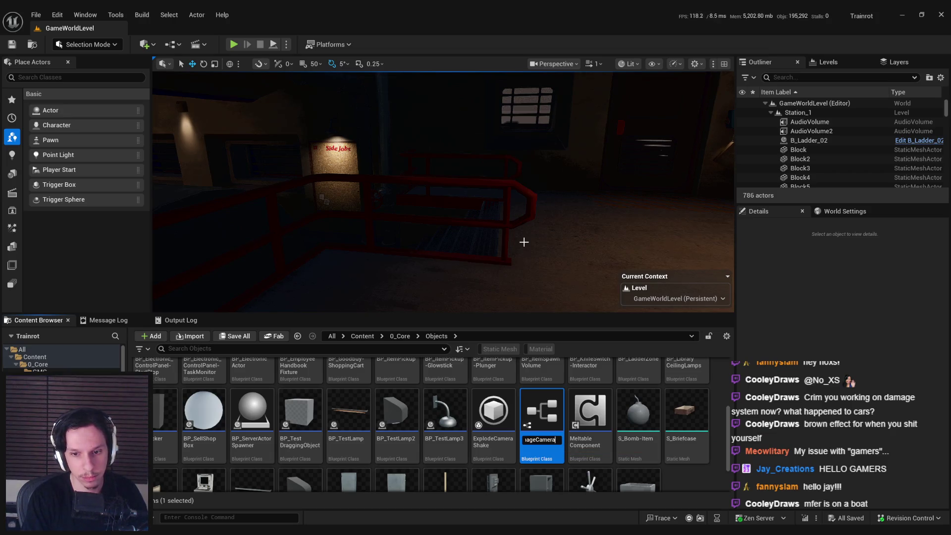
text(ke)
key(Return)
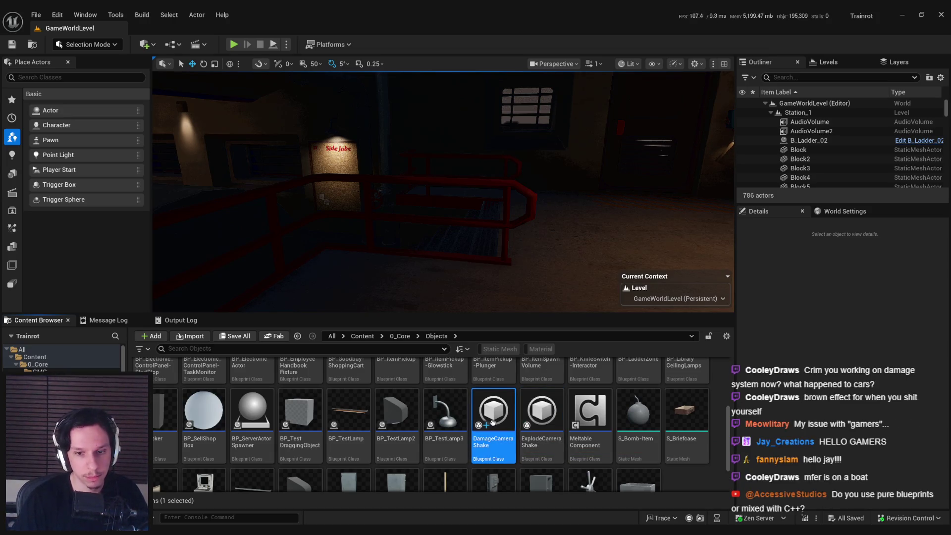
double_click(493, 417)
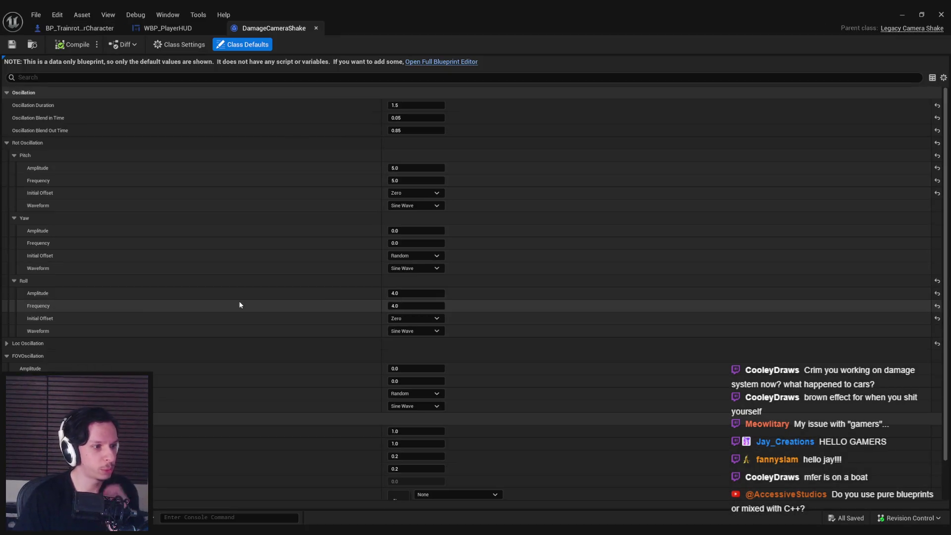
key(alt+Tab)
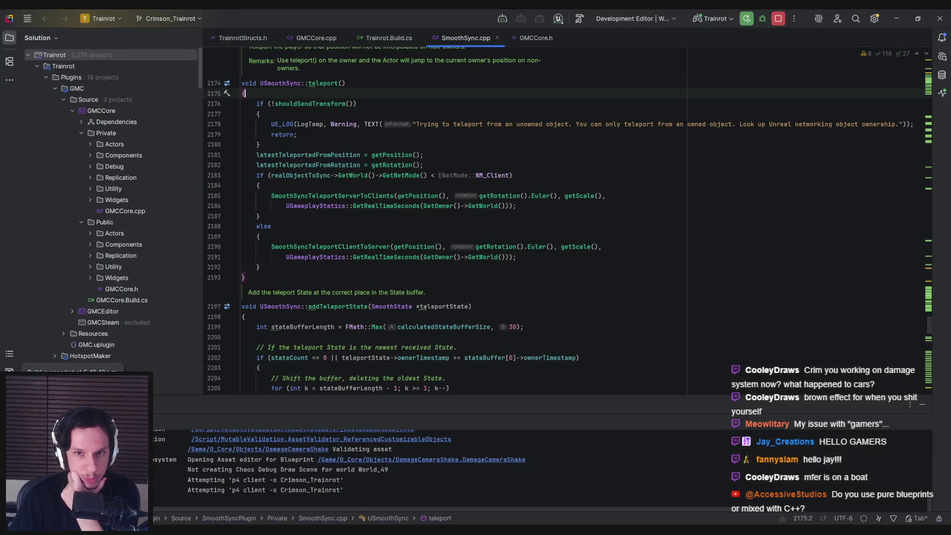
Close SmoothSync.cpp in Rider, view TrainrotStructs.h, and return to Unreal
middle_click(470, 43)
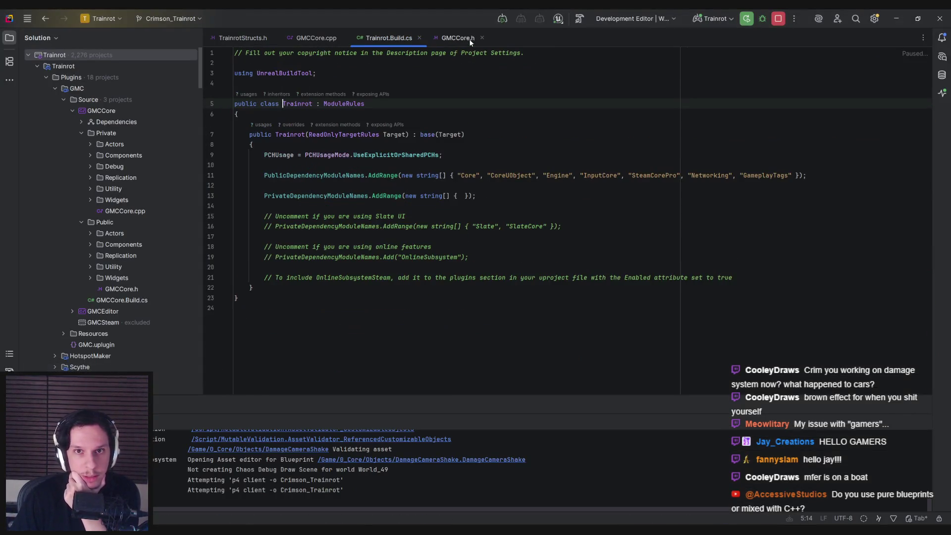
click(246, 39)
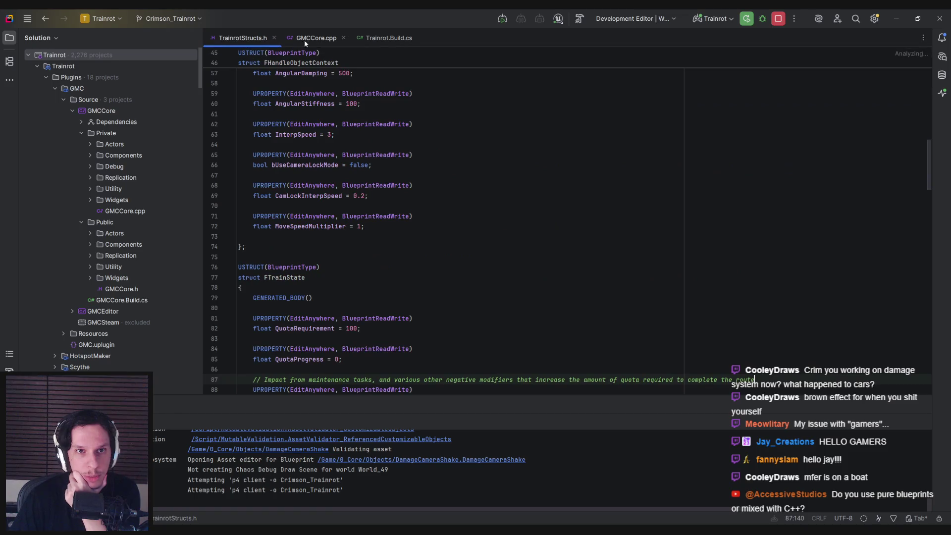
key(alt+Tab)
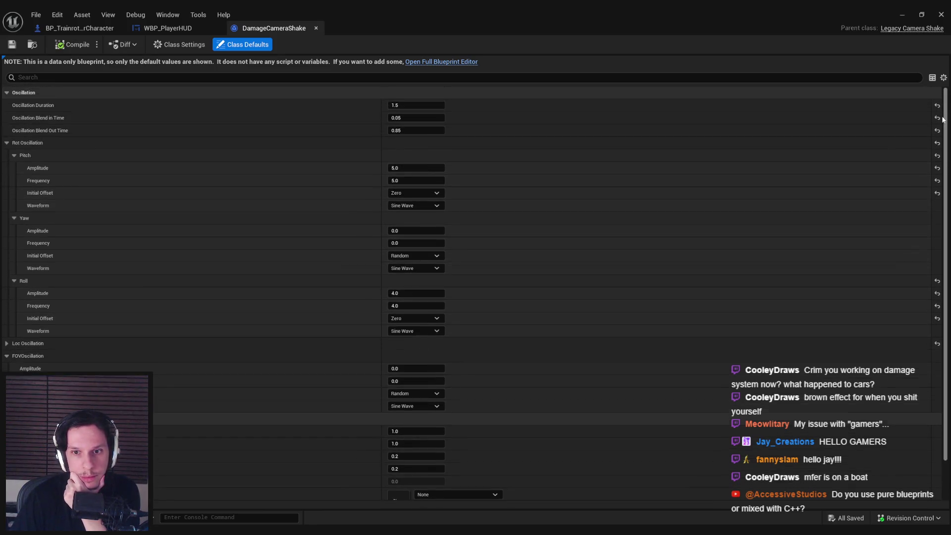
Set the Roll and Pitch oscillation waveforms to Perlin Noise
scroll(946, 264, down, 2)
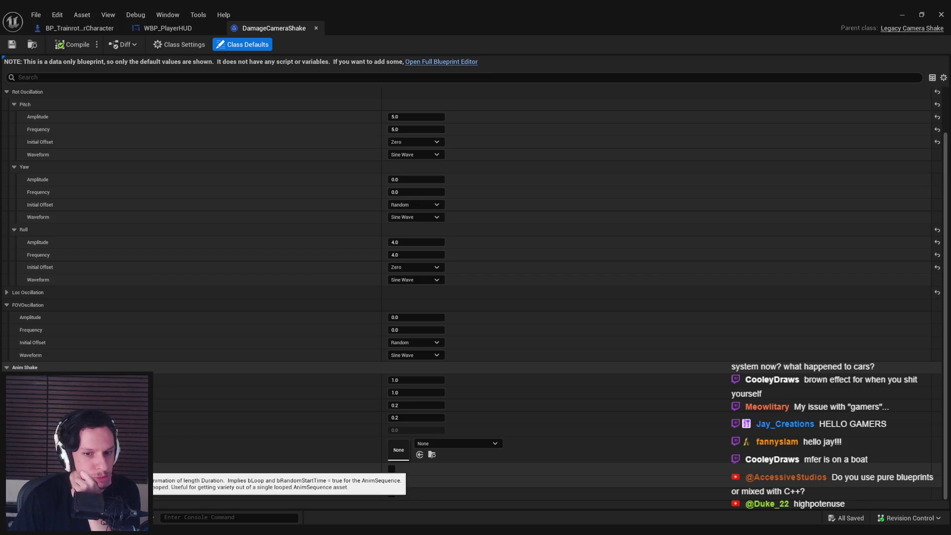
scroll(248, 297, up, 3)
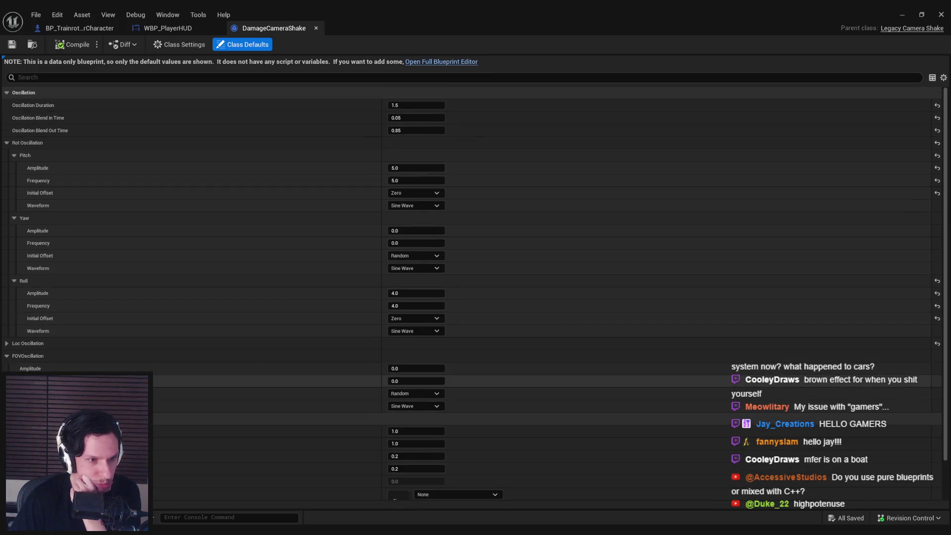
click(6, 343)
click(6, 343)
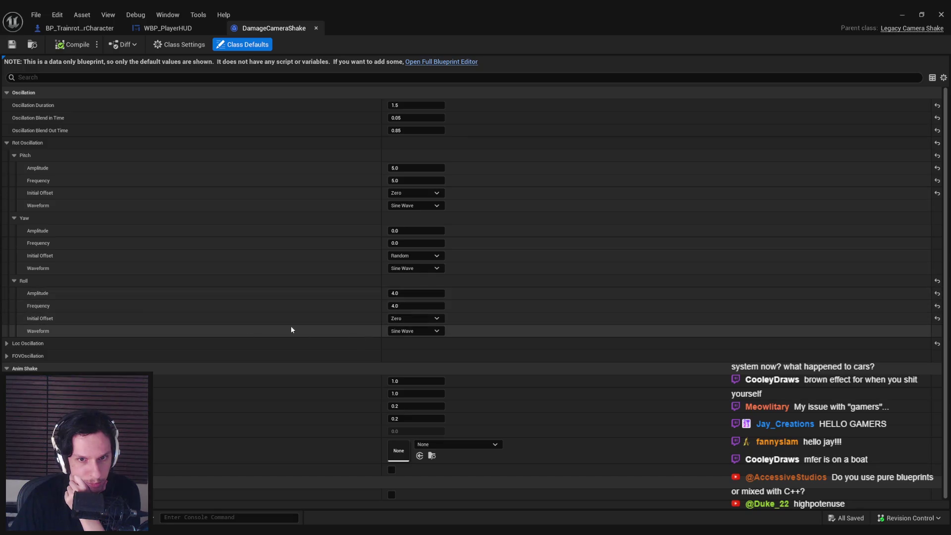
click(403, 348)
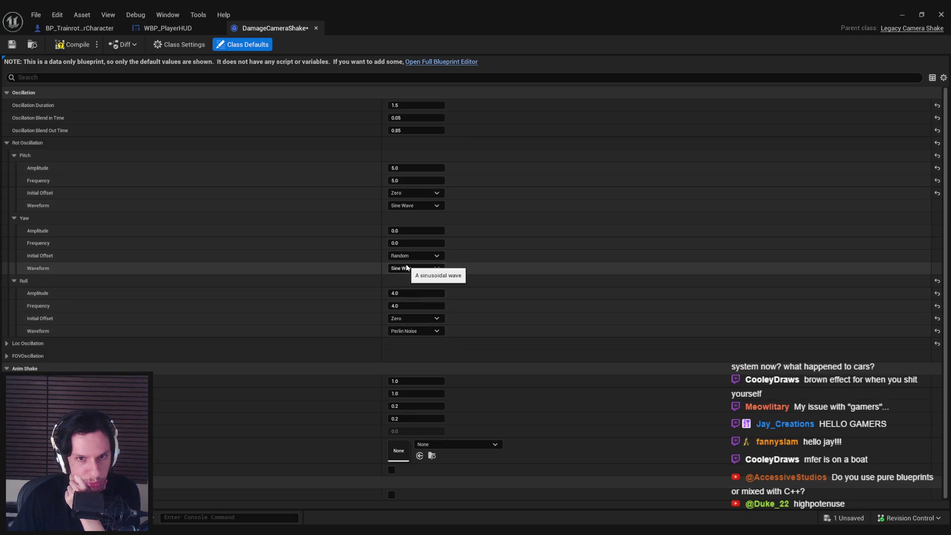
click(406, 205)
click(408, 224)
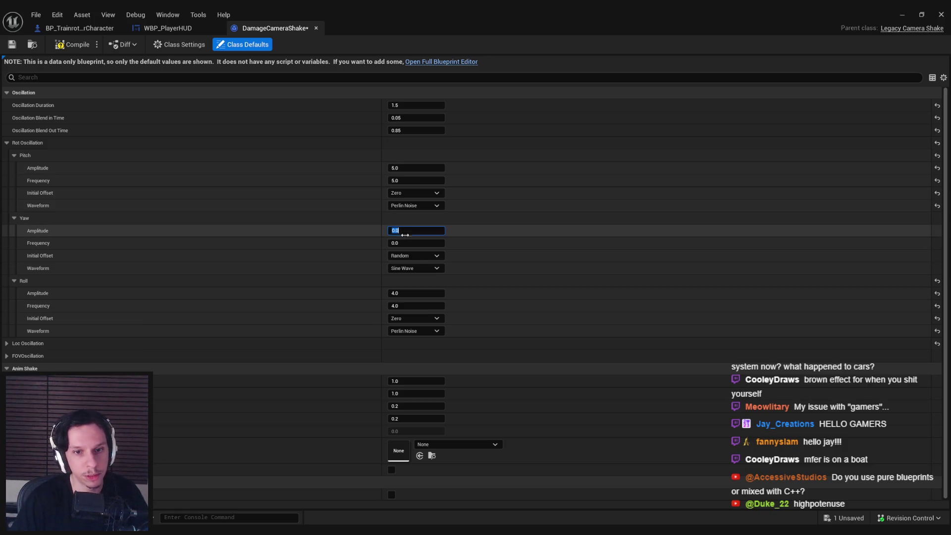
text(3)
Set yaw amplitude and frequency to 2.0 and duration to 0.5 s, then compile and save
key(shift+Tab)
text(2)
key(Tab)
text(2)
key(Return)
text(0.5)
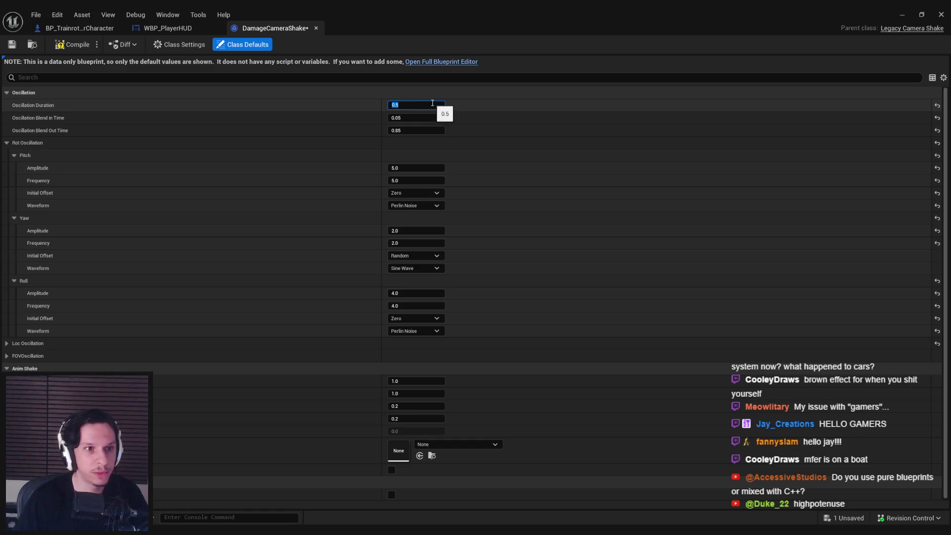
click(350, 116)
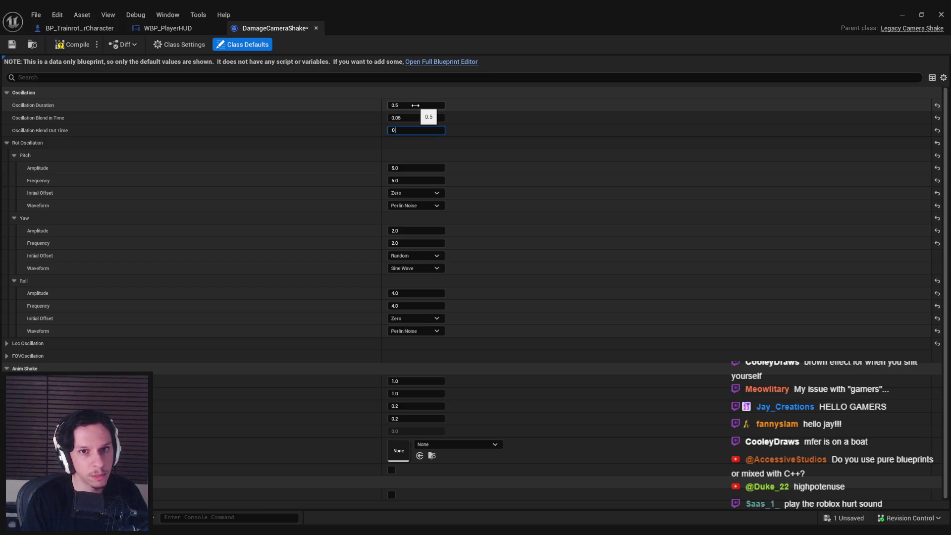
click(416, 130)
text(.4)
click(81, 47)
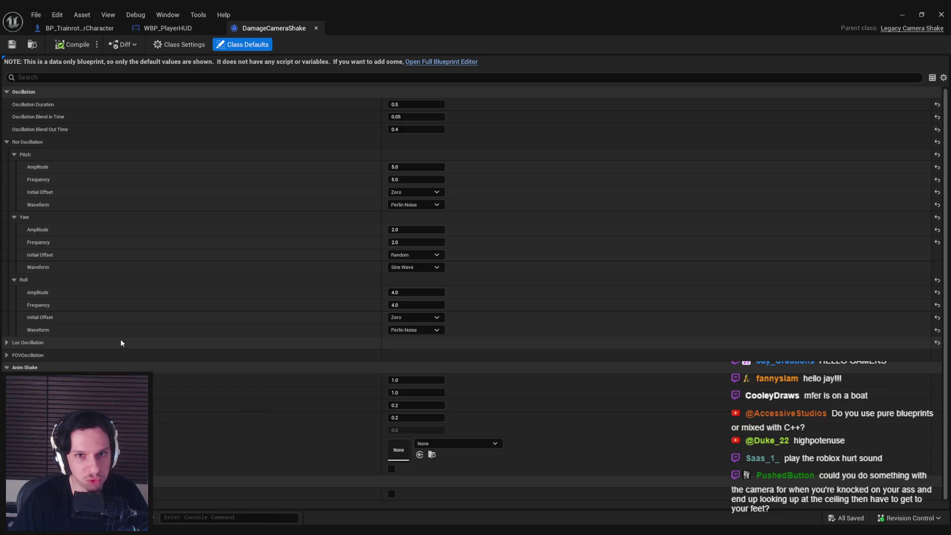
click(175, 29)
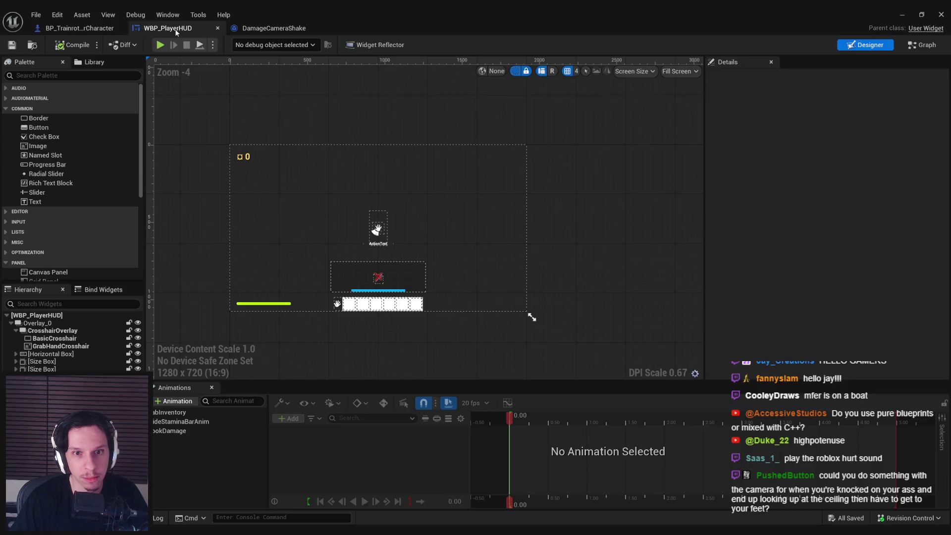
Switch Start Camera Shake's Shake Class to DamageCameraShake and compile the player character
click(77, 28)
click(548, 197)
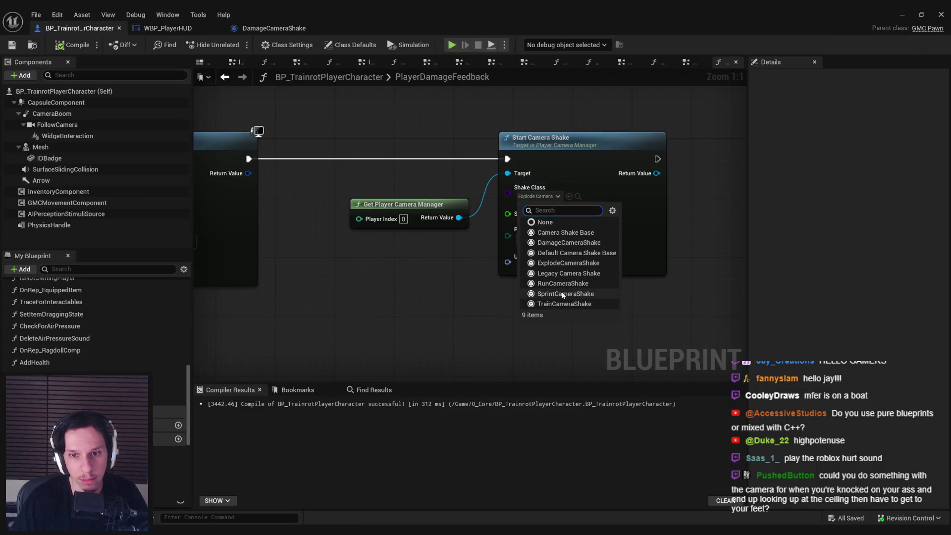
click(564, 242)
click(60, 48)
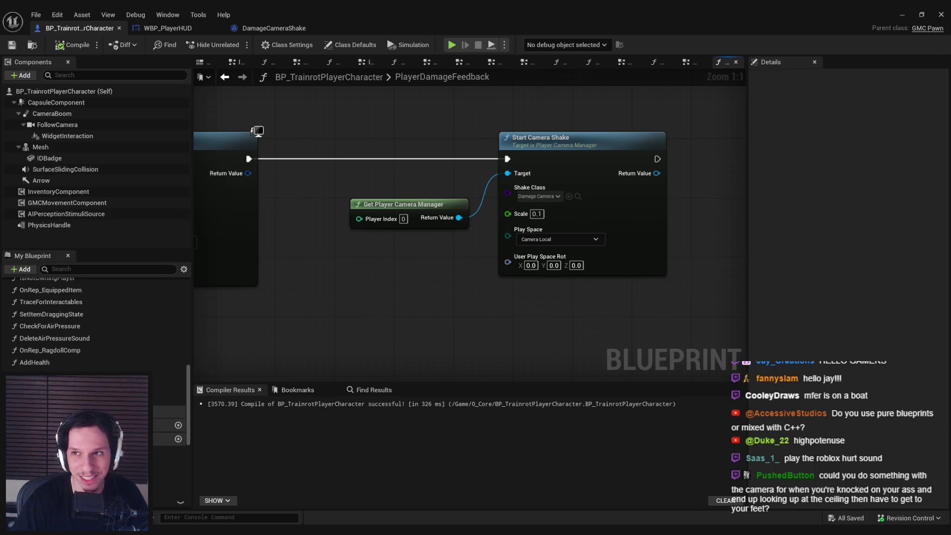
click(902, 14)
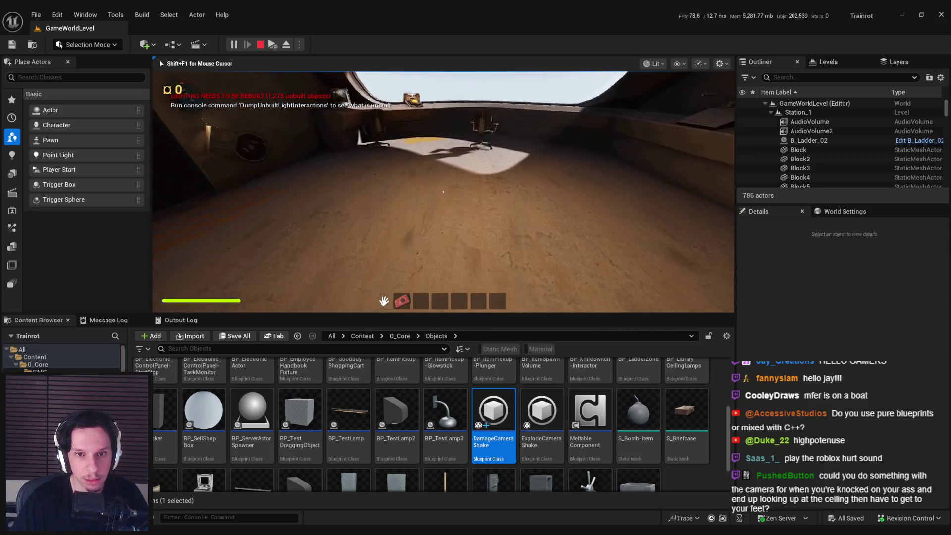
Play fullscreen, press the train's START/STOP button and walk toward the pipes, then stop
key(semicolon)
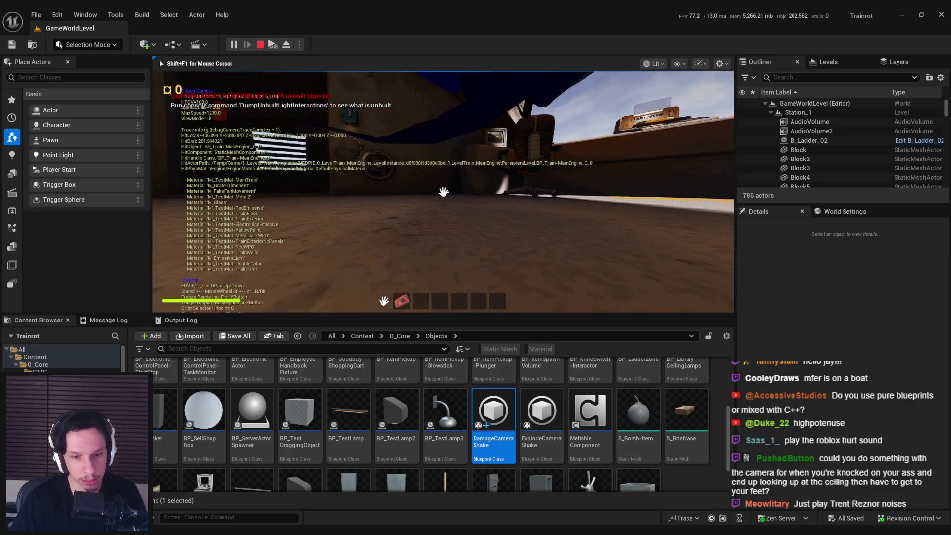
key(semicolon)
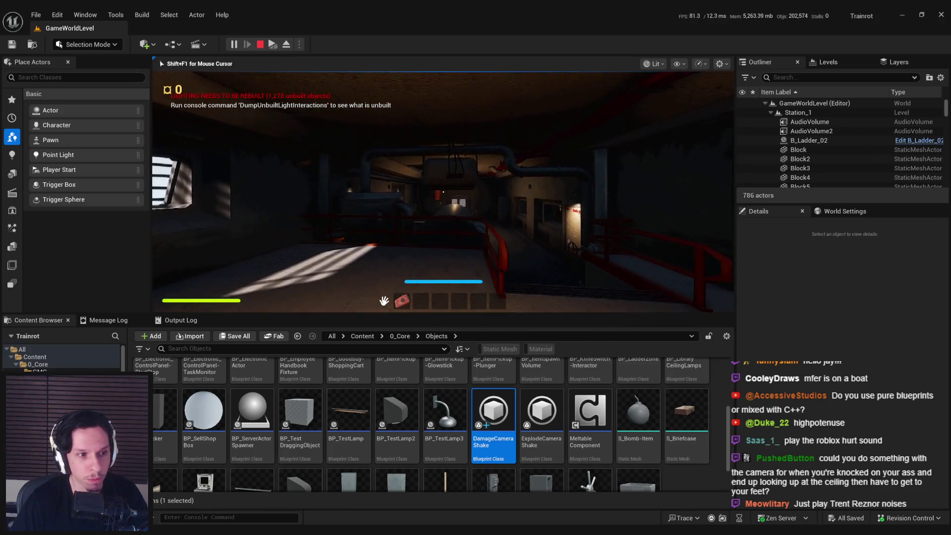
key(F11)
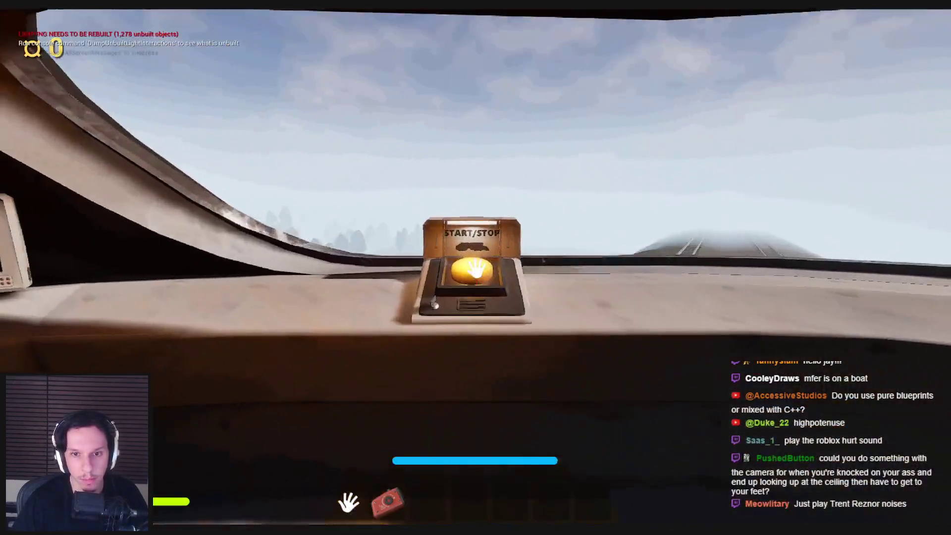
click(475, 267)
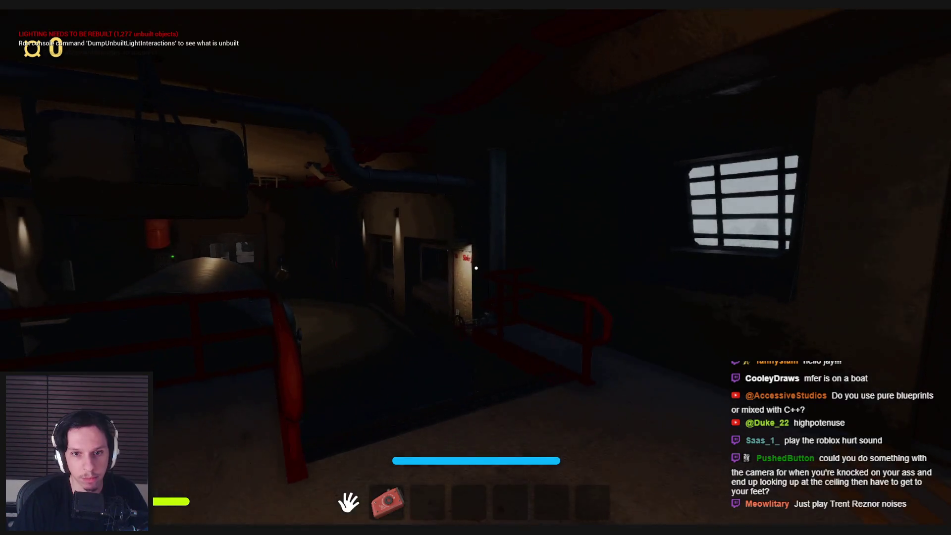
key(grave)
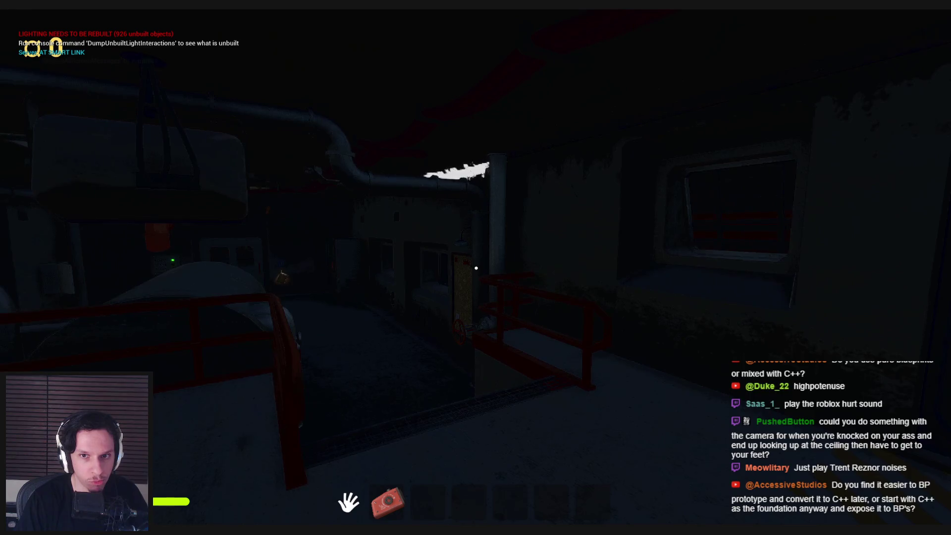
key(w)
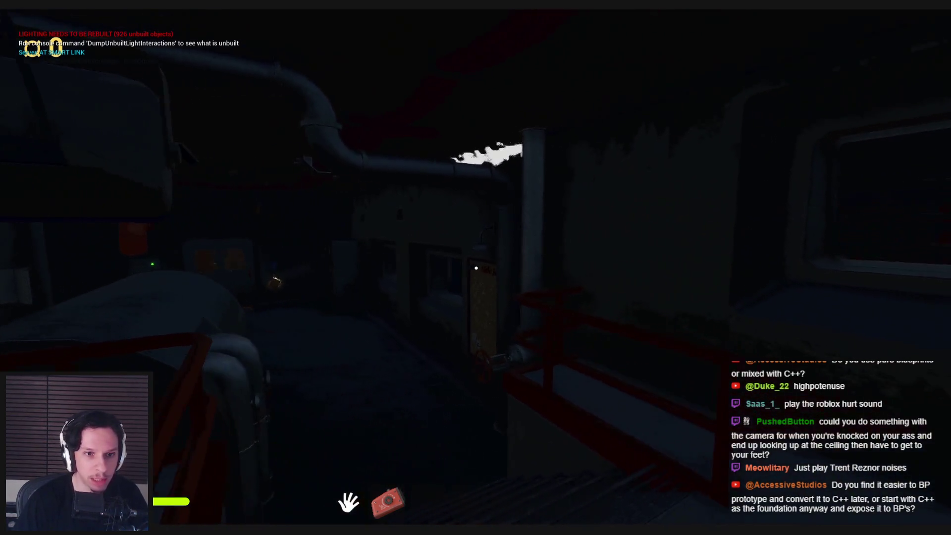
key(w)
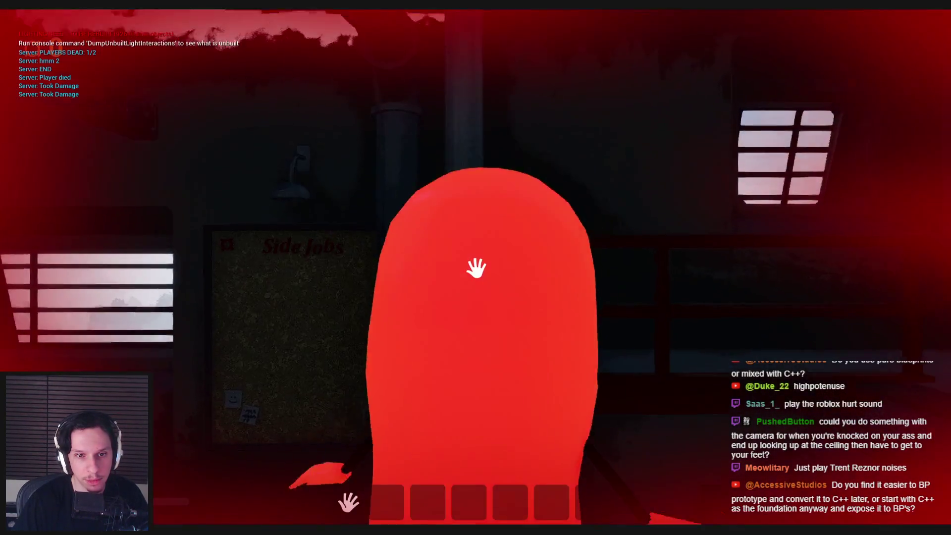
key(Escape)
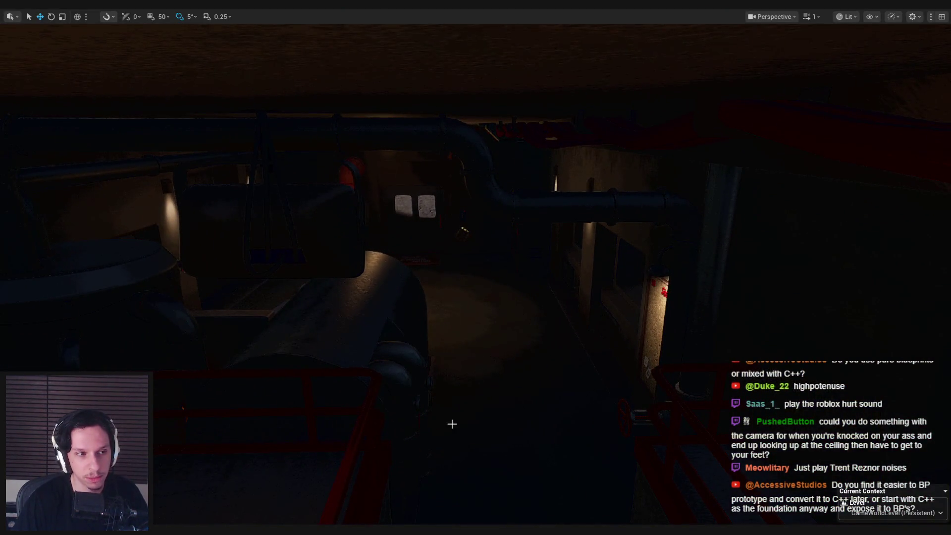
Start a fresh play session, press START/STOP, and walk into the steam to take damage
key(alt+p)
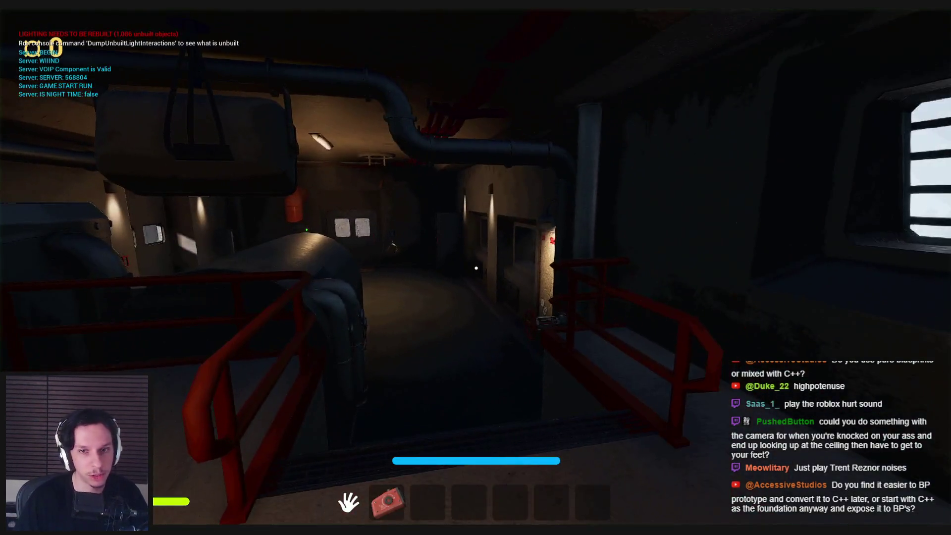
key(e)
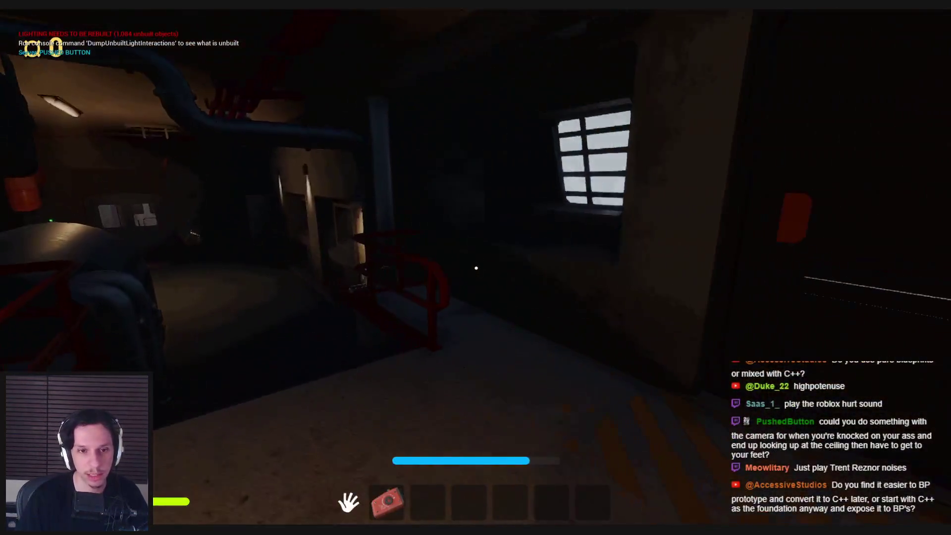
key(grave)
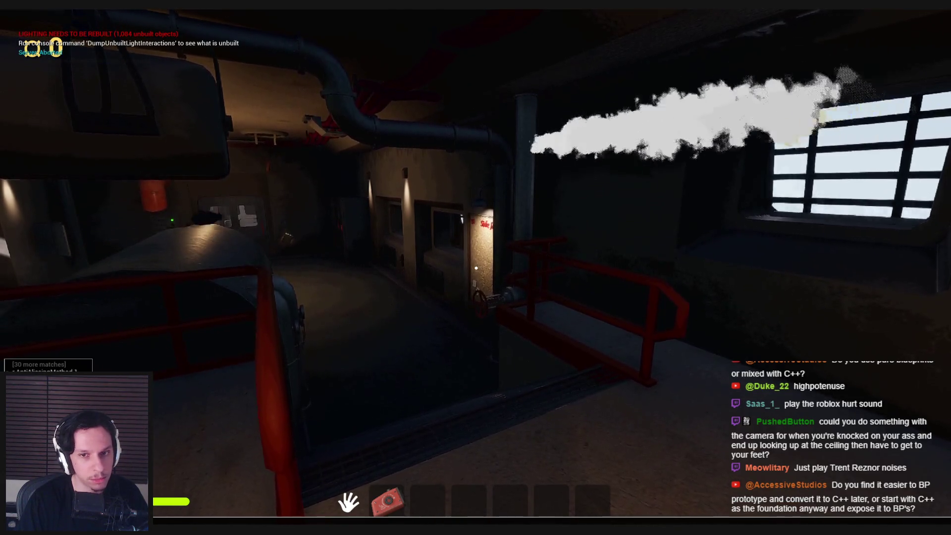
key(w)
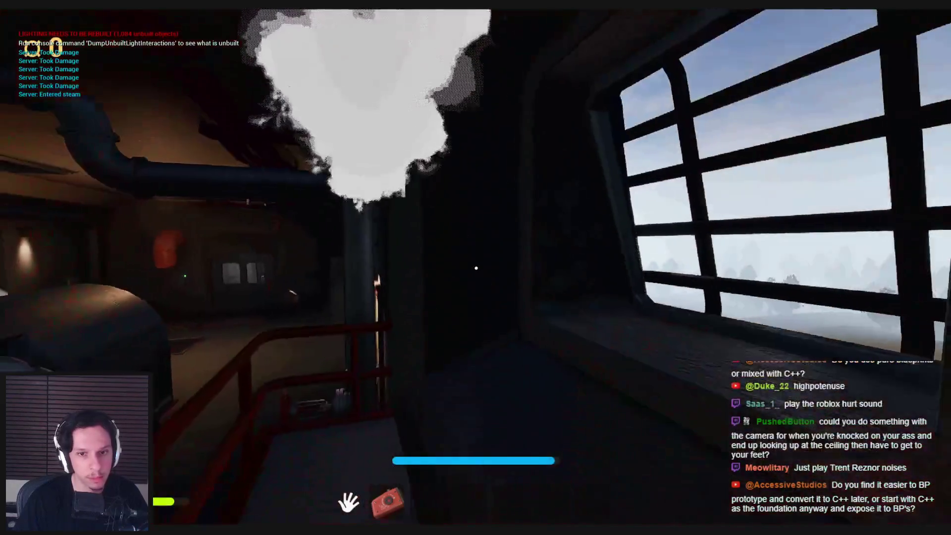
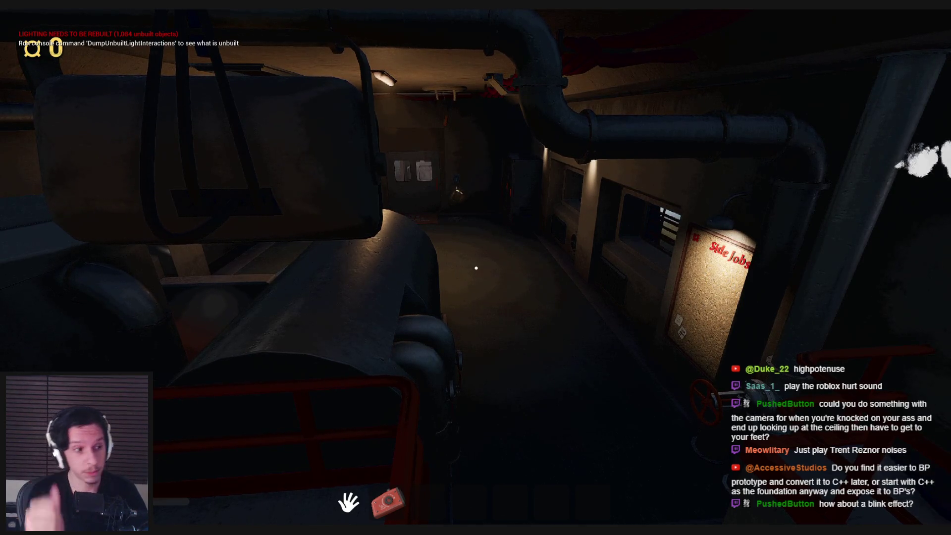
Walk into the steam, back out, and walk in again to take damage, then stop the session
key(w)
key(s)
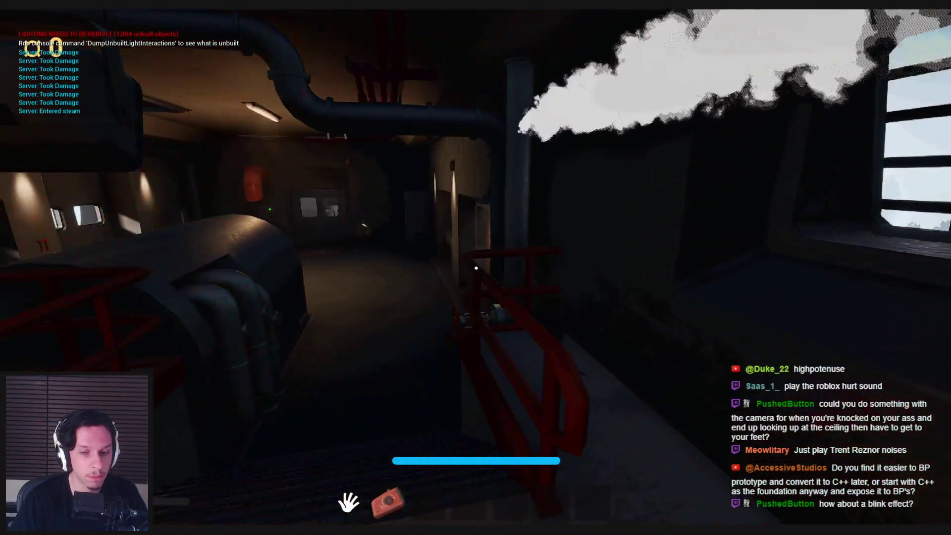
key(w)
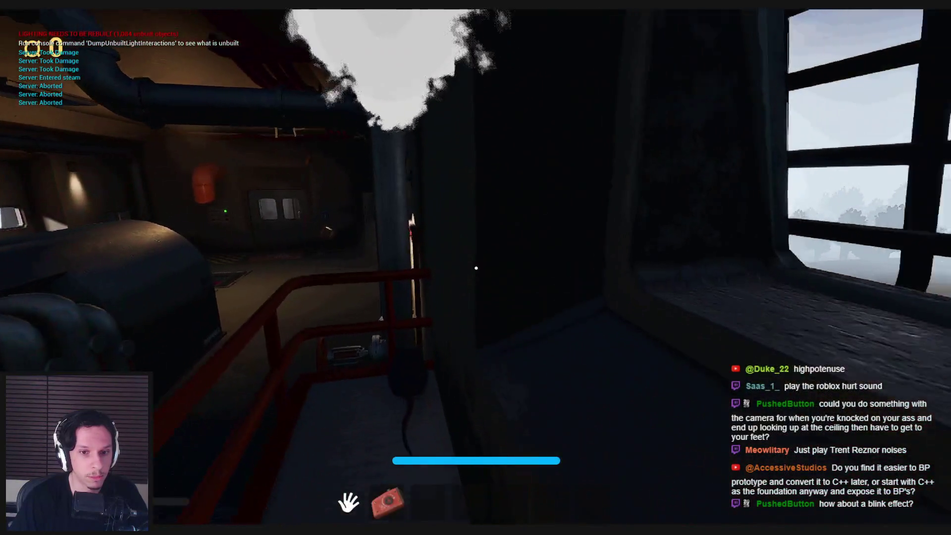
key(Escape)
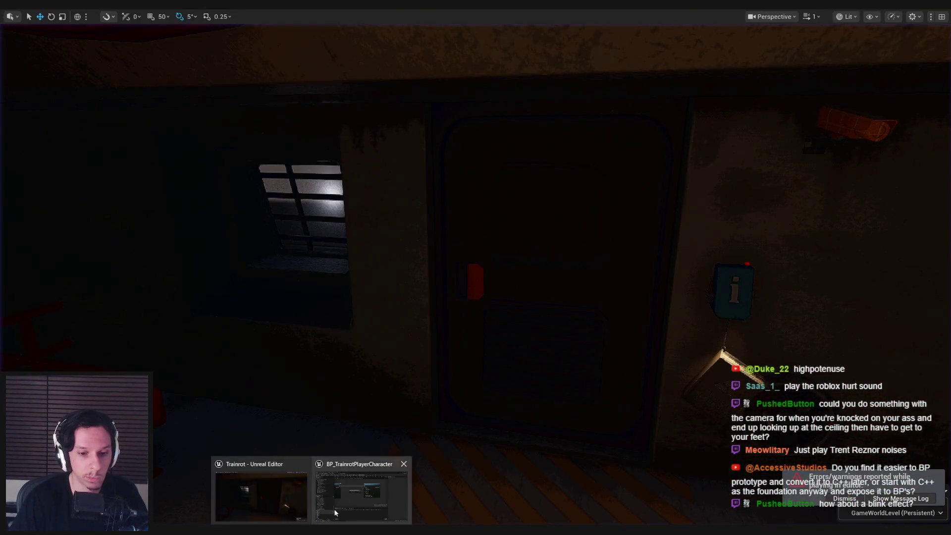
Playtest the level again with the console open and closed while taking damage, then stop play
click(326, 520)
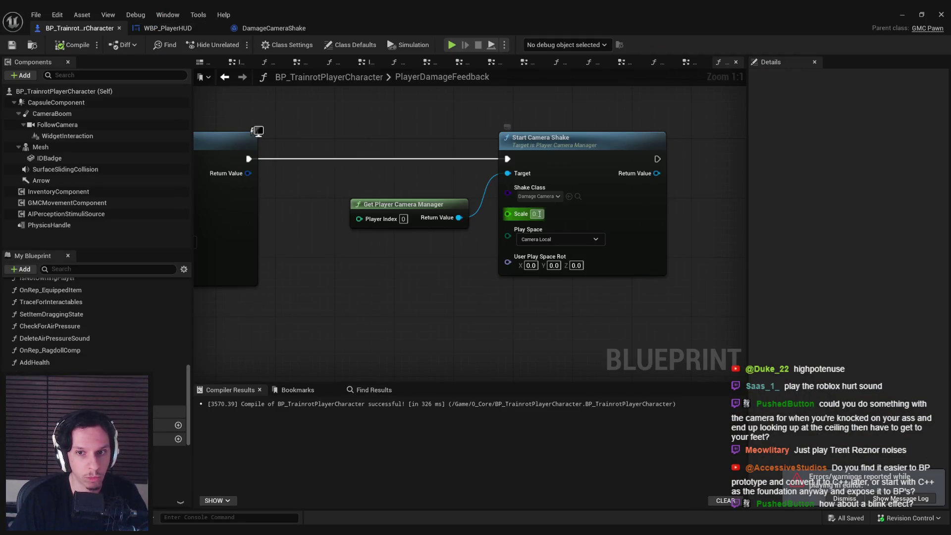
click(906, 14)
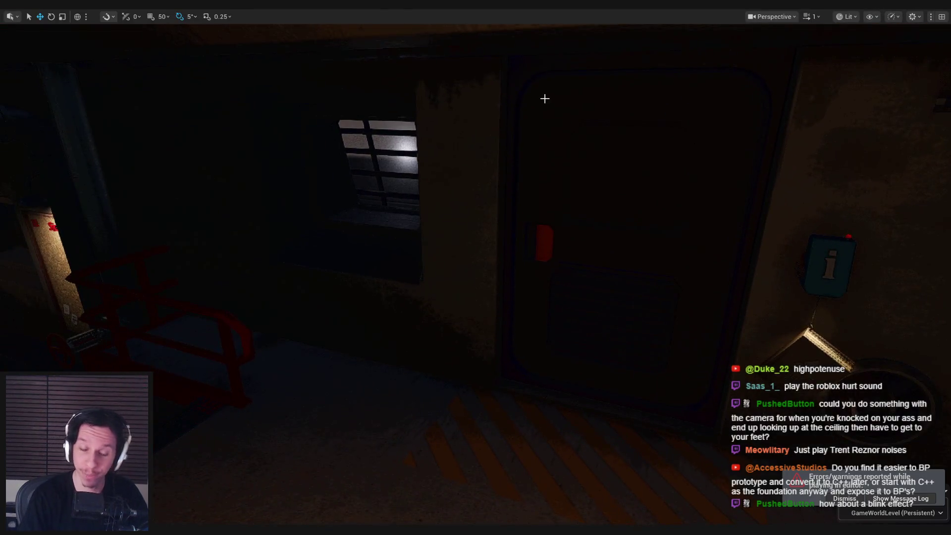
key(alt+p)
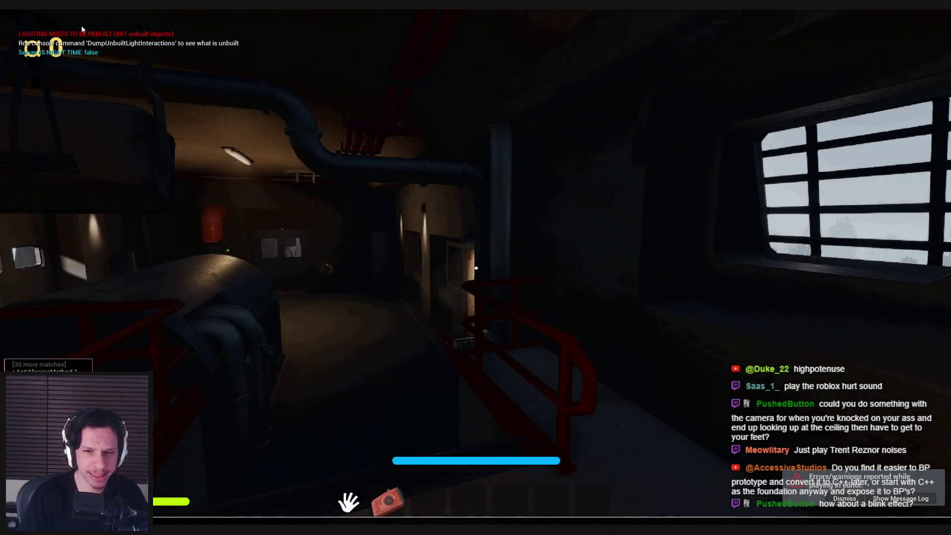
key(grave)
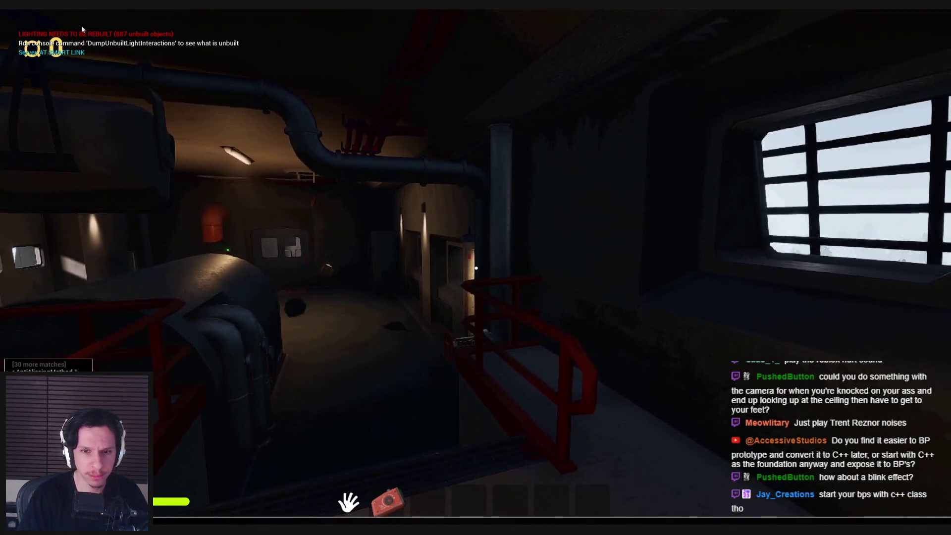
key(grave)
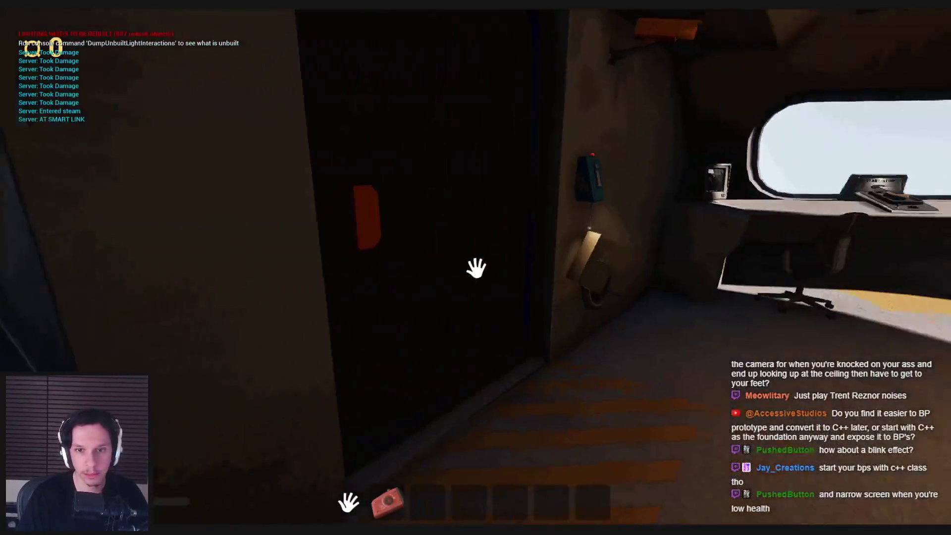
key(Escape)
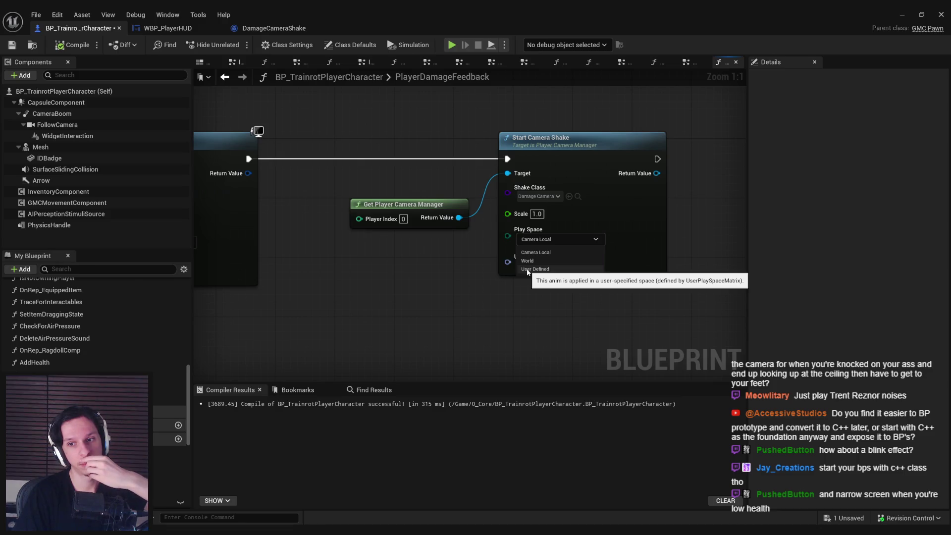
Set Start Camera Shake's Play Space to User Defined and pan across the function graph
click(528, 269)
click(541, 244)
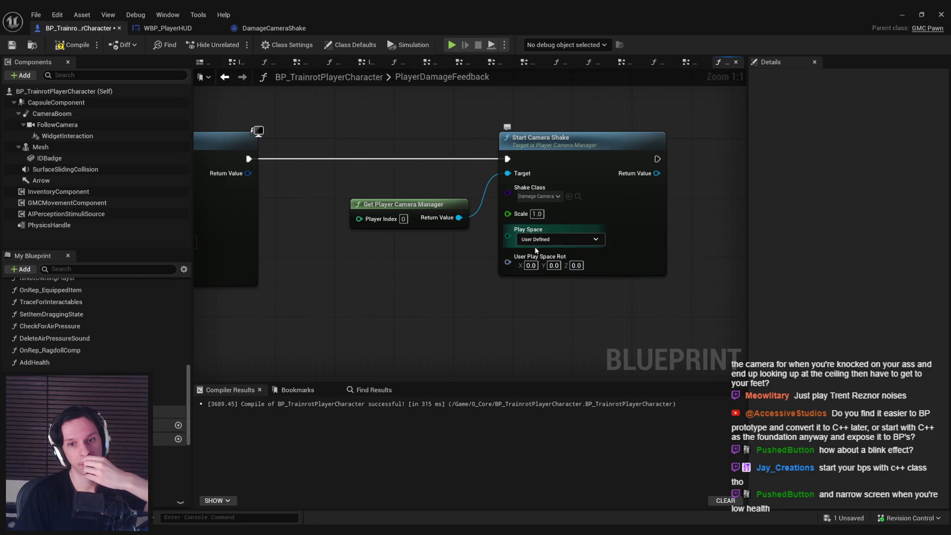
scroll(530, 258, down, 2)
mouse_move(524, 291)
mouse_down()
mouse_move(622, 314)
mouse_move(718, 300)
mouse_up()
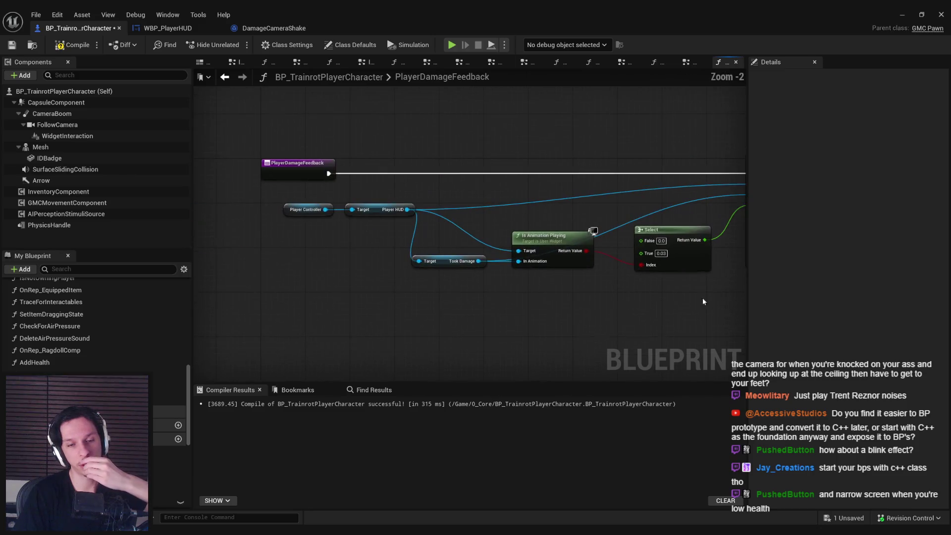
mouse_move(541, 311)
mouse_down()
mouse_move(514, 308)
mouse_move(586, 314)
mouse_move(386, 331)
mouse_up()
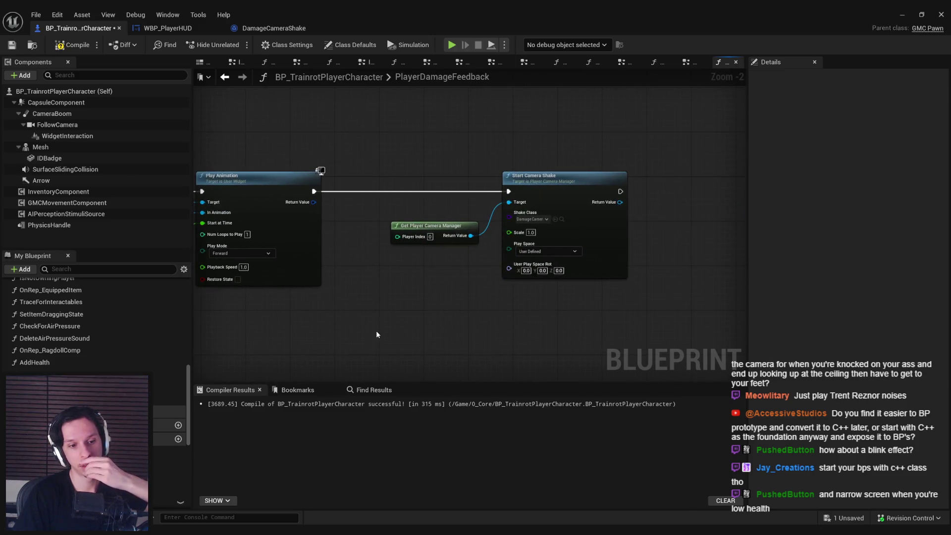
scroll(94, 332, down, 5)
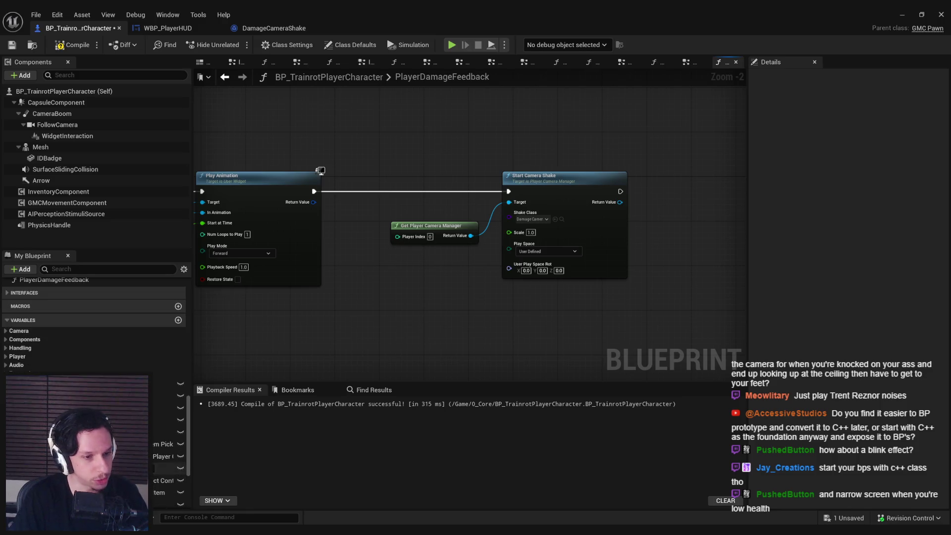
scroll(94, 322, down, 2)
drag(196, 305, 406, 304)
scroll(406, 305, down, 1)
Switch to the Damage and Health event graph and pan to the Print String and Add Impulse nodes
key(alt+Left)
scroll(477, 289, down, 3)
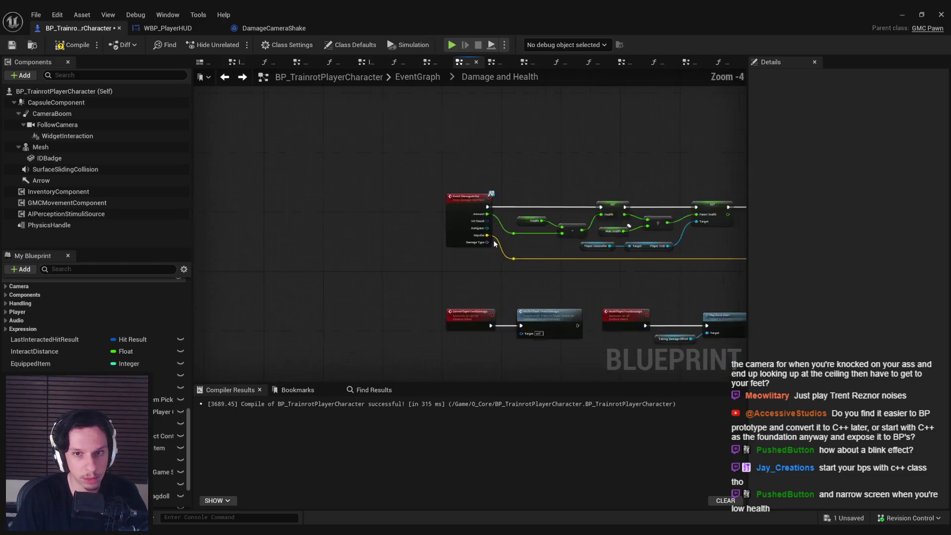
scroll(486, 271, up, 3)
scroll(616, 298, down, 1)
mouse_move(604, 298)
mouse_down()
mouse_move(350, 282)
mouse_move(588, 276)
mouse_up()
scroll(379, 285, down, 1)
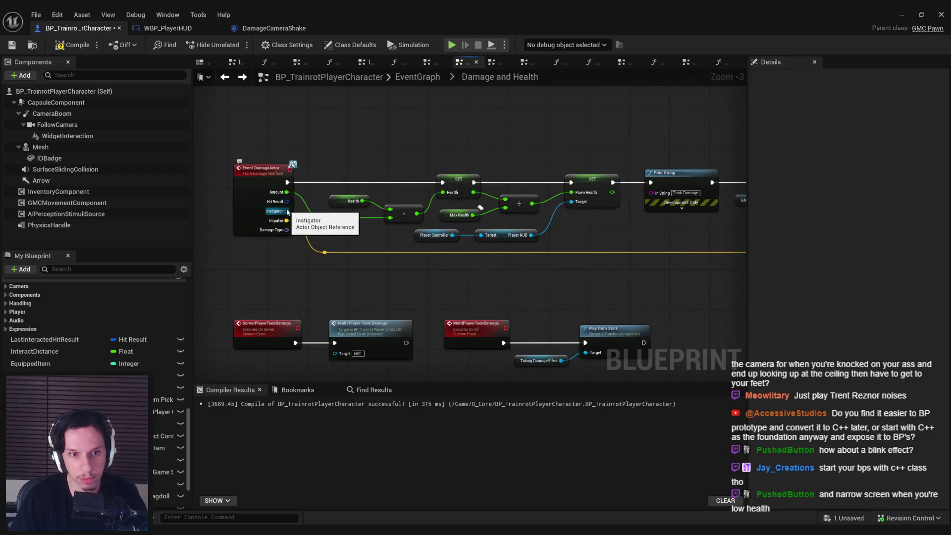
scroll(289, 268, down, 1)
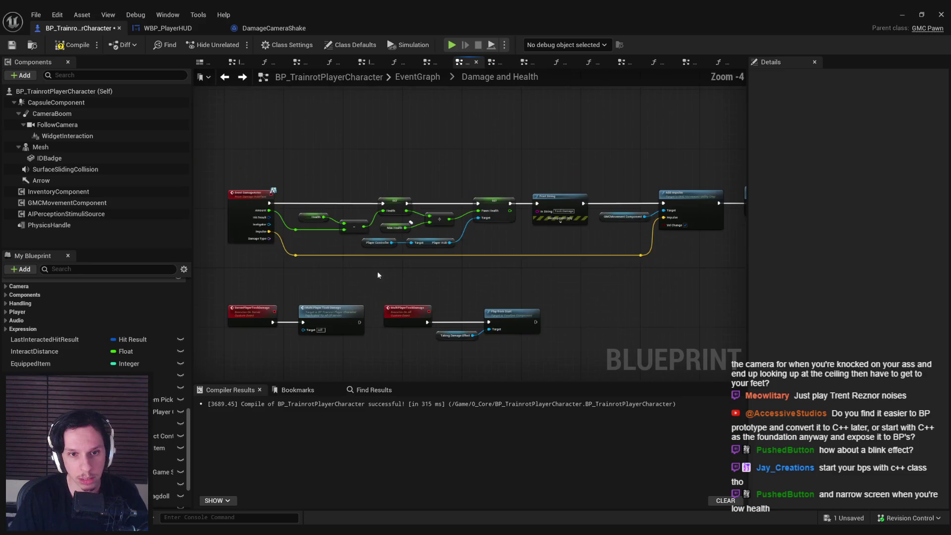
scroll(339, 242, up, 1)
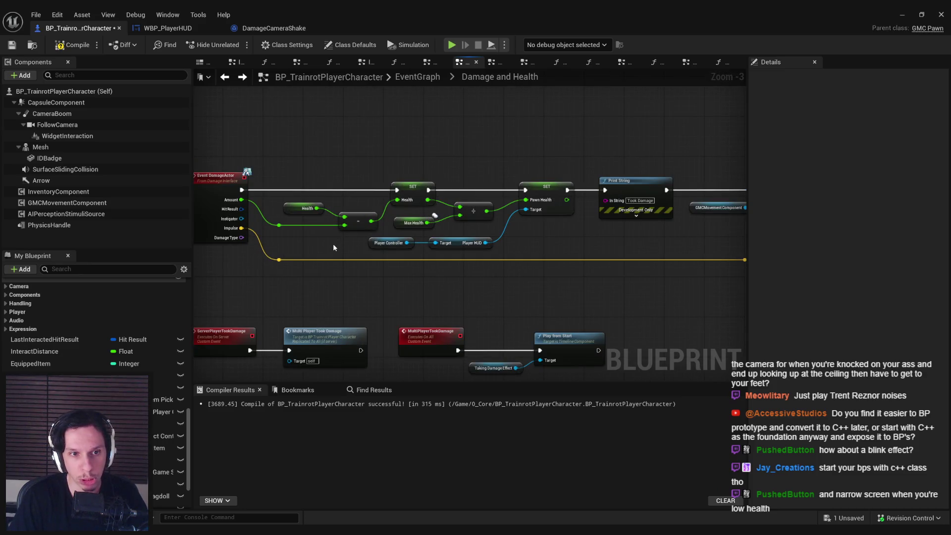
scroll(333, 247, down, 1)
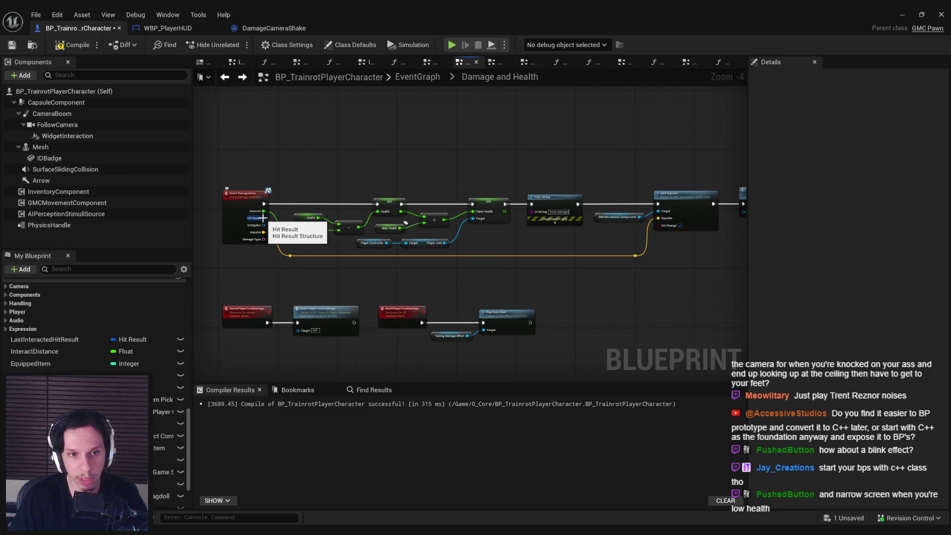
scroll(396, 218, right, 5)
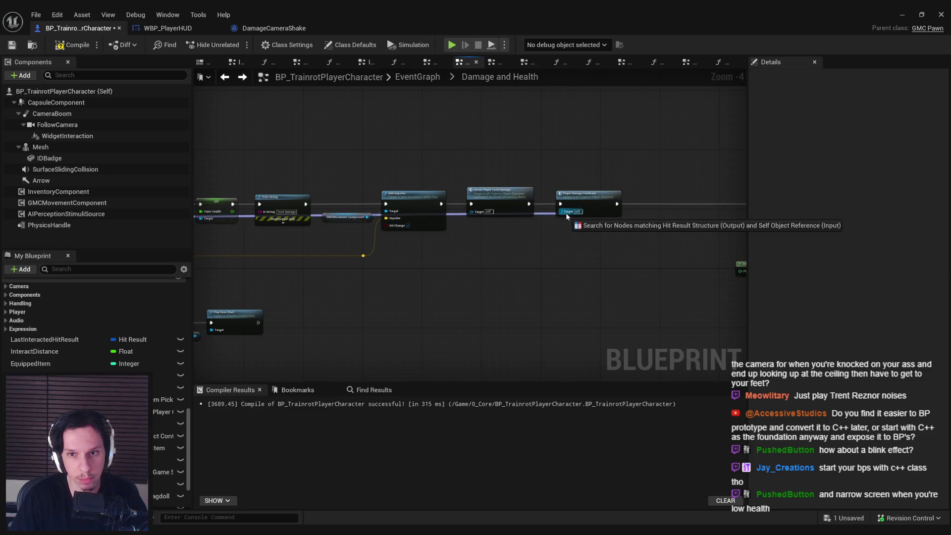
Add a HitResult input of type Hit Result to Player Damage Feedback and wire it from the damage event
click(557, 216)
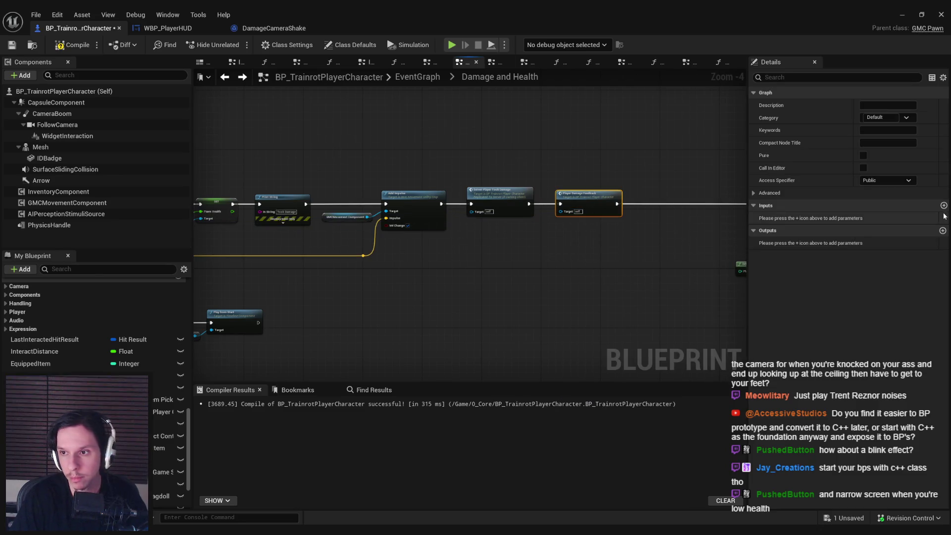
text(HitResult)
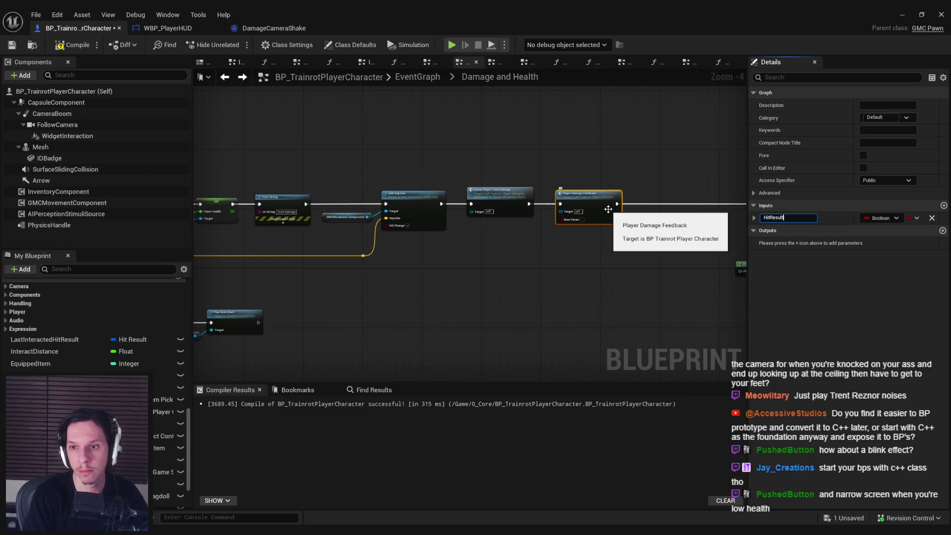
key(Return)
click(893, 219)
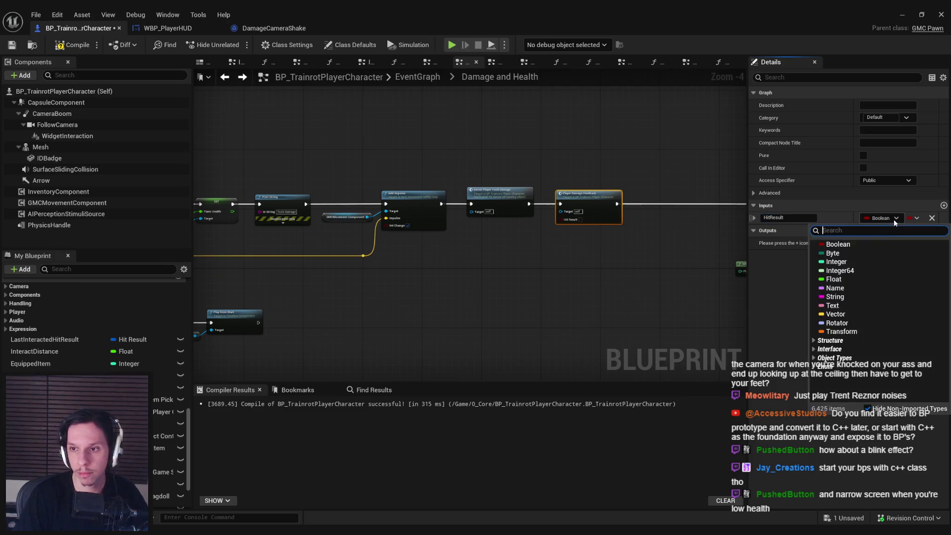
text(hit resul)
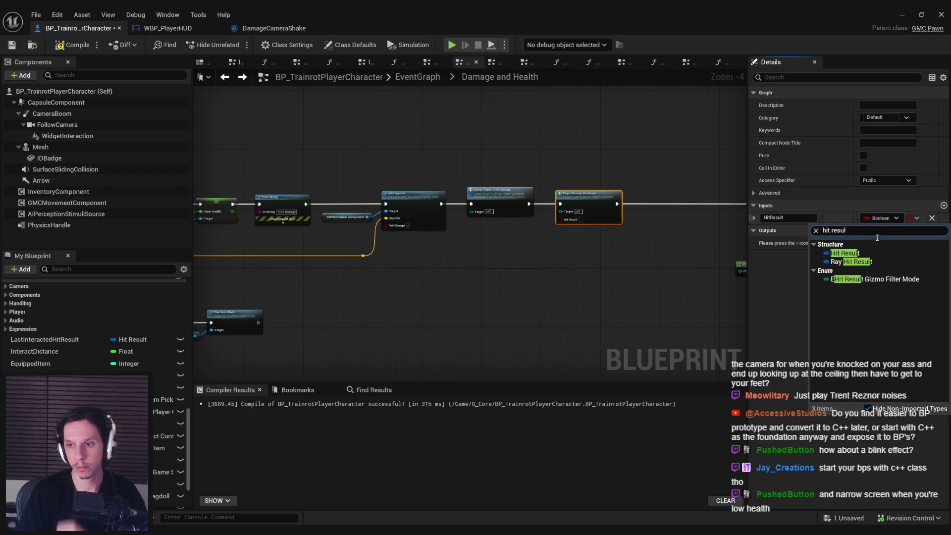
click(844, 253)
mouse_move(214, 227)
mouse_down()
mouse_move(703, 226)
mouse_move(693, 237)
mouse_move(583, 227)
mouse_up()
Inside the PlayerDamageFeedback function, add a getter for the Hit Result input
double_click(607, 211)
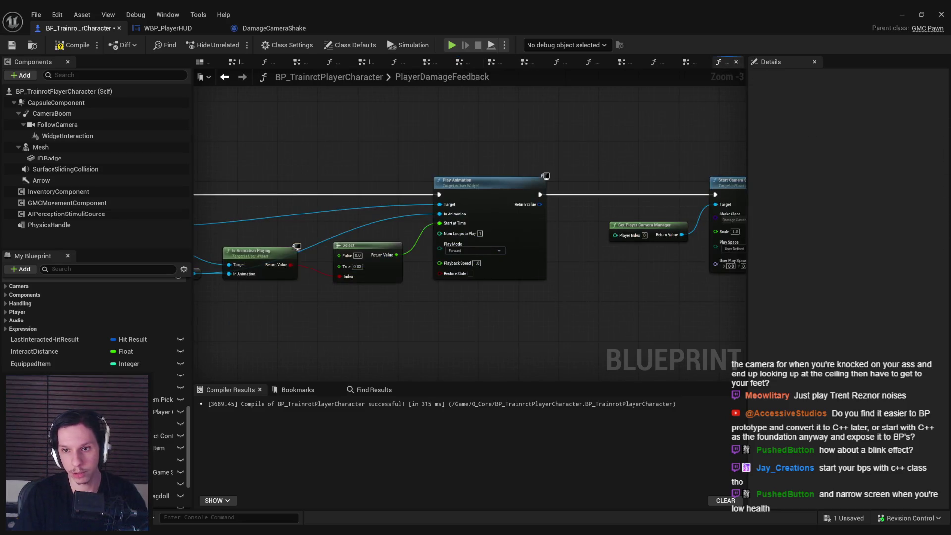
scroll(585, 287, down, 1)
right_click(496, 289)
text(hit result)
click(622, 297)
scroll(606, 445, down, 5)
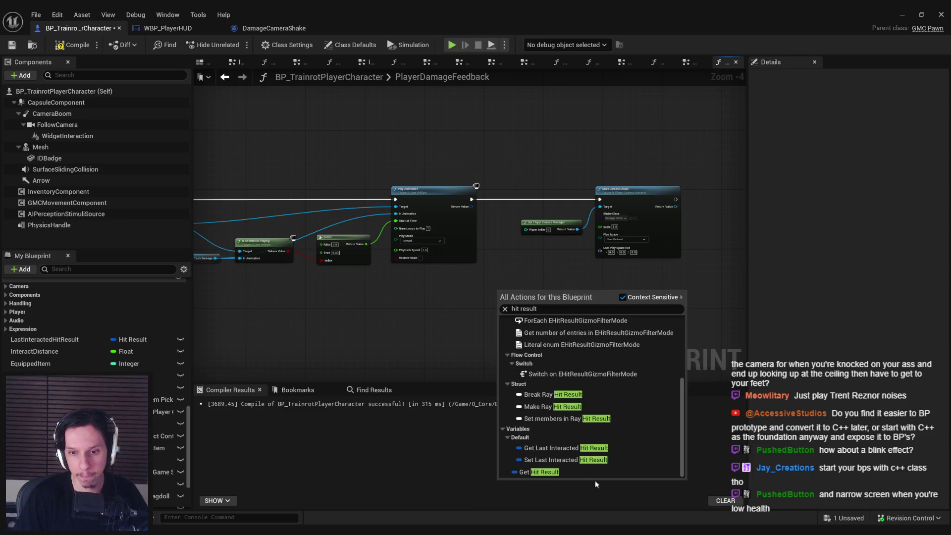
click(592, 472)
Wire the Hit Result getter into a new Break Hit Result node and view its pins
click(425, 323)
scroll(350, 289, up, 1)
mouse_move(357, 284)
mouse_down()
mouse_move(387, 286)
mouse_move(371, 248)
mouse_move(391, 227)
mouse_up()
click(412, 321)
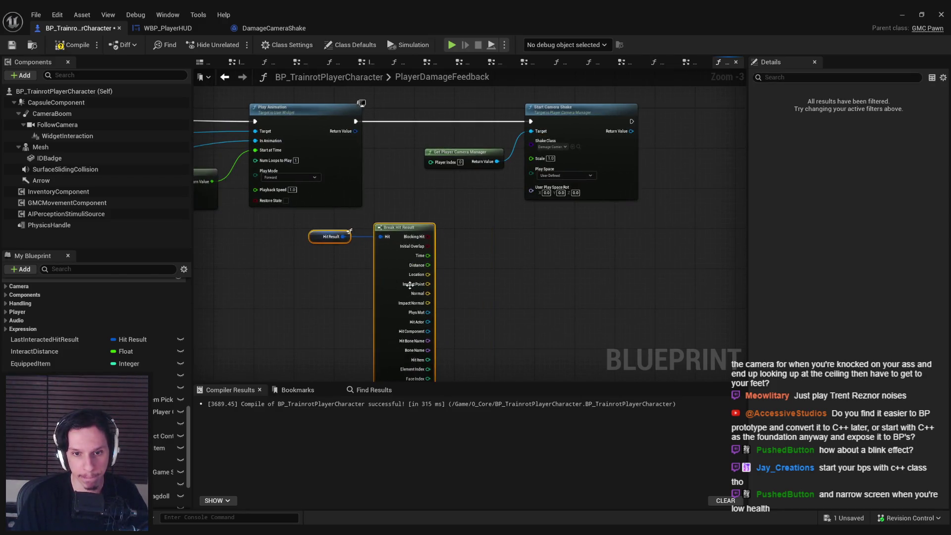
drag(497, 328, 493, 254)
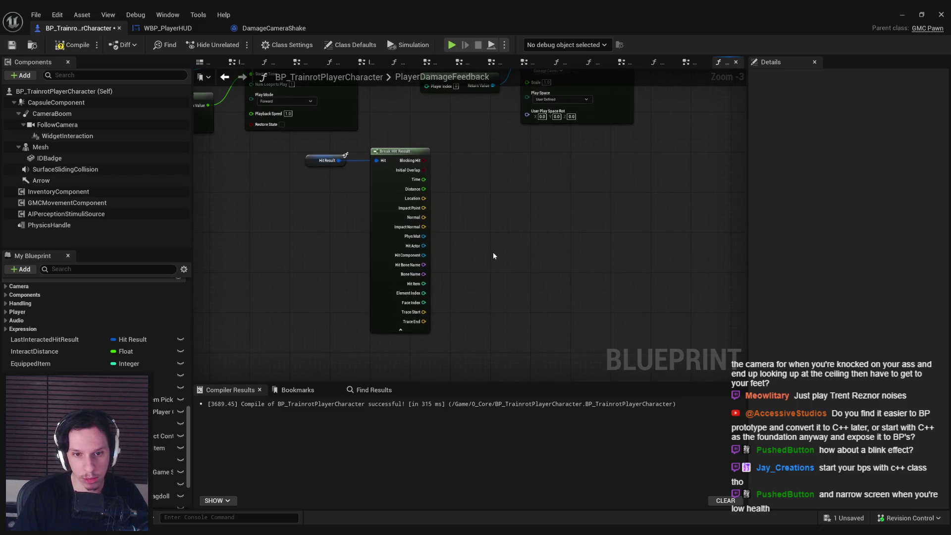
click(902, 15)
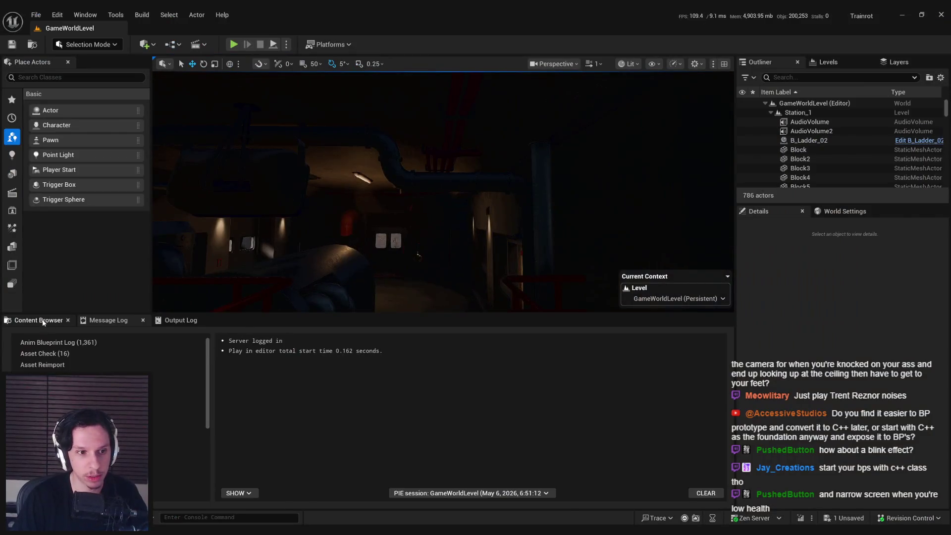
Filter the content browser for 'steam' and open the BP_PipeSteamTask blueprint
click(43, 320)
click(362, 336)
text(steam)
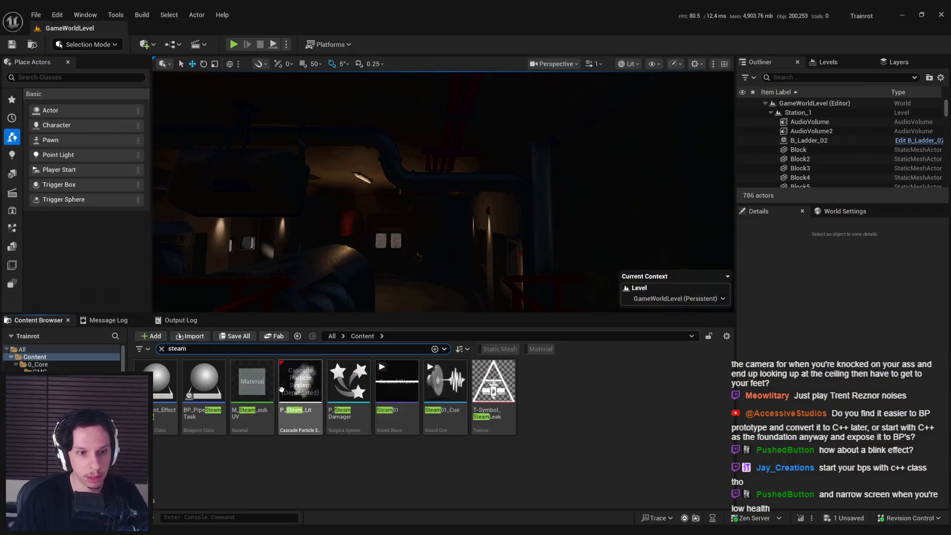
double_click(352, 419)
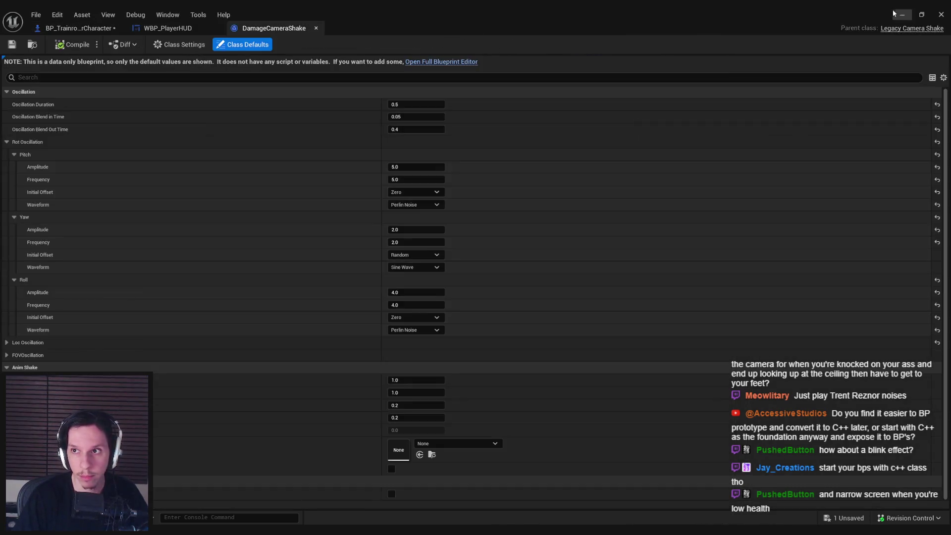
click(899, 15)
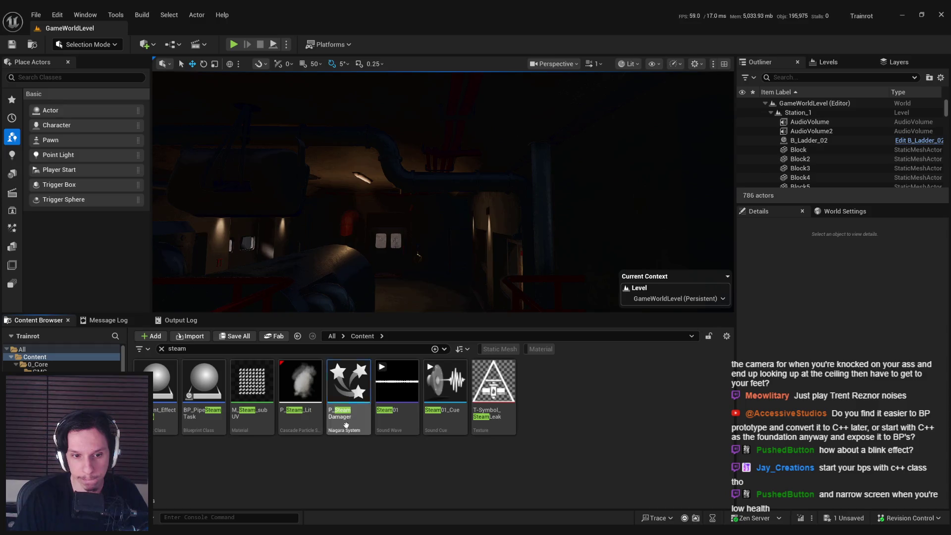
double_click(205, 423)
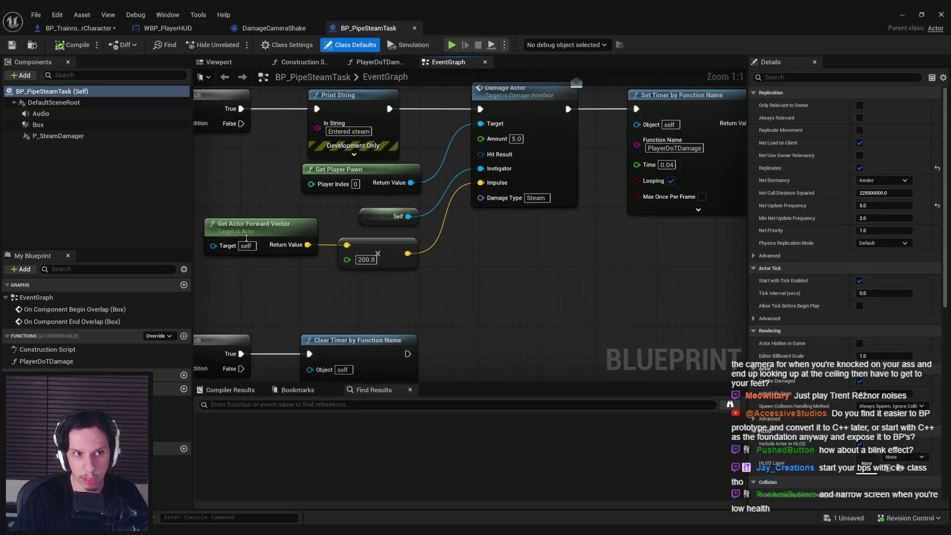
Delete the end-overlap Branch, == and Clear Timer nodes in BP_PipeSteamTask
scroll(520, 249, down, 2)
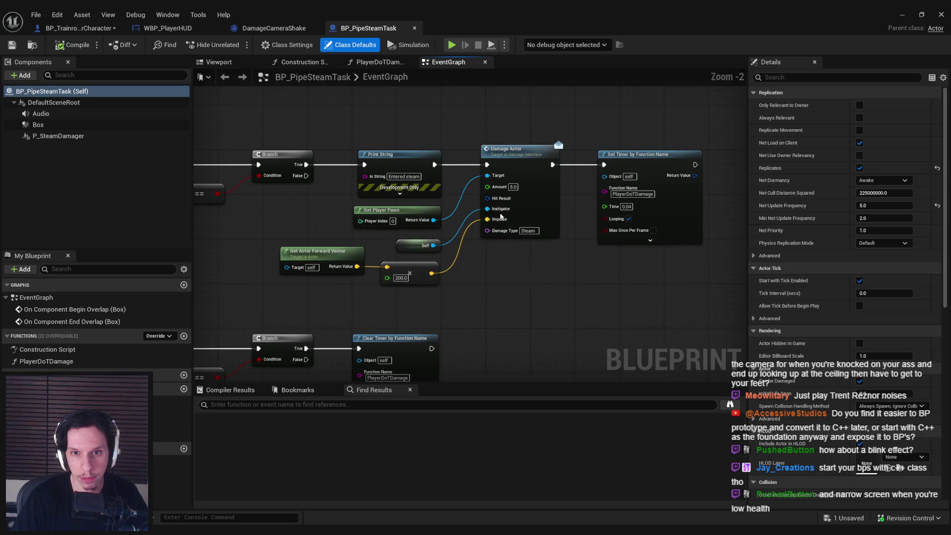
scroll(479, 208, up, 2)
scroll(310, 269, down, 1)
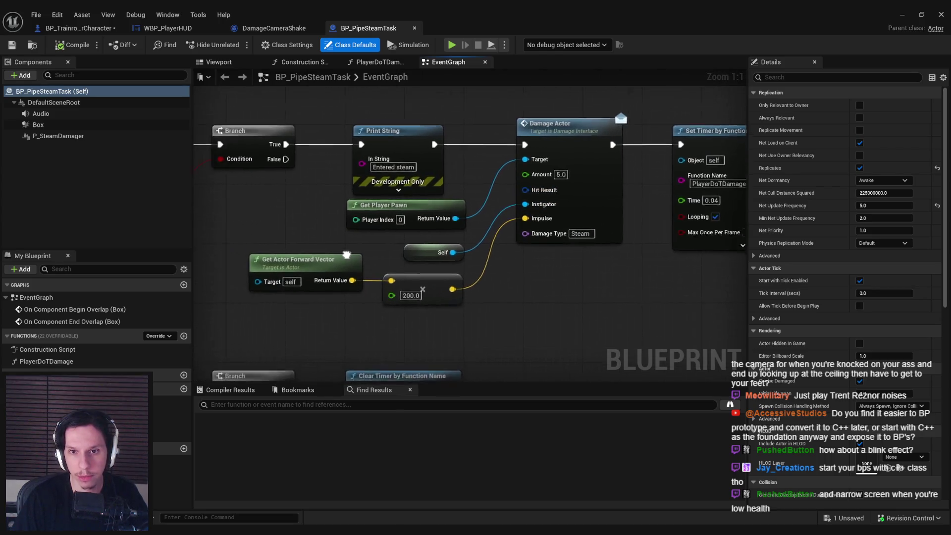
drag(347, 268, 481, 251)
mouse_move(420, 242)
mouse_down()
mouse_move(510, 234)
mouse_move(486, 231)
mouse_up()
scroll(510, 234, down, 1)
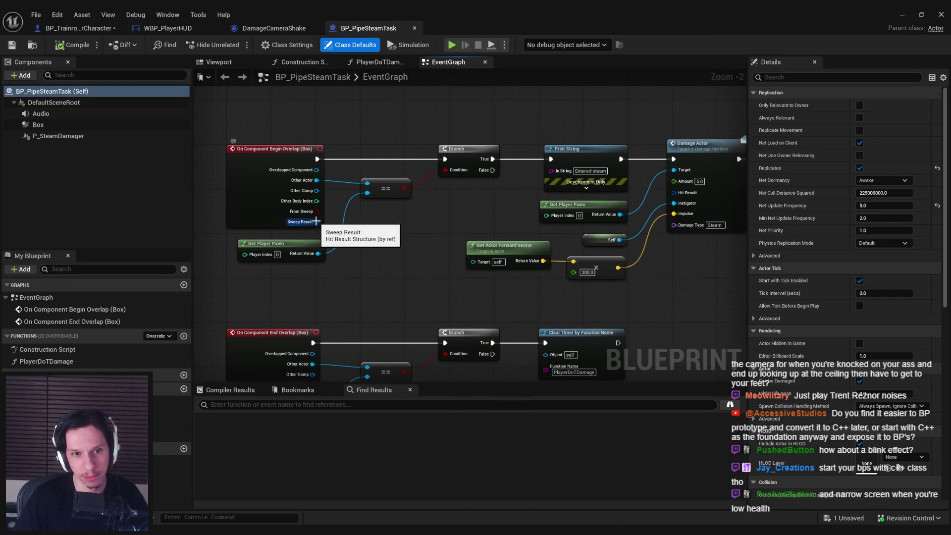
drag(426, 257, 349, 212)
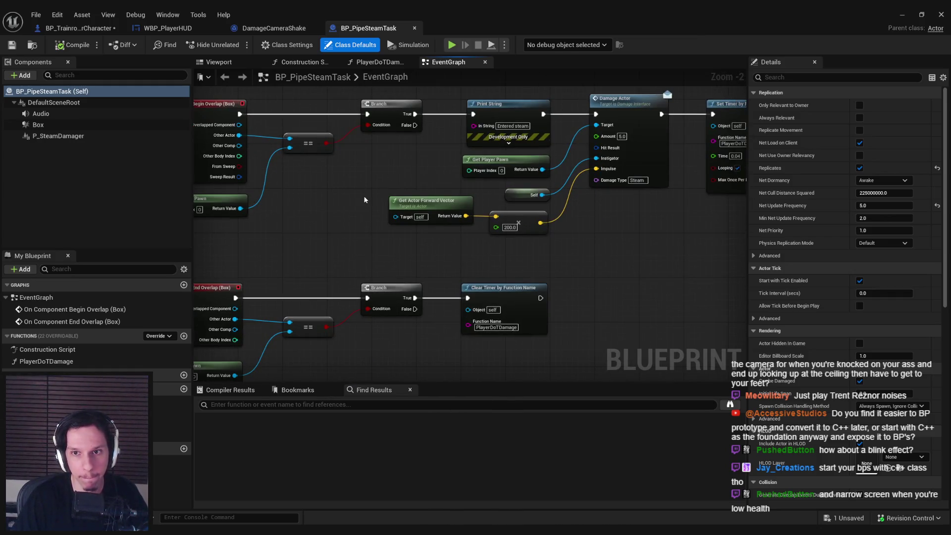
drag(585, 324, 285, 297)
drag(525, 277, 501, 229)
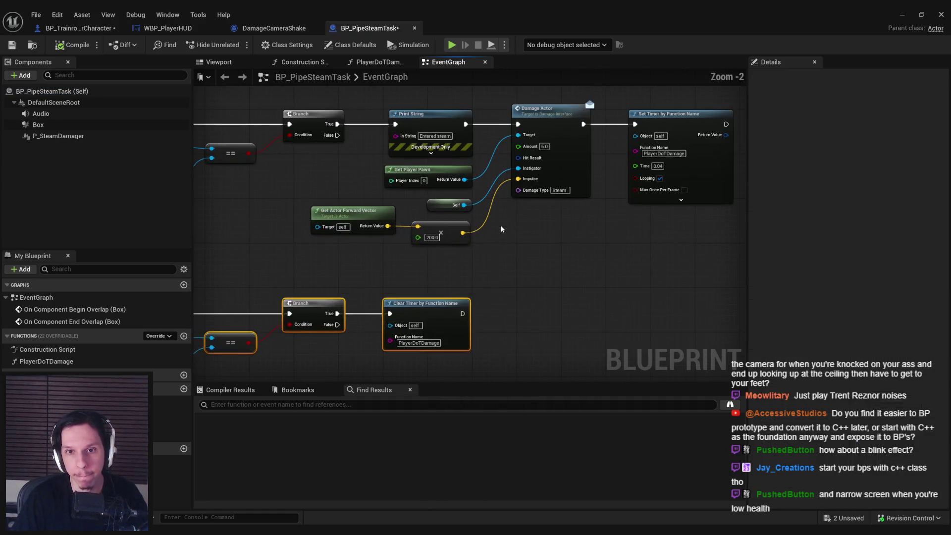
key(Delete)
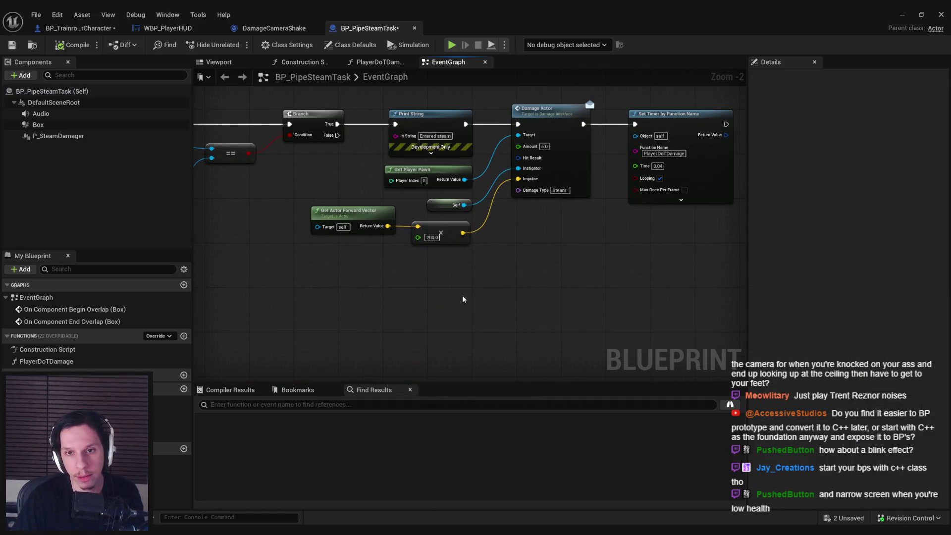
Add a Make Hit Result node off Damage Actor's Hit Result pin
click(89, 31)
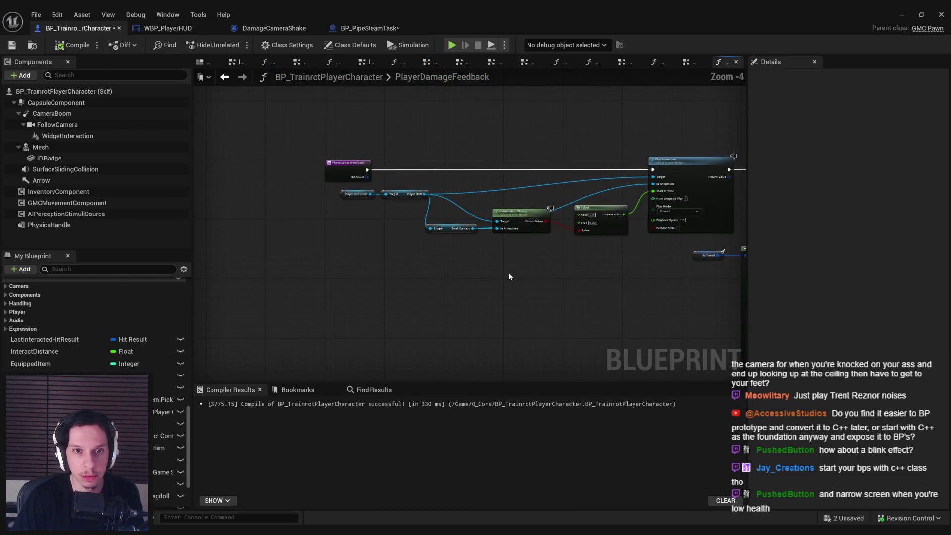
drag(510, 276, 280, 265)
click(370, 28)
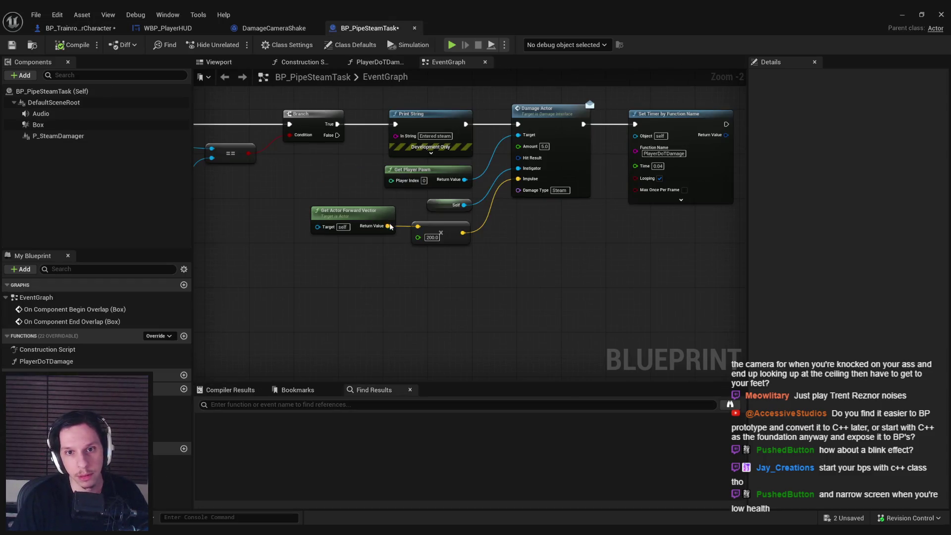
drag(469, 270, 460, 284)
text(make hit)
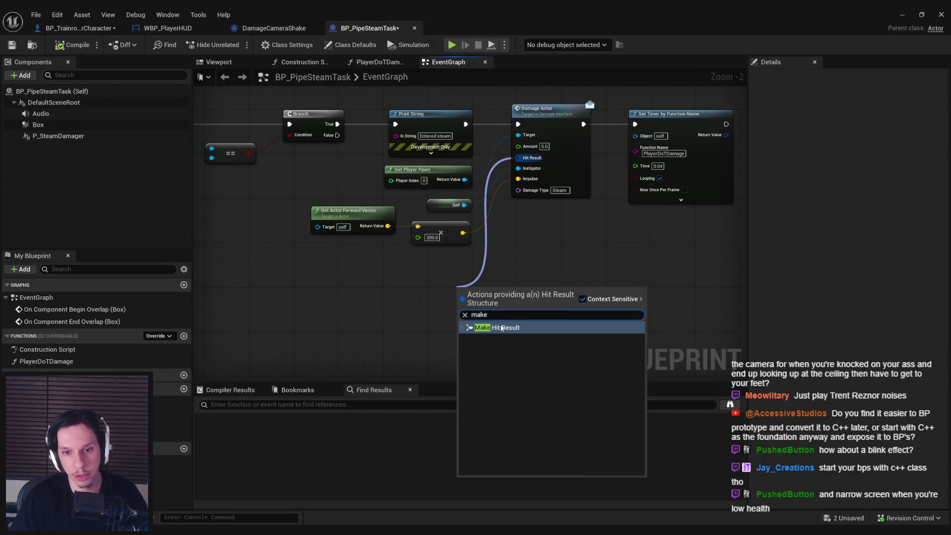
key(Return)
drag(471, 247, 477, 241)
Wire the forward vector into Make Hit Result's Normal, then compile and save BP_PipeSteamTask
mouse_move(406, 317)
mouse_down()
mouse_move(407, 136)
mouse_move(332, 262)
mouse_move(558, 290)
mouse_up()
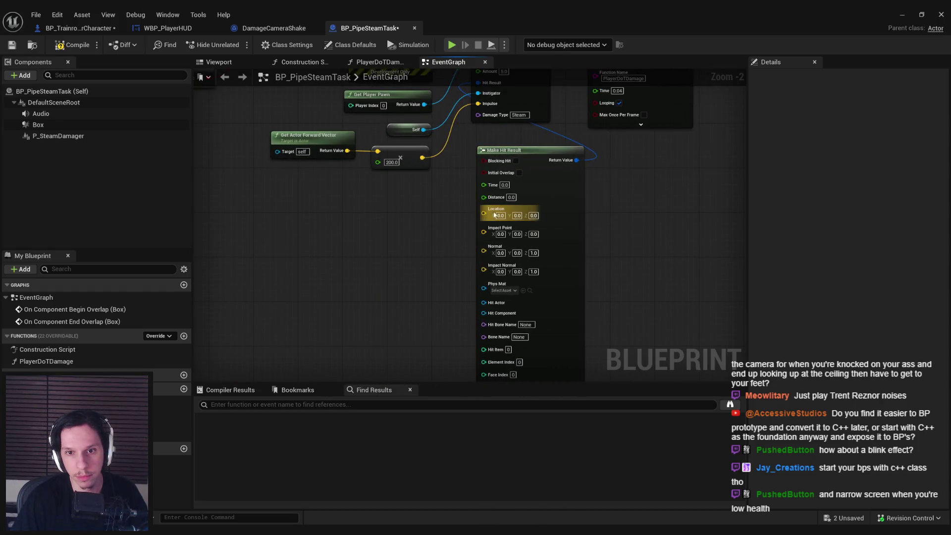
drag(484, 250, 347, 151)
drag(518, 347, 478, 232)
key(ctrl+z)
key(ctrl+z)
key(ctrl+z)
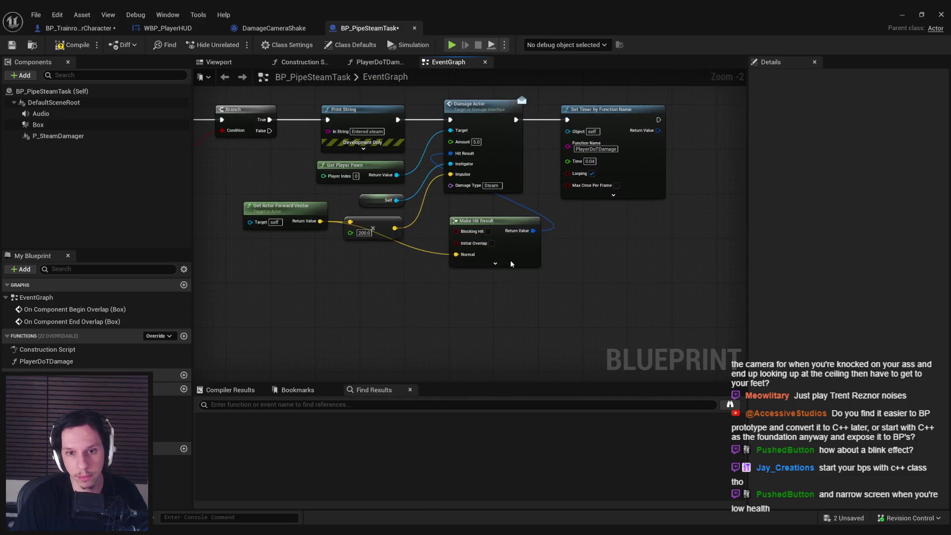
key(ctrl+s)
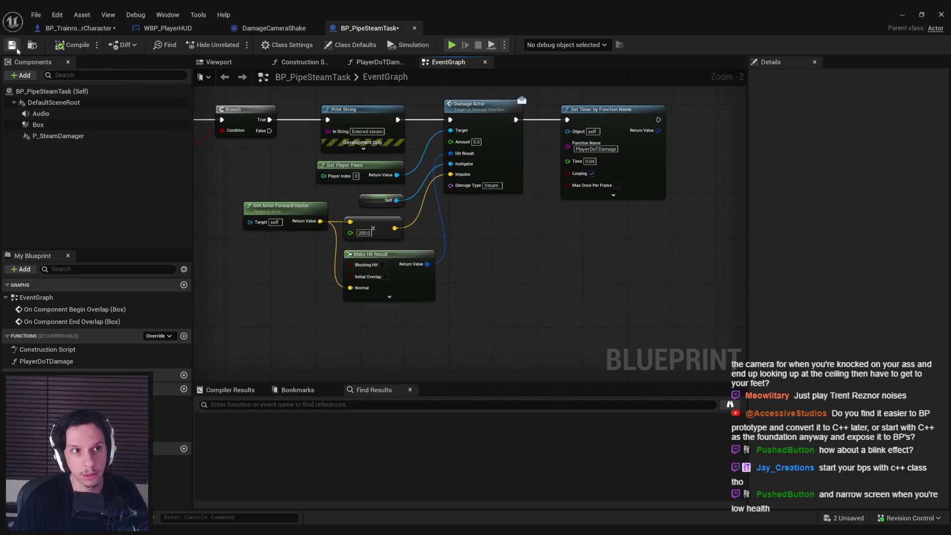
click(461, 376)
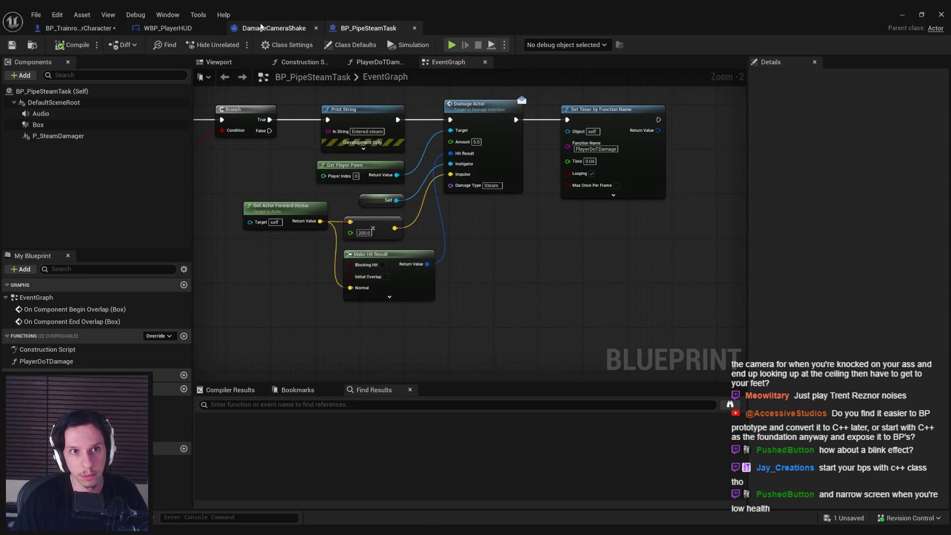
Cycle through the open asset tabs back to the player character Blueprint graph
click(247, 28)
click(156, 28)
click(80, 29)
scroll(421, 270, up, 2)
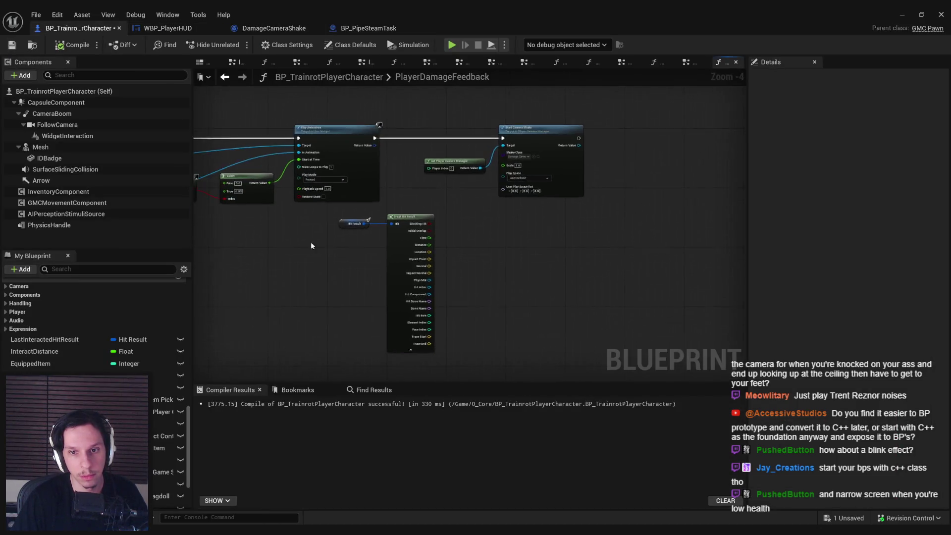
Route the hit Normal through Rotation From X Vector into the shake's User Play Space Rot and save
mouse_move(424, 264)
mouse_down()
mouse_move(512, 198)
mouse_move(527, 162)
mouse_up()
scroll(473, 139, up, 2)
mouse_move(473, 139)
mouse_down()
mouse_move(462, 293)
mouse_move(393, 250)
mouse_move(241, 201)
mouse_up()
key(q)
click(320, 290)
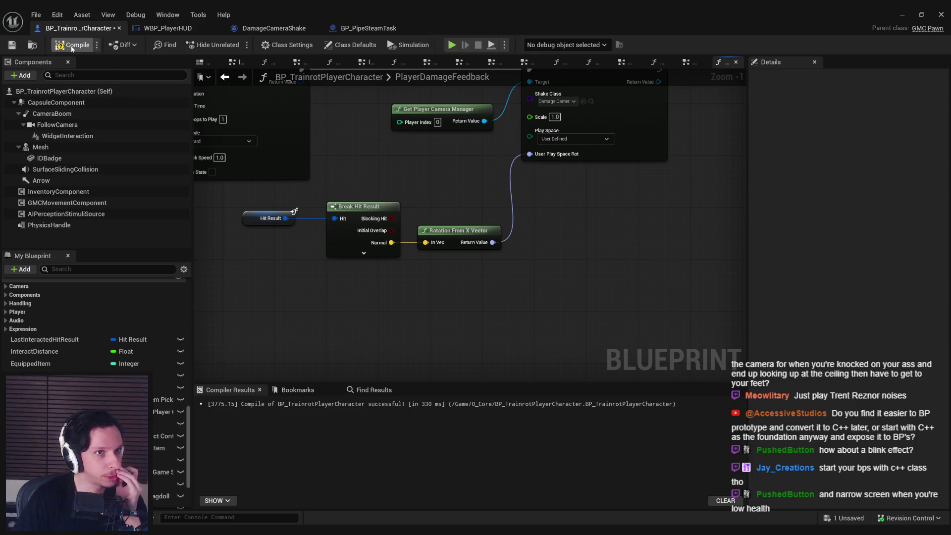
click(11, 46)
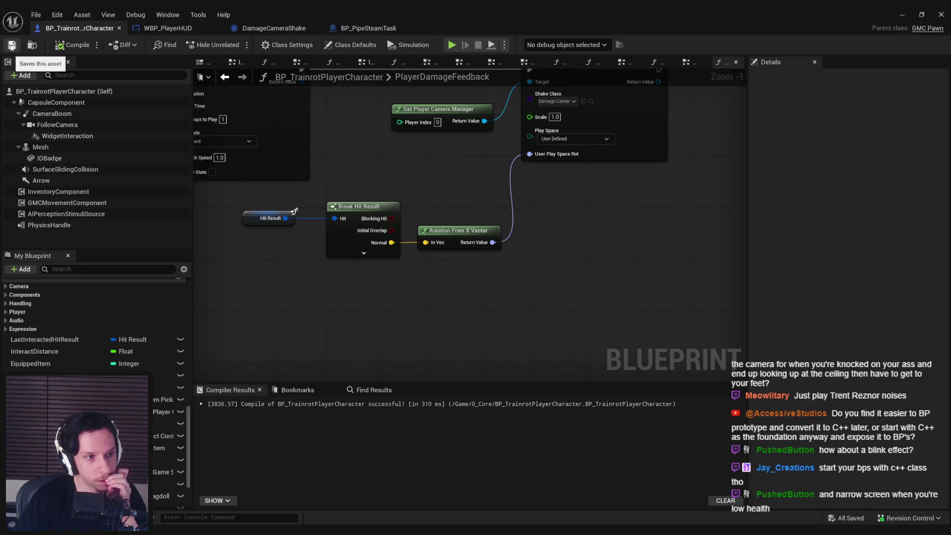
Nudge the Hit Result node, compile the player character blueprint, and review the damage feedback graph
drag(264, 218, 276, 219)
click(69, 45)
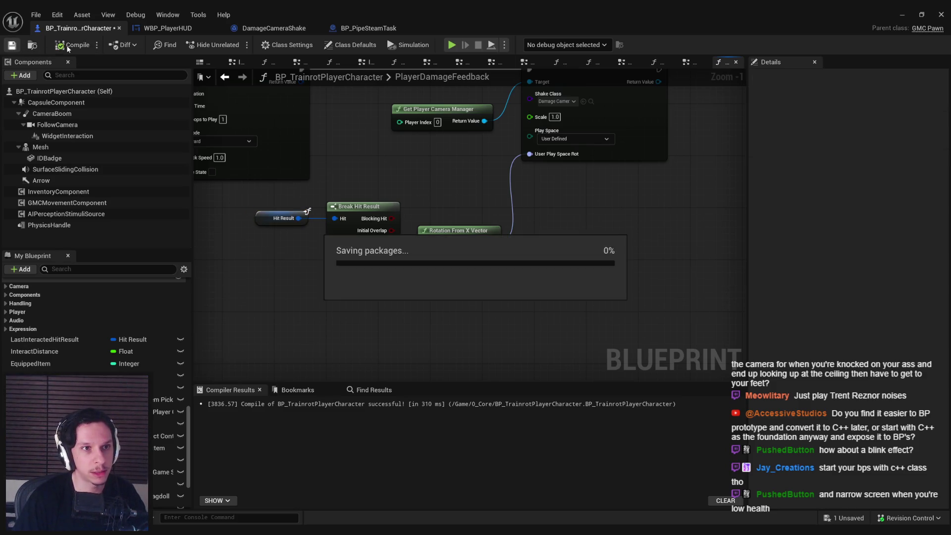
drag(388, 175, 523, 194)
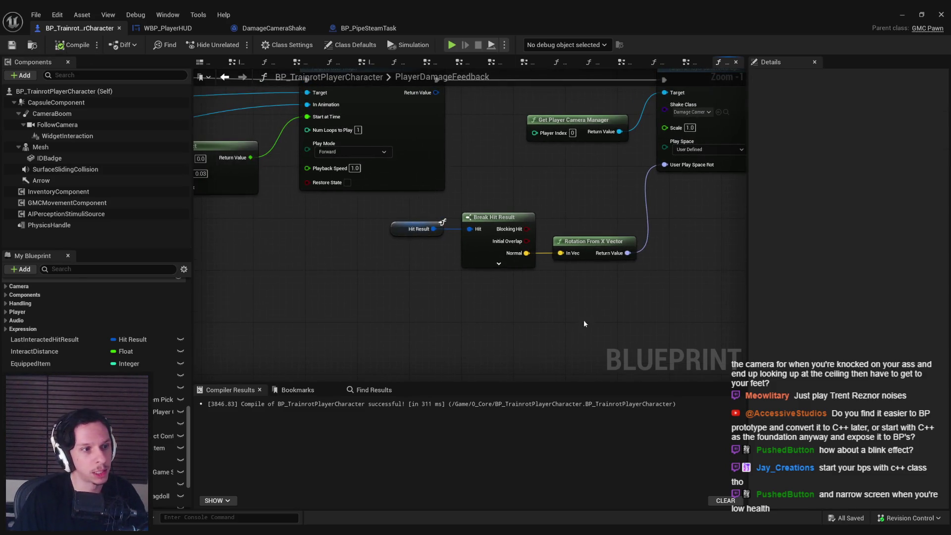
click(416, 228)
click(482, 304)
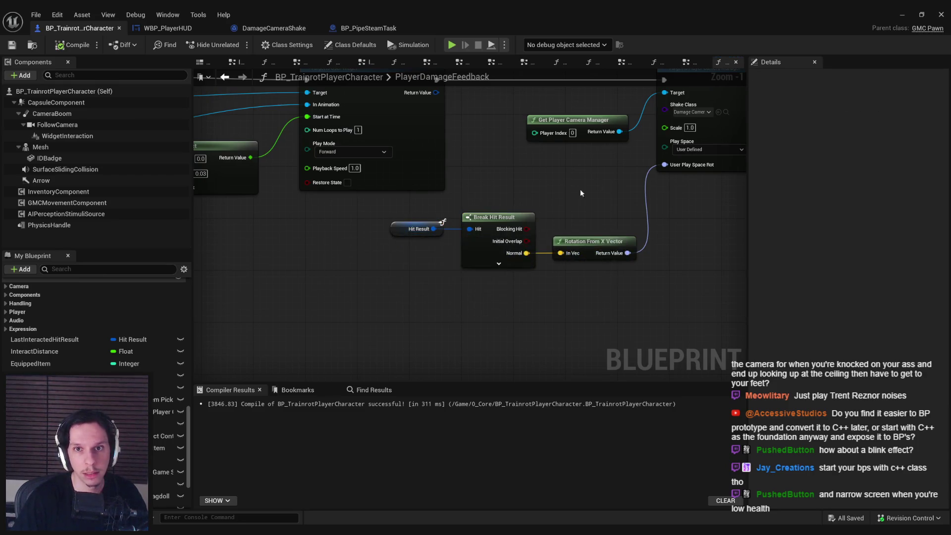
drag(585, 190, 550, 199)
click(368, 28)
click(79, 28)
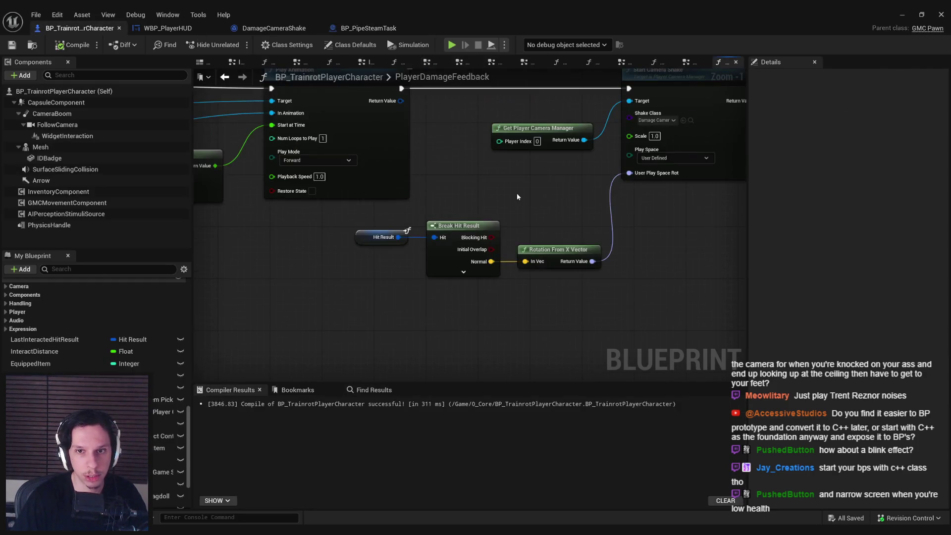
drag(489, 211, 420, 263)
drag(190, 408, 201, 283)
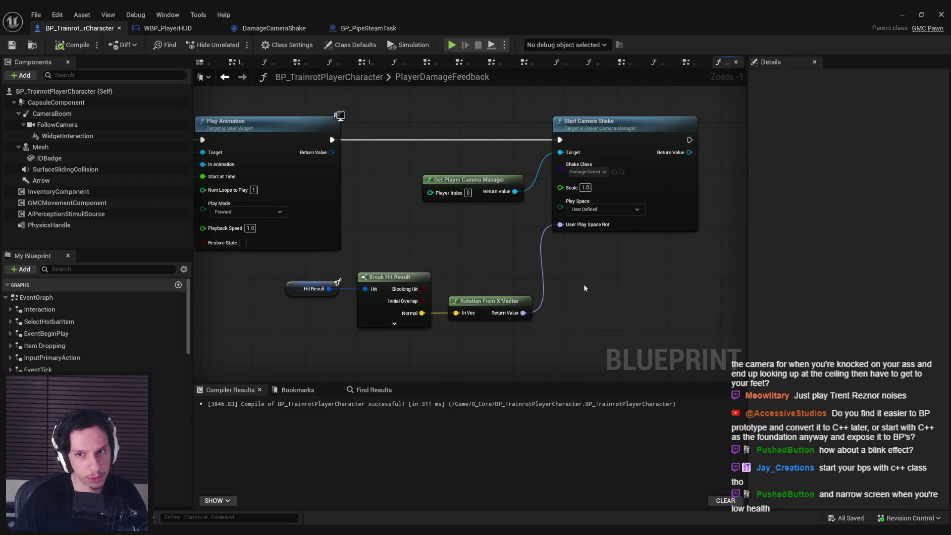
click(900, 16)
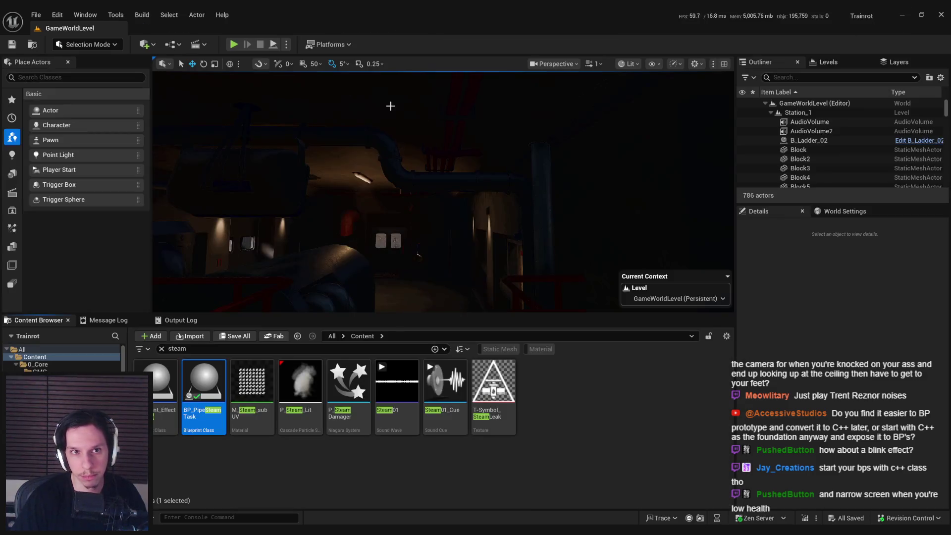
Run the game fullscreen, use the button console and toggle the command console, then stop
key(F11)
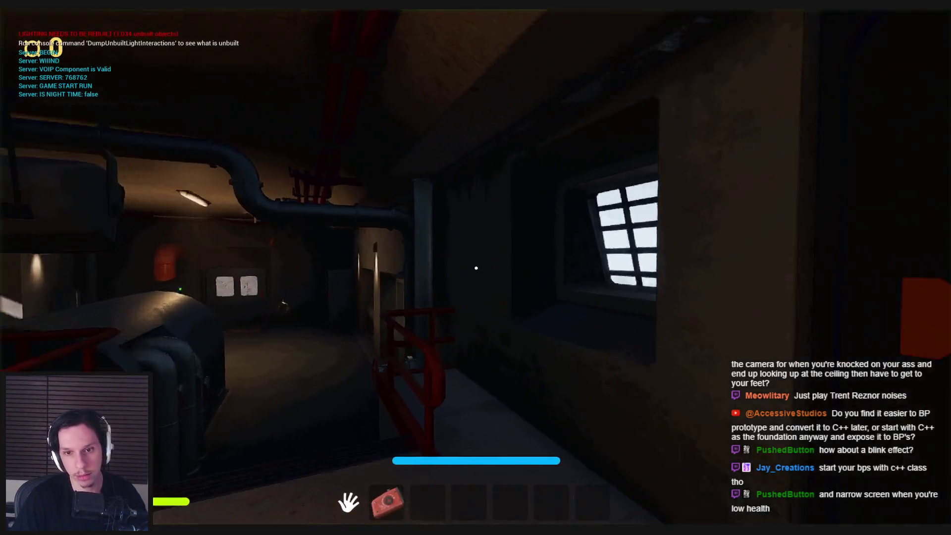
key(e)
key(grave)
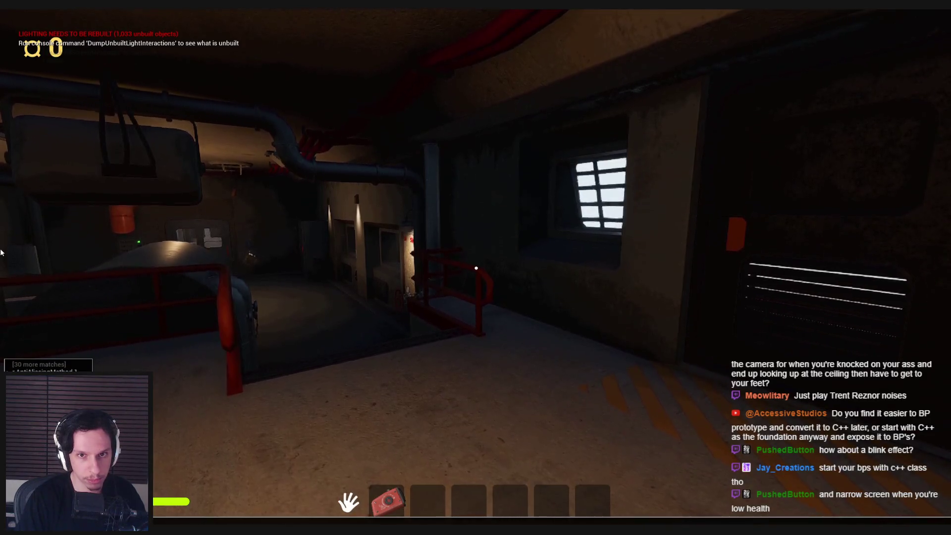
key(grave)
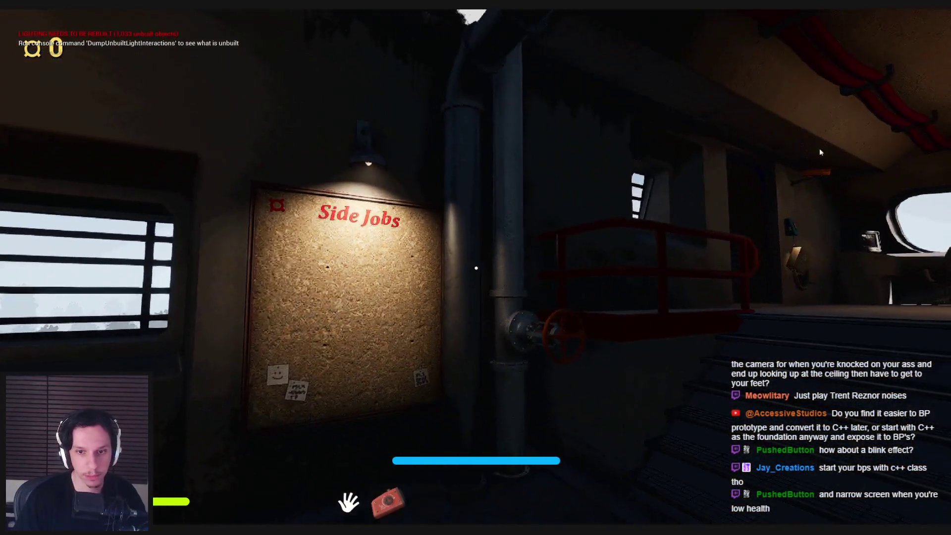
key(Escape)
Playtest again walking into the steam to take repeated damage, then return to the character Blueprint
key(alt+p)
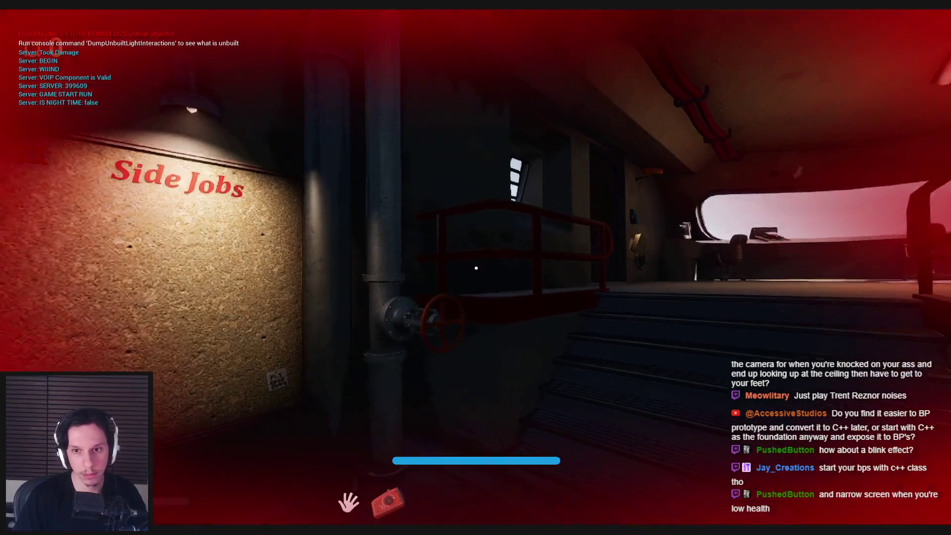
key(shift+w)
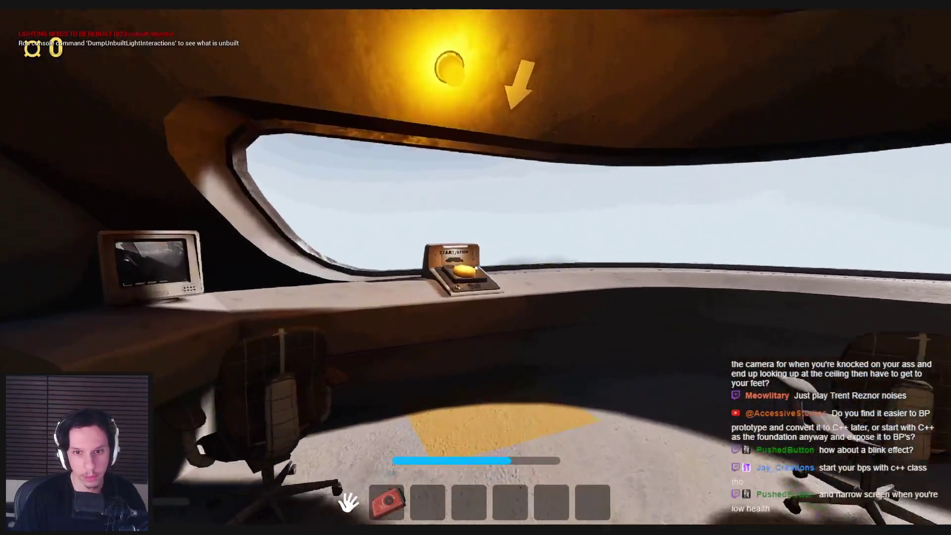
key(e)
key(grave)
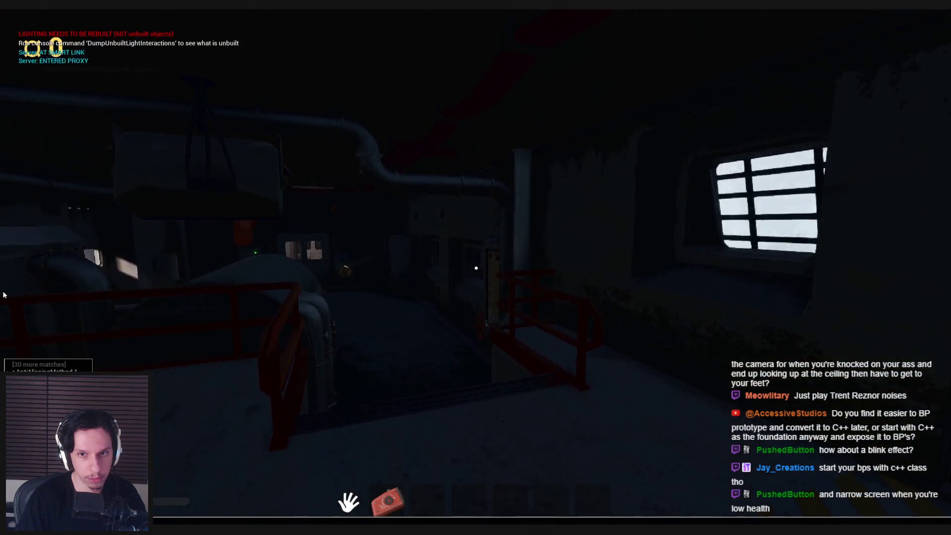
key(grave)
key(w)
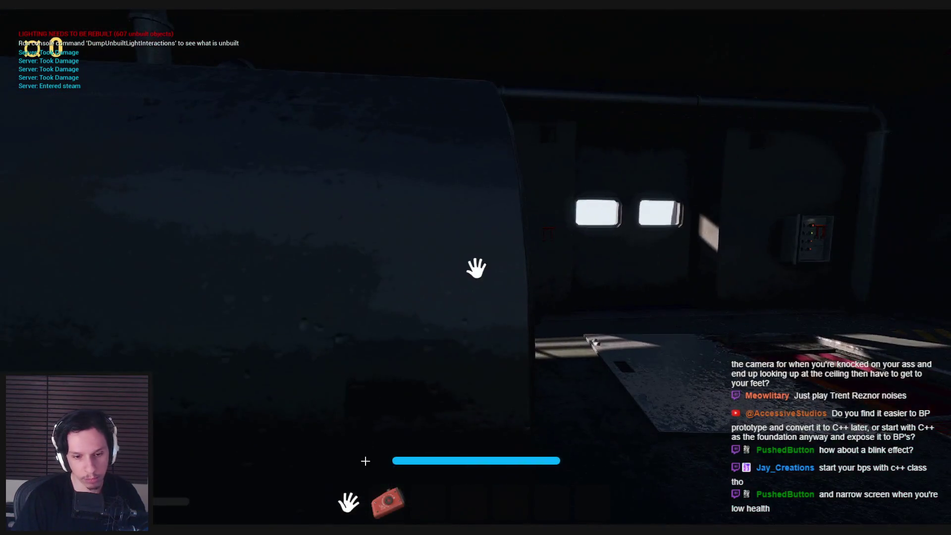
key(Escape)
click(339, 517)
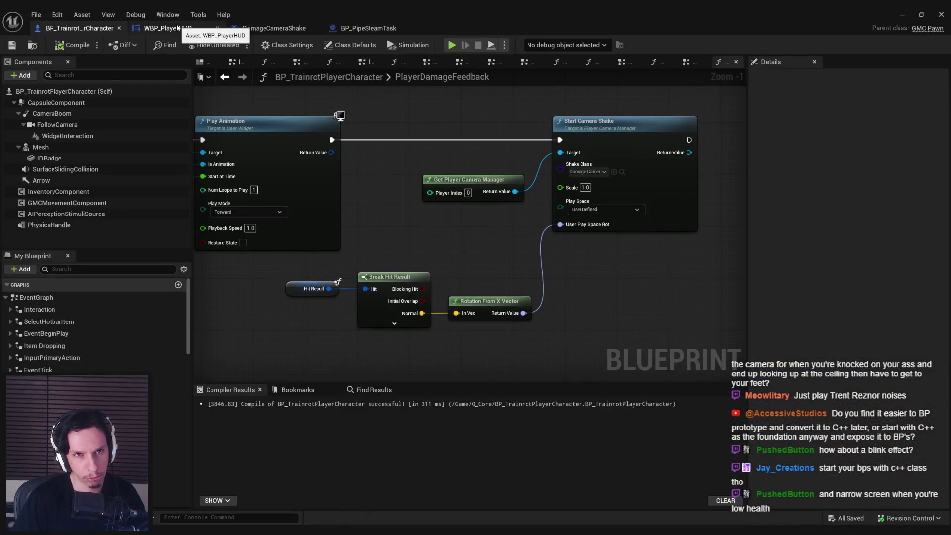
Switch the shake Play Space to World and back to User Defined, then compile and save
click(586, 210)
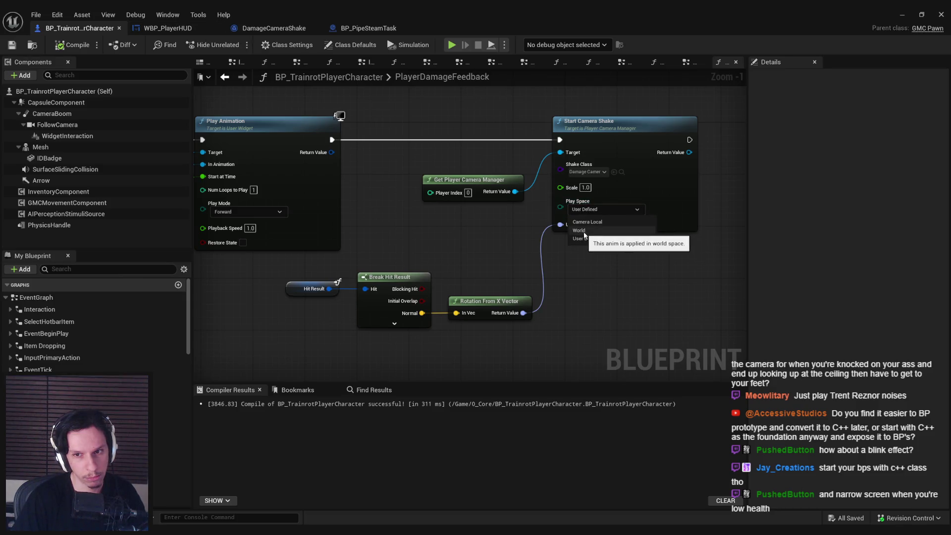
click(584, 232)
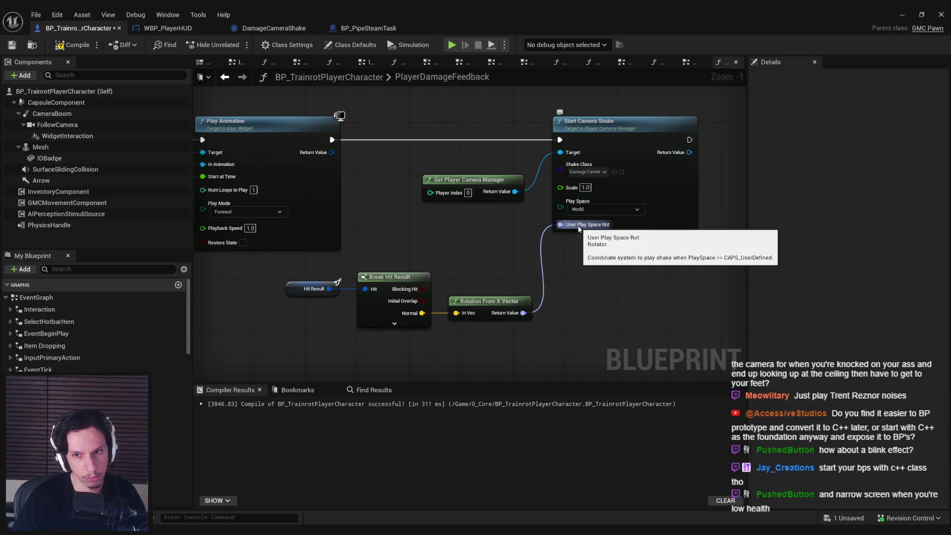
click(587, 210)
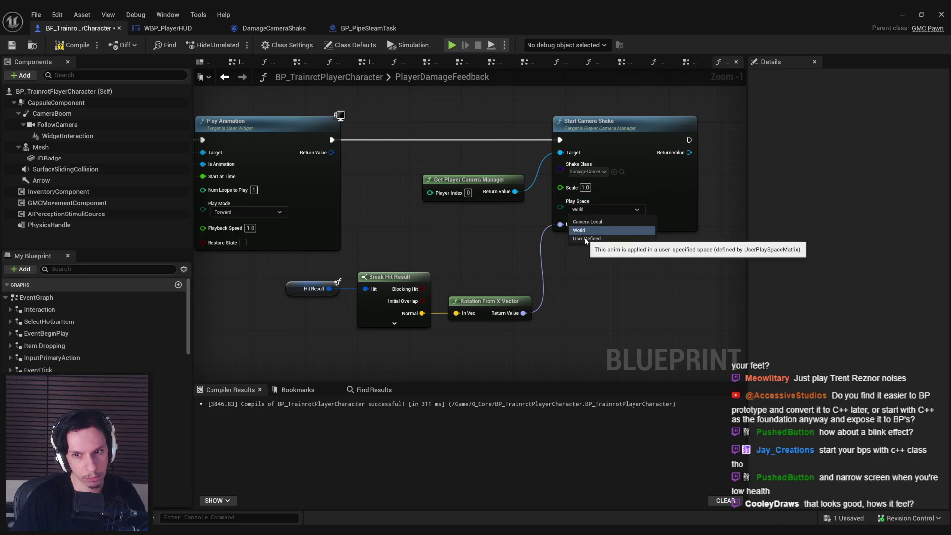
click(586, 239)
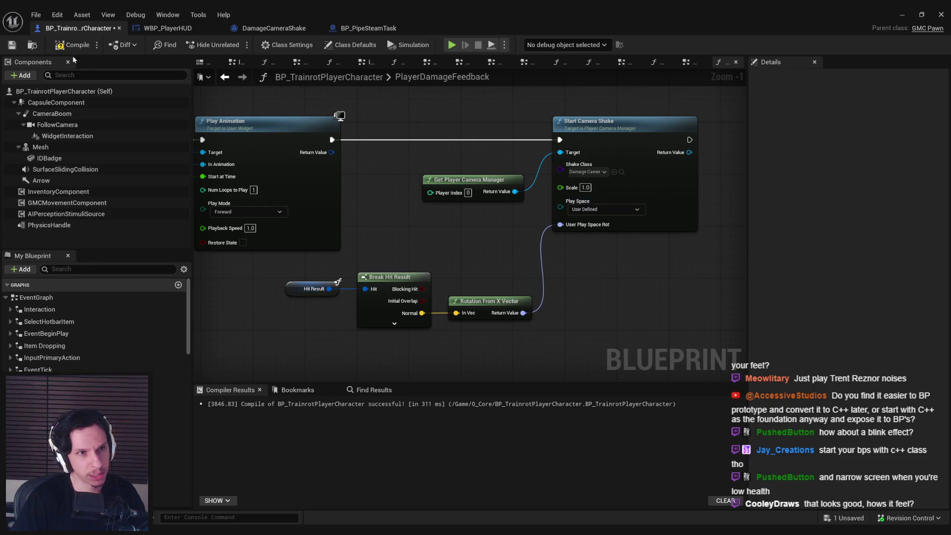
key(ctrl+s)
Move the Hit Result nodes lower in the graph, then go back to the Damage and Health event graph
drag(385, 234, 398, 199)
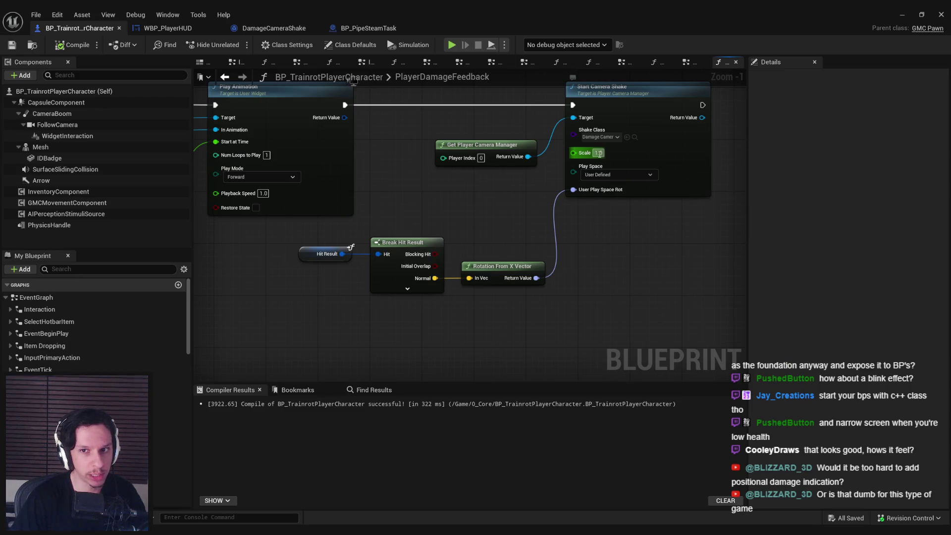
mouse_move(301, 242)
mouse_down()
mouse_move(521, 301)
mouse_move(481, 338)
mouse_move(487, 329)
mouse_up()
click(456, 249)
scroll(557, 226, down, 1)
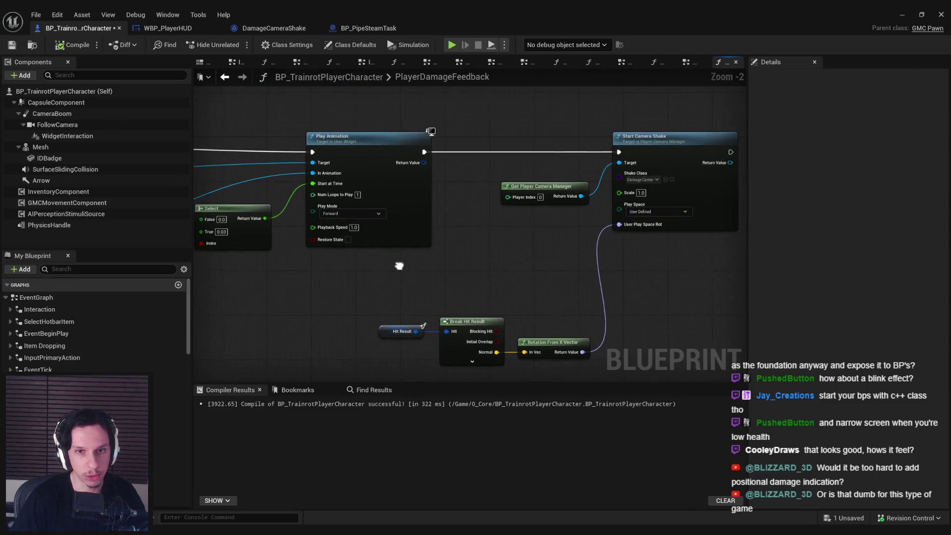
scroll(519, 233, down, 1)
drag(519, 233, 663, 255)
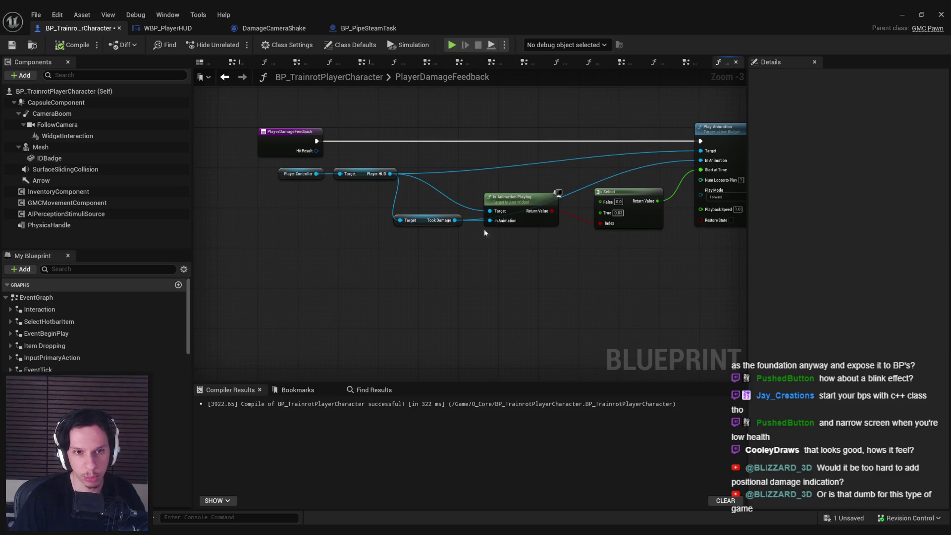
mouse_move(553, 253)
mouse_down()
mouse_move(364, 268)
mouse_move(319, 243)
mouse_up()
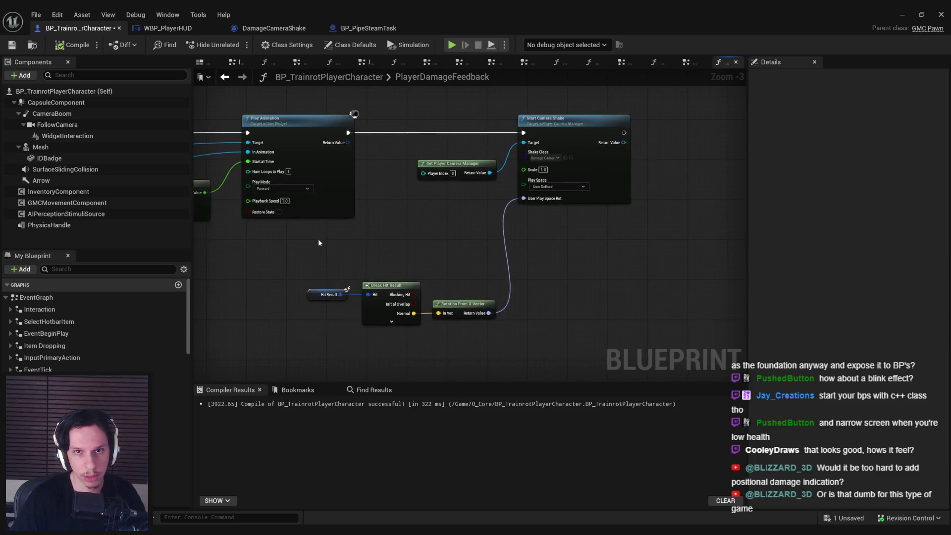
key(alt+Left)
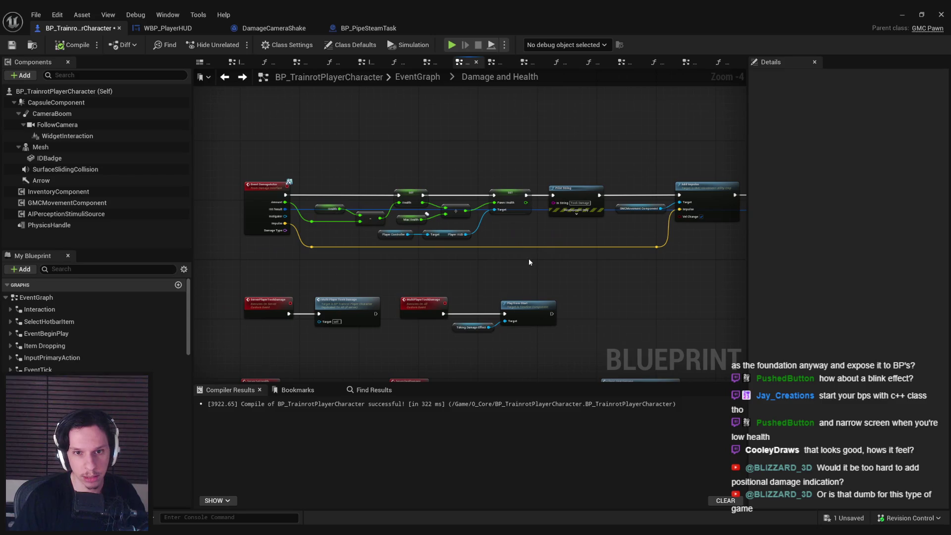
Add a Float input named Amount to the Player Damage Feedback function
drag(526, 260, 409, 251)
click(703, 191)
click(943, 206)
text(Amount)
key(Return)
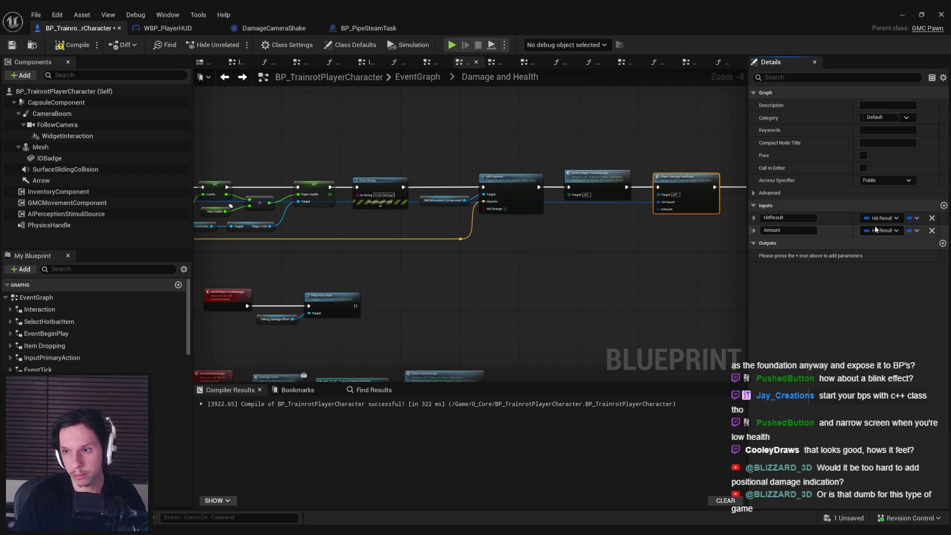
click(881, 230)
click(874, 293)
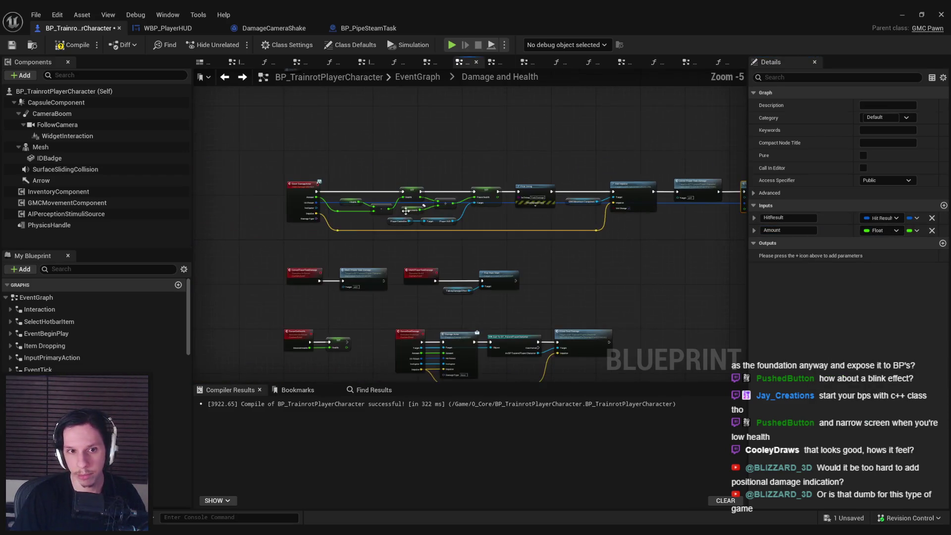
Wire the float damage value into the Amount pin and route the wires through reroute points
drag(357, 197, 695, 212)
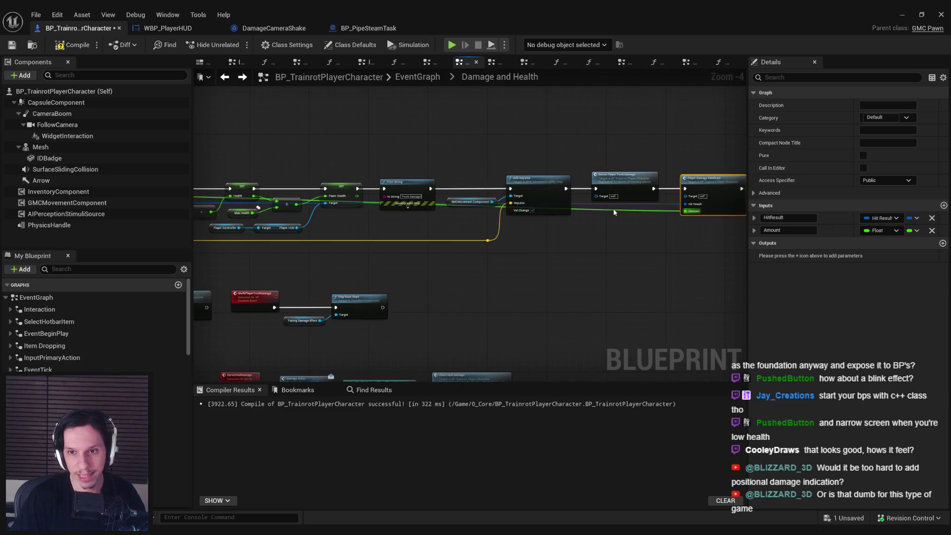
double_click(614, 210)
mouse_move(614, 210)
mouse_down()
mouse_move(578, 232)
mouse_move(245, 275)
mouse_move(448, 261)
mouse_move(309, 262)
mouse_up()
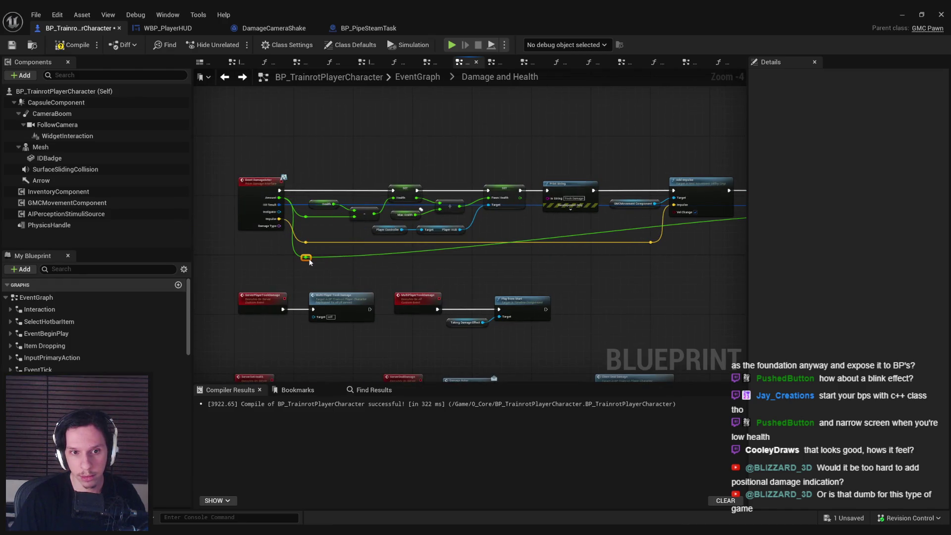
double_click(305, 204)
drag(305, 204, 307, 272)
double_click(313, 248)
mouse_move(315, 248)
mouse_down()
mouse_move(682, 253)
mouse_move(658, 260)
mouse_up()
key(ctrl+z)
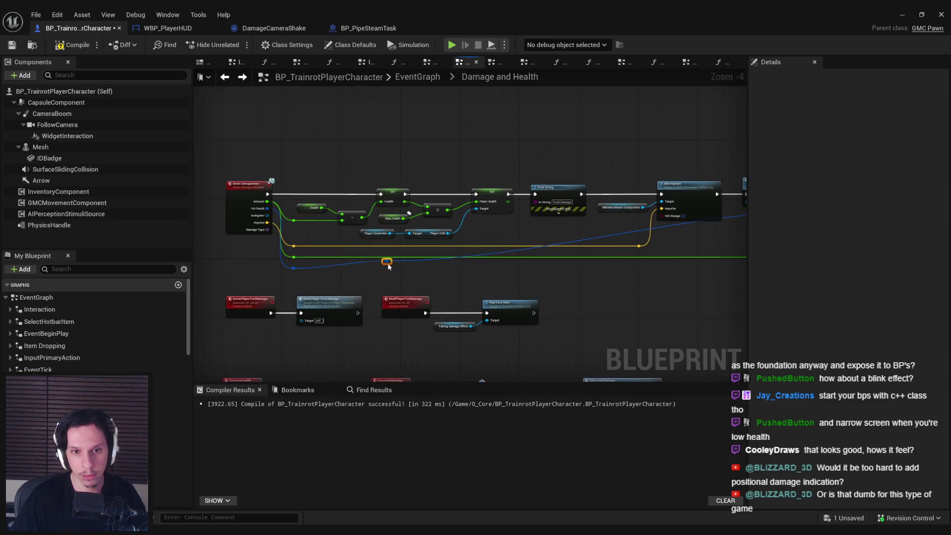
mouse_move(619, 271)
mouse_down()
mouse_move(681, 282)
mouse_move(684, 273)
mouse_up()
click(624, 303)
scroll(536, 287, up, 1)
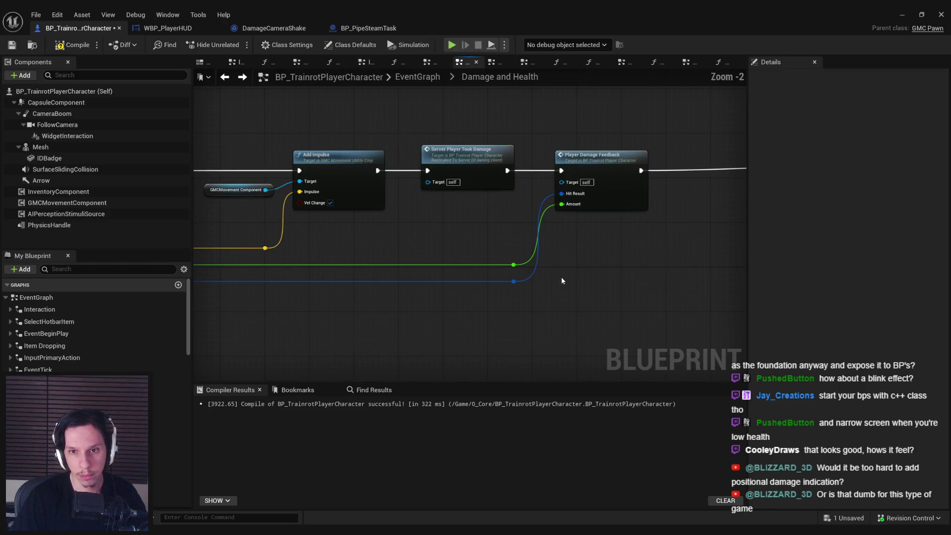
scroll(625, 285, down, 1)
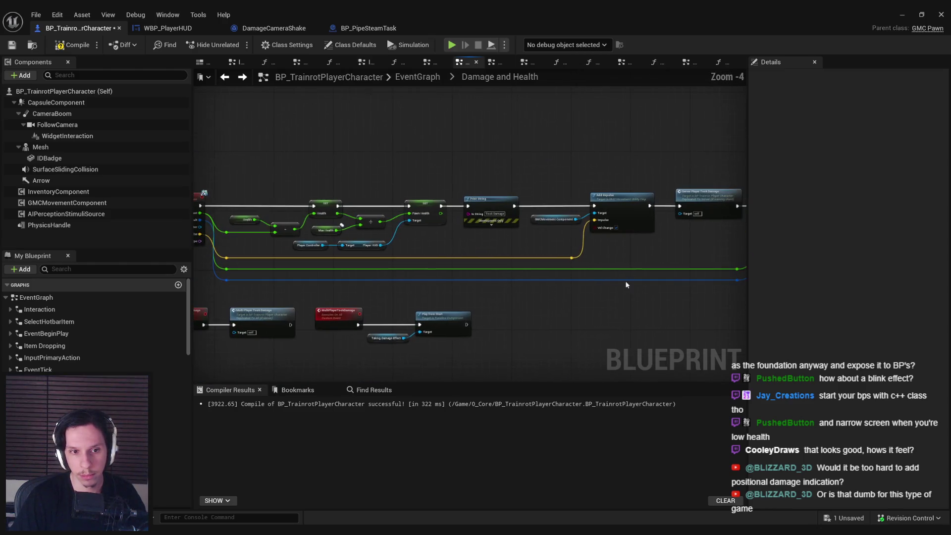
Compile and save the character blueprint, then check the DamageCameraShake and WBP_PlayerHUD tabs
click(16, 46)
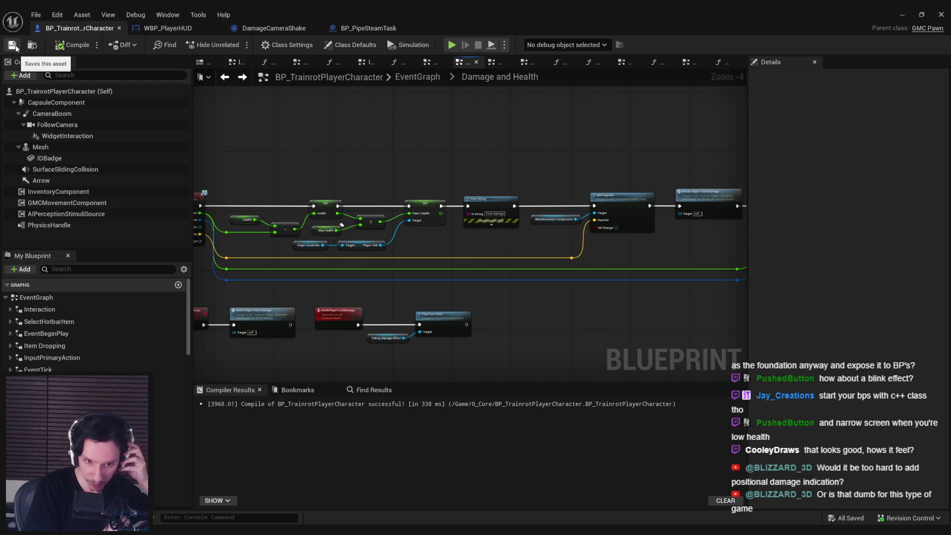
click(261, 28)
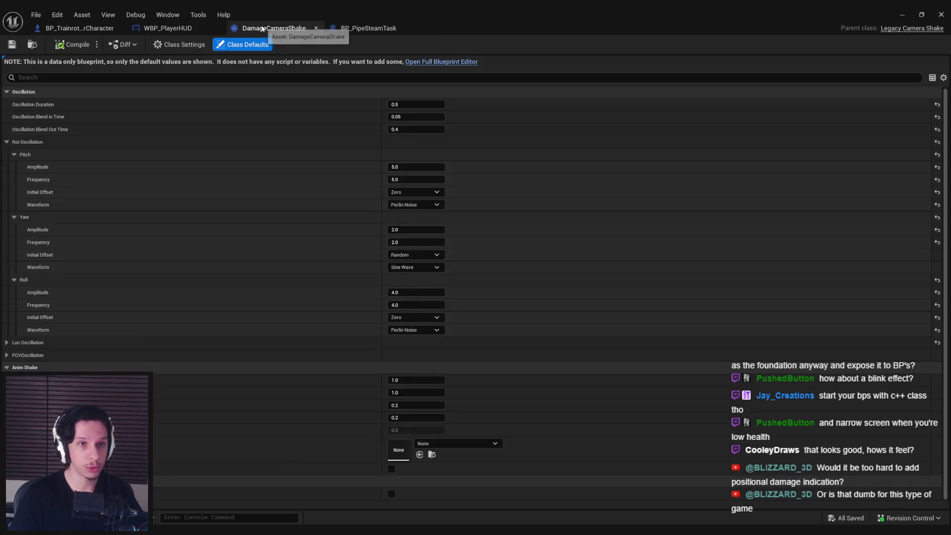
click(167, 29)
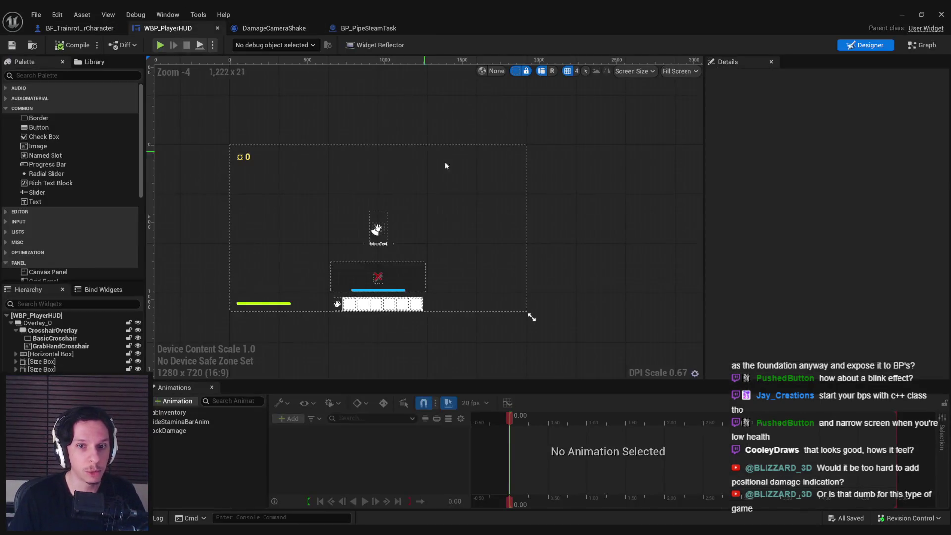
click(263, 29)
click(189, 30)
click(92, 28)
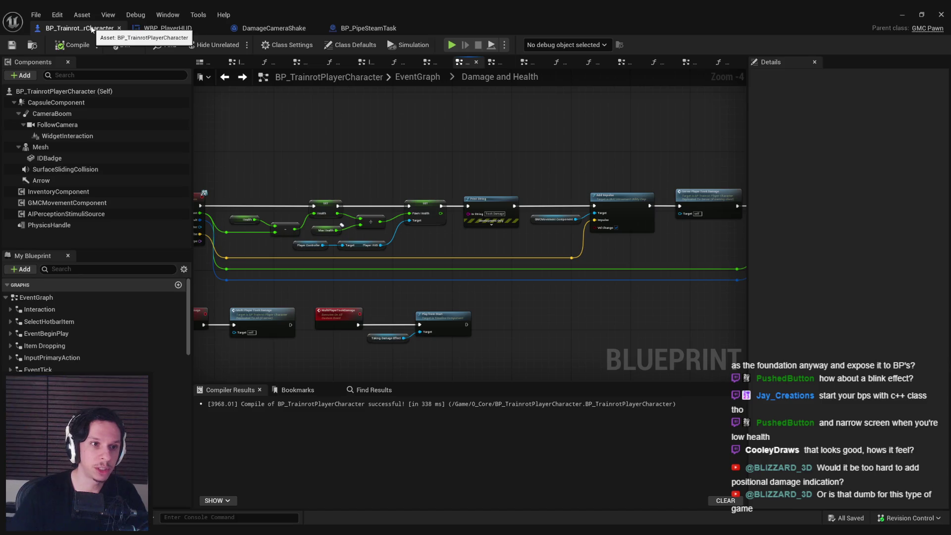
Bring the Player Damage Feedback call into view and save the character blueprint
drag(664, 208, 441, 201)
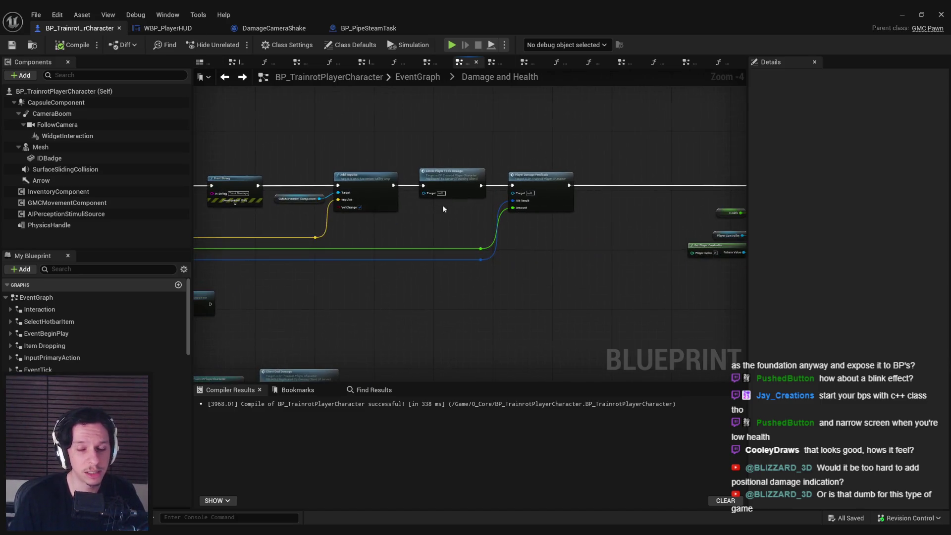
scroll(453, 218, up, 3)
drag(521, 303, 390, 131)
click(453, 212)
key(ctrl+s)
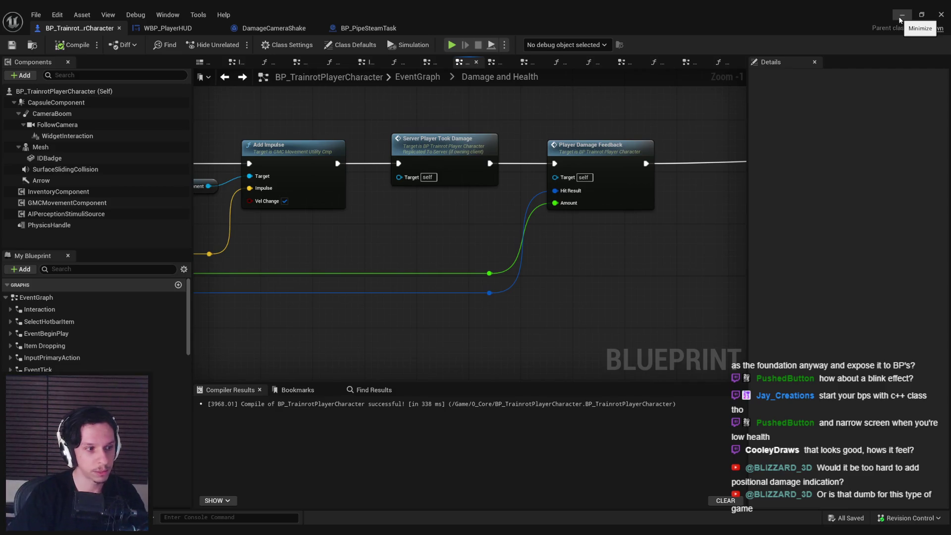
Open the PlayerDamageFeedback function graph
mouse_move(423, 230)
mouse_down()
mouse_move(426, 249)
mouse_move(357, 232)
mouse_move(392, 262)
mouse_up()
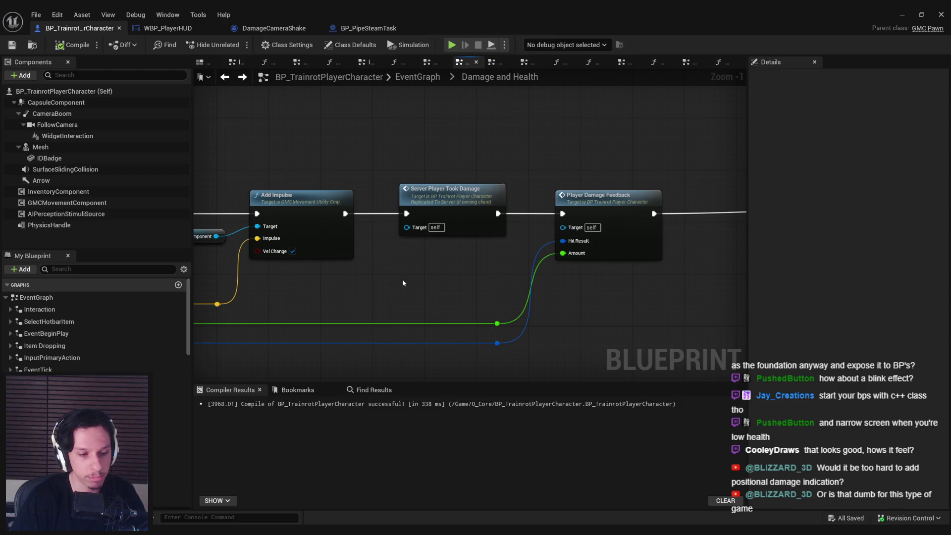
scroll(402, 283, down, 1)
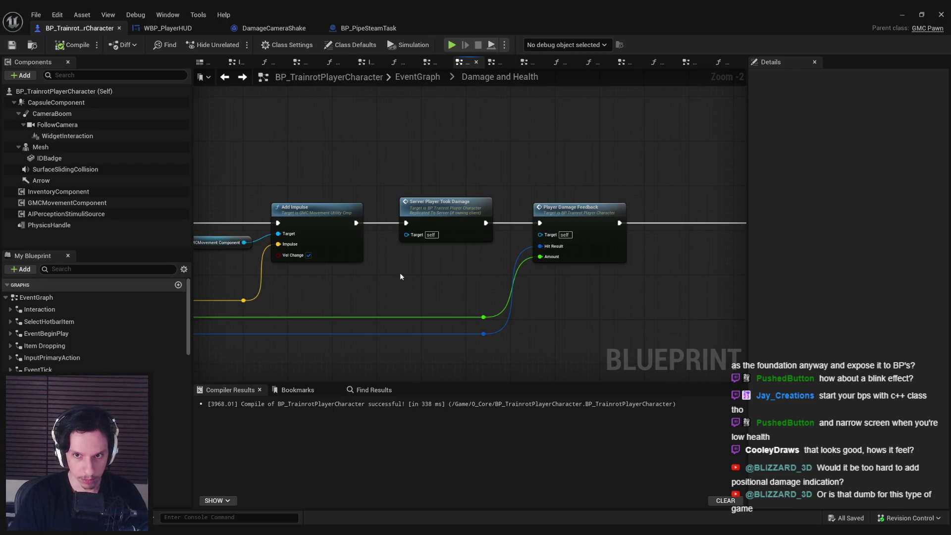
double_click(593, 245)
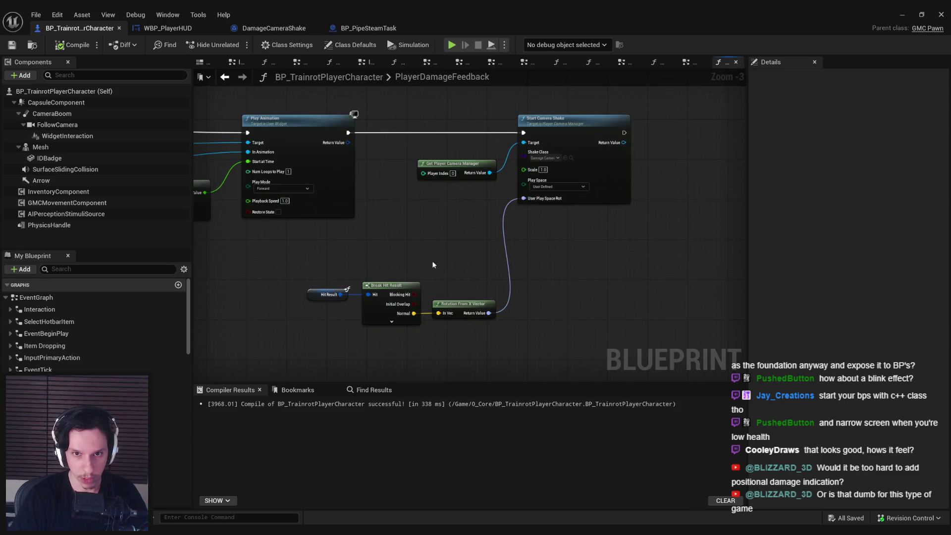
Add a Get Amount node and move the hit result nodes lower to make room
right_click(393, 333)
text(amount)
click(447, 473)
scroll(396, 349, up, 2)
drag(400, 333, 310, 178)
drag(368, 189, 360, 220)
click(355, 248)
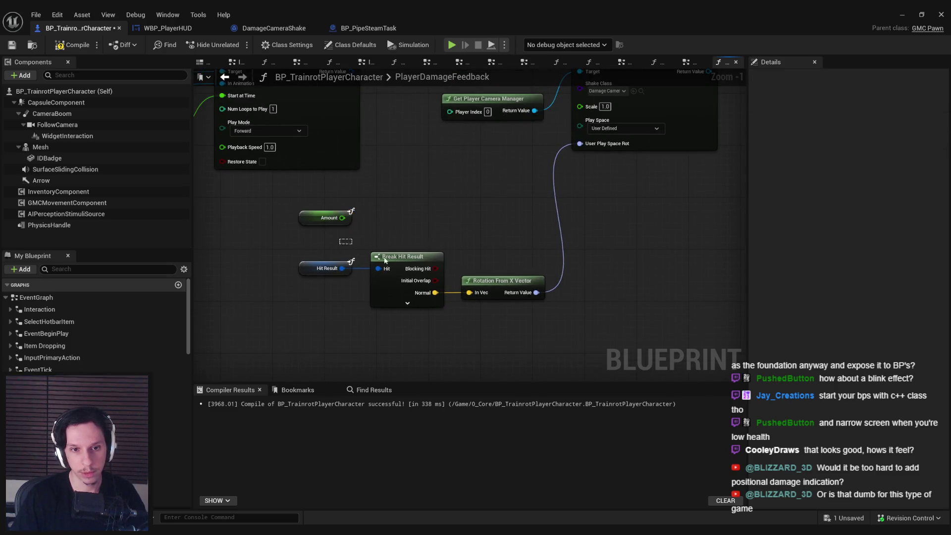
drag(417, 256, 413, 300)
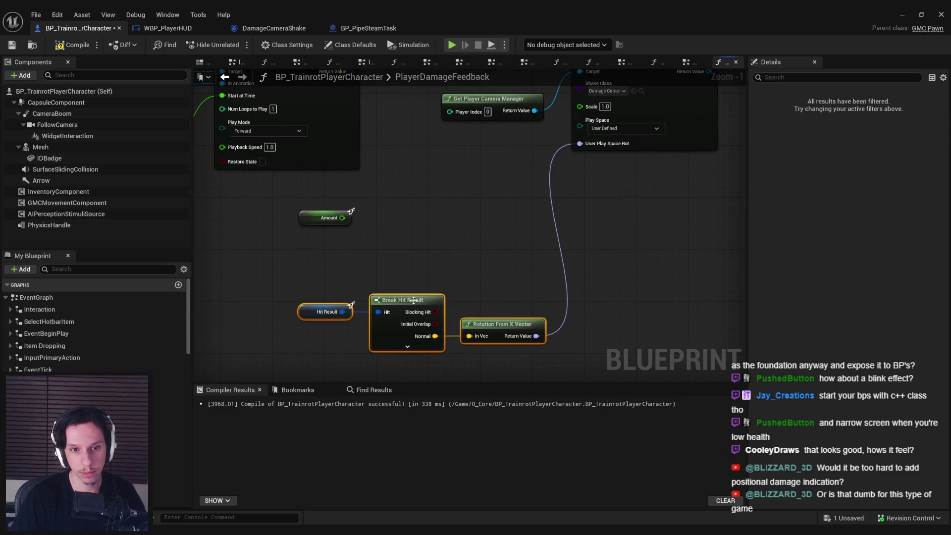
Attach a Map Range Clamped node to Amount with In Range 2–20 and out range 0.1–1.0
drag(341, 218, 384, 221)
text(map range)
key(Return)
mouse_move(434, 251)
mouse_down()
mouse_move(439, 233)
mouse_move(468, 236)
mouse_up()
ctrl+click(327, 218)
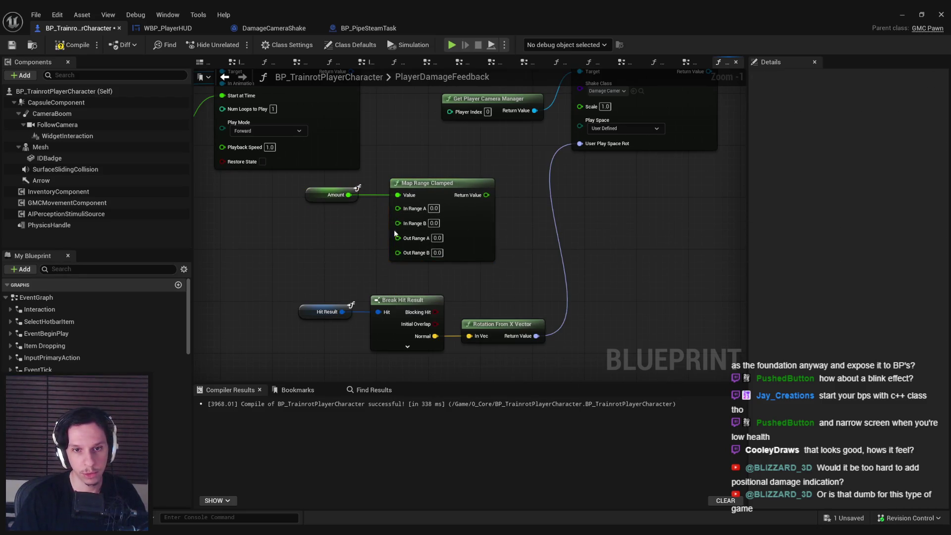
drag(313, 225, 295, 265)
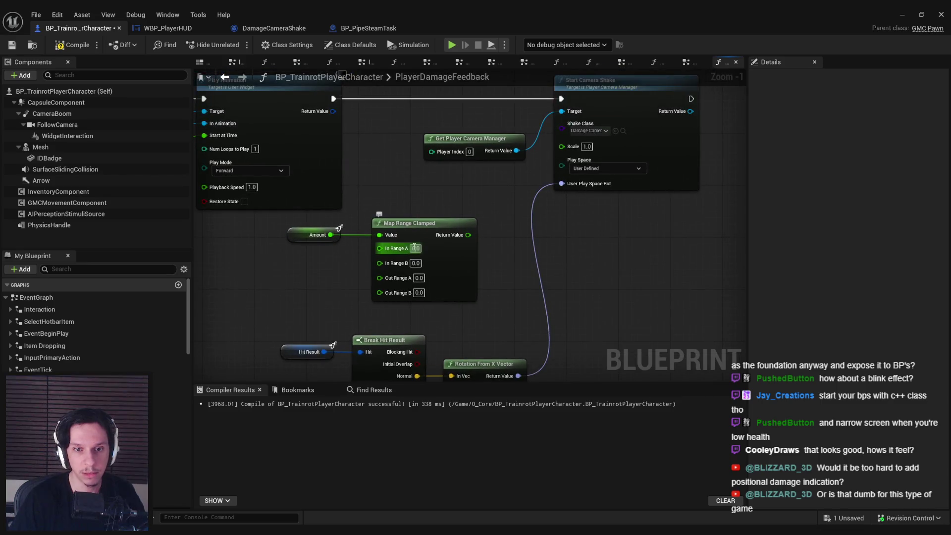
text(2)
key(Return)
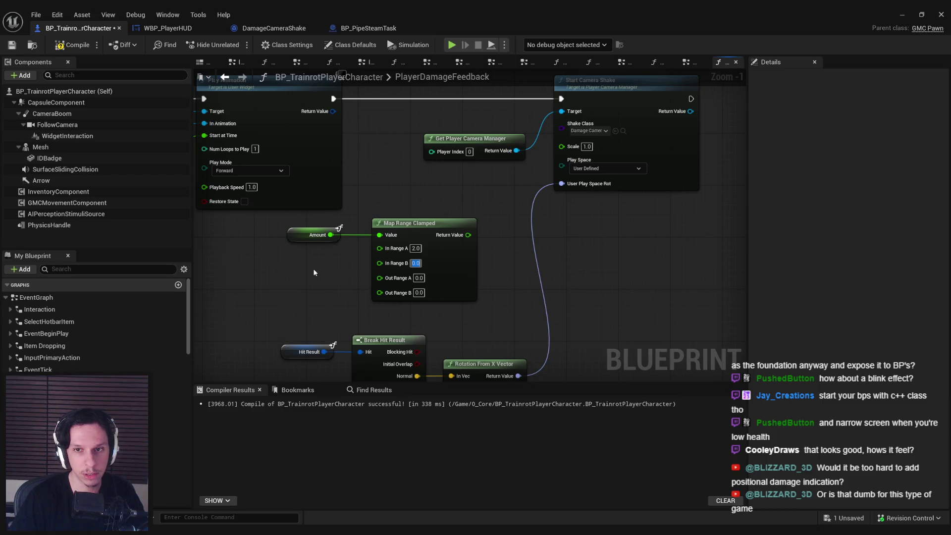
text(20)
key(Return)
text(0)
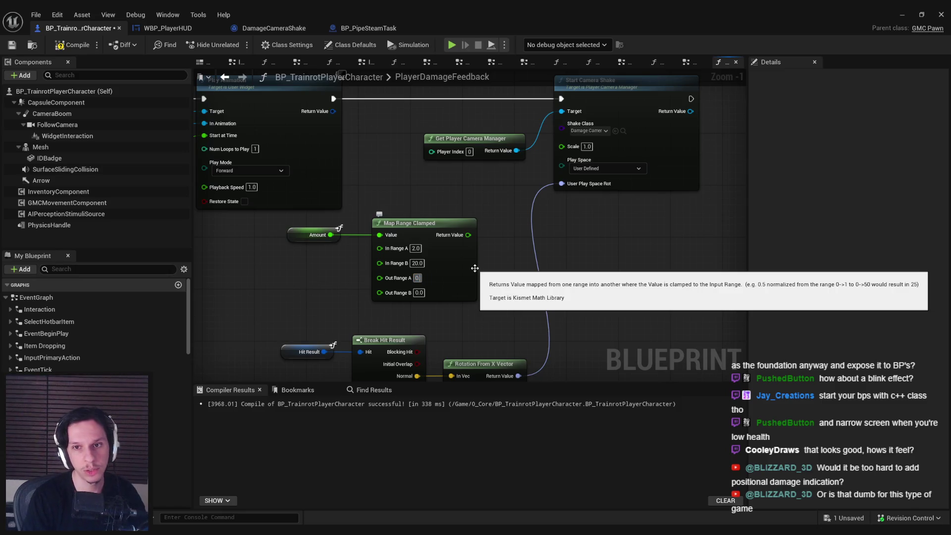
text(1)
key(Return)
Feed the mapped value into the camera shake Scale and save the blueprint
drag(468, 234, 562, 145)
key(ctrl+s)
click(910, 15)
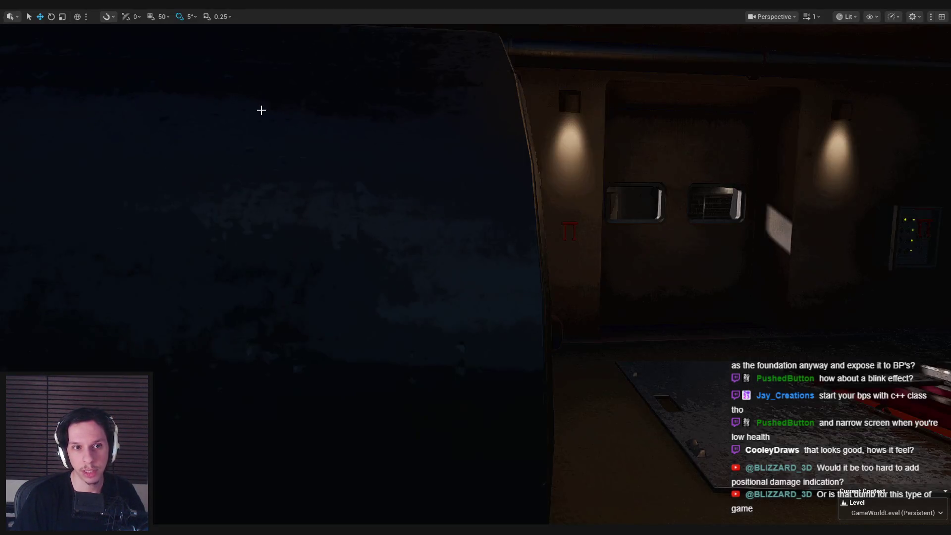
Start playing, walk up into the cab, press START/STOP, and open the developer console
key(alt+p)
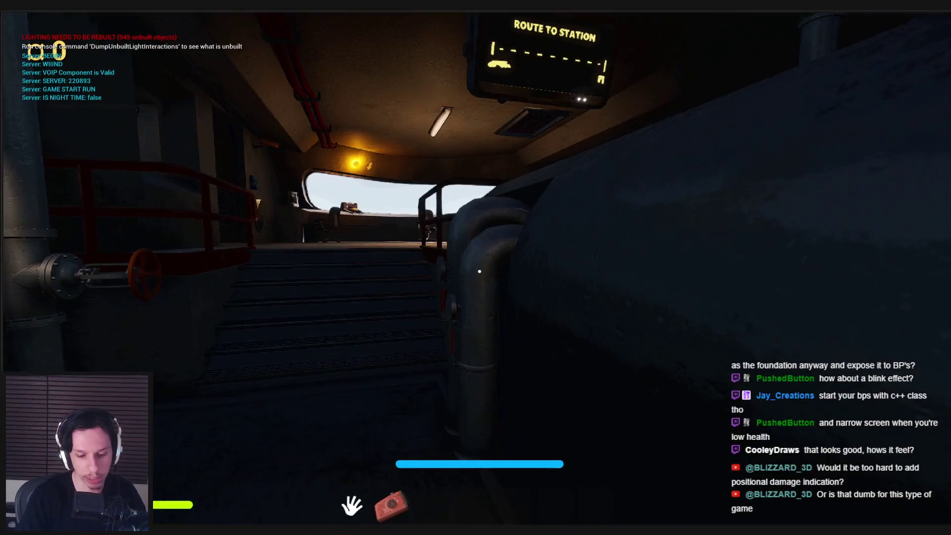
key(w)
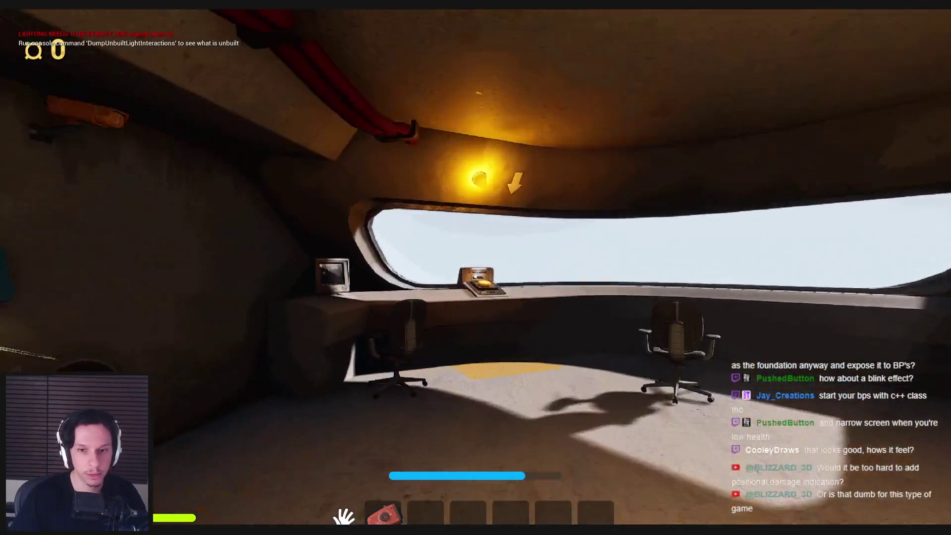
key(e)
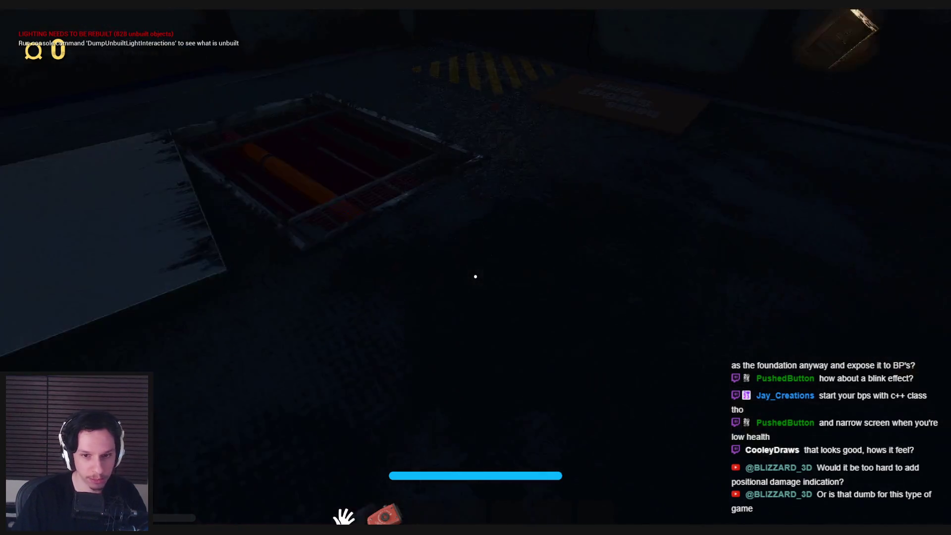
key(grave)
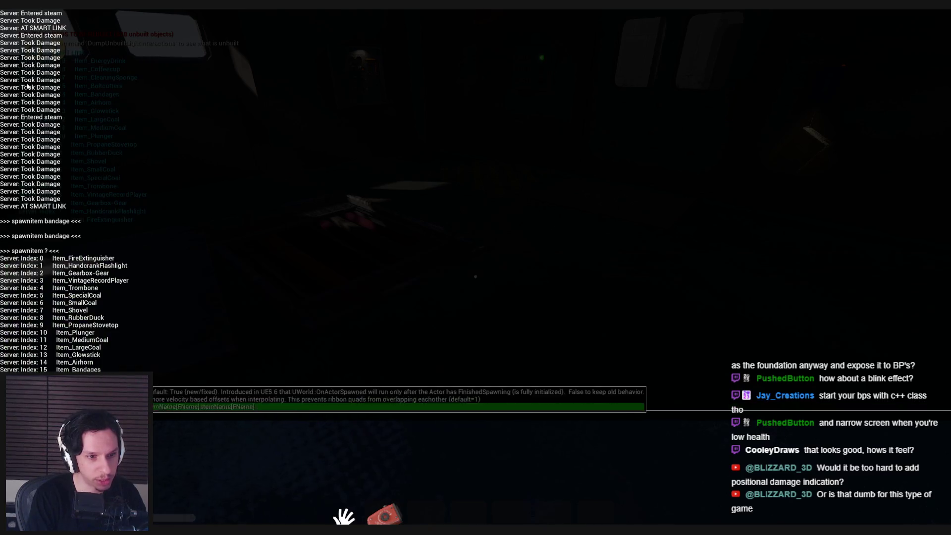
Close the console and heal repeatedly with slot 3 bandages, including one picked up from the floor
key(grave)
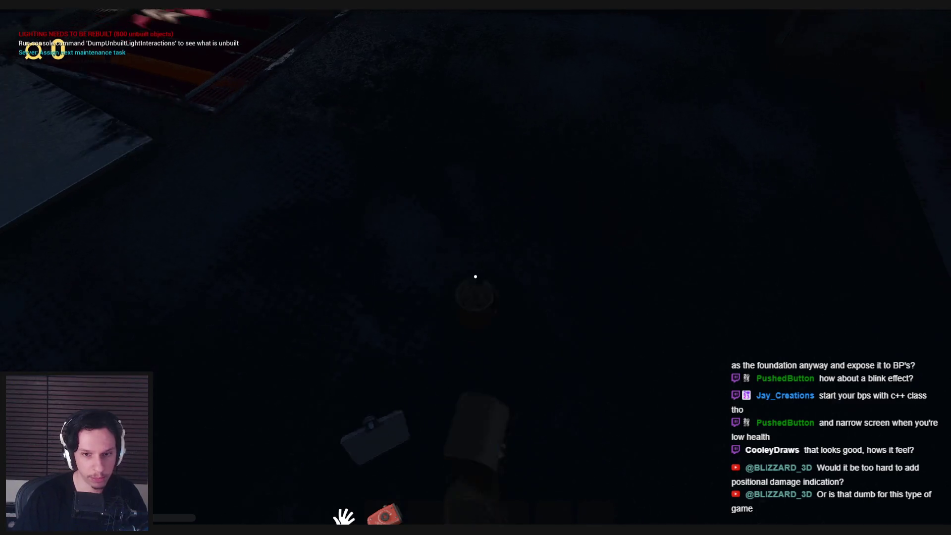
key(3)
click(474, 276)
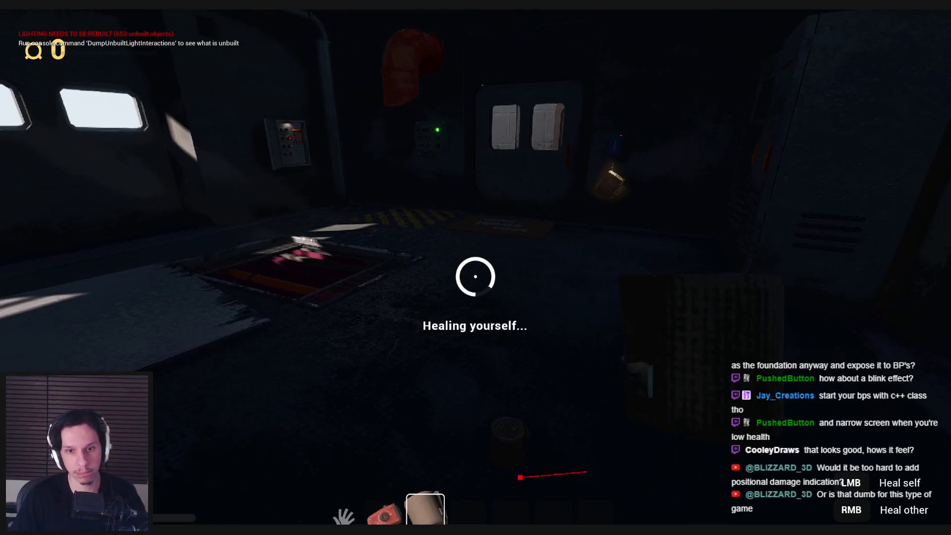
click(475, 276)
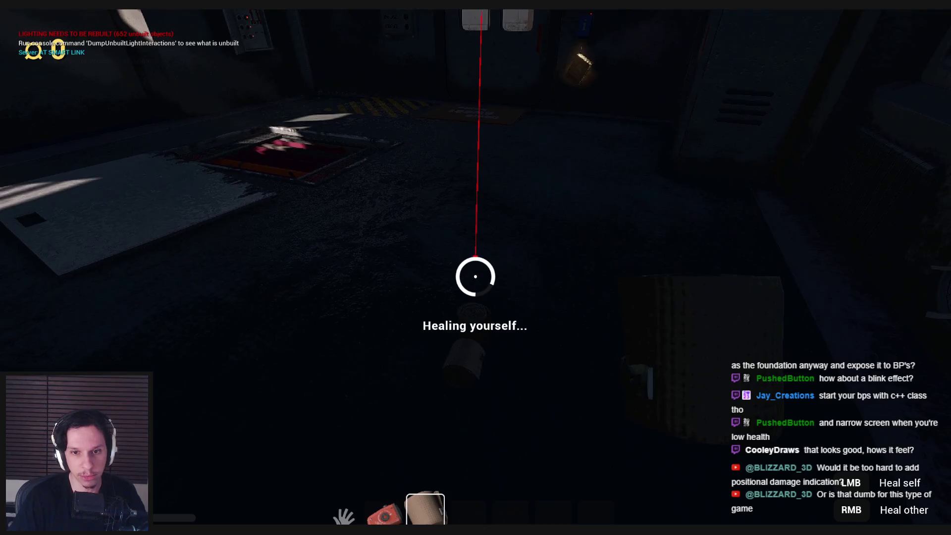
click(475, 276)
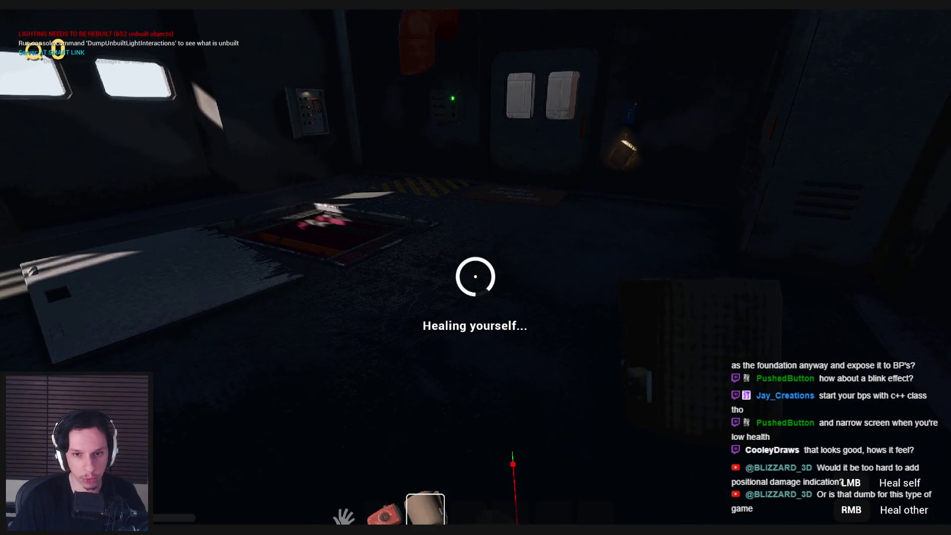
click(475, 276)
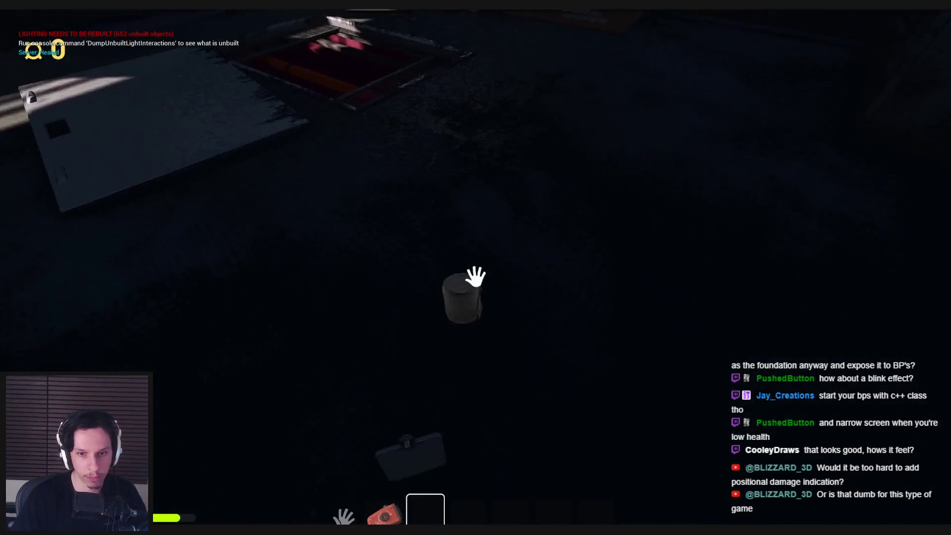
key(e)
click(475, 276)
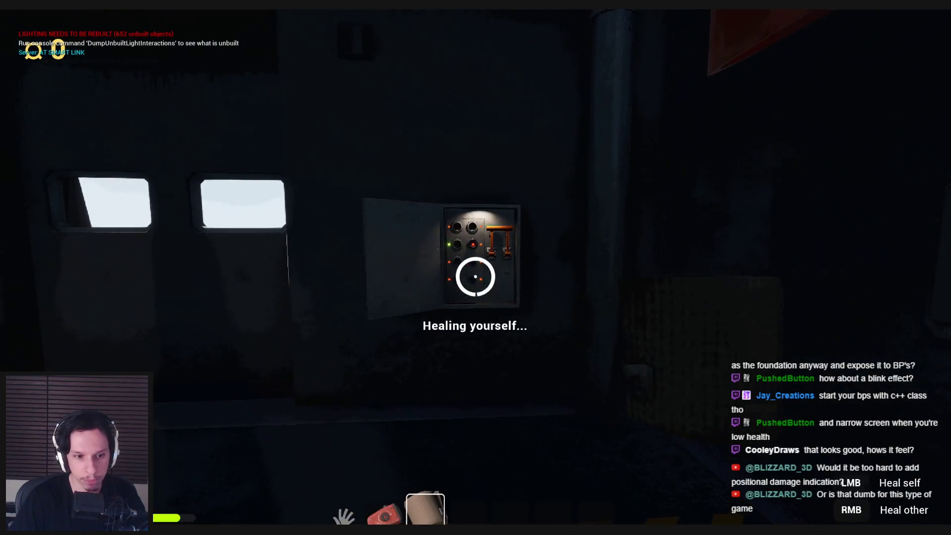
Pull the fuse panel lever and open the door into the warehouse
key(w)
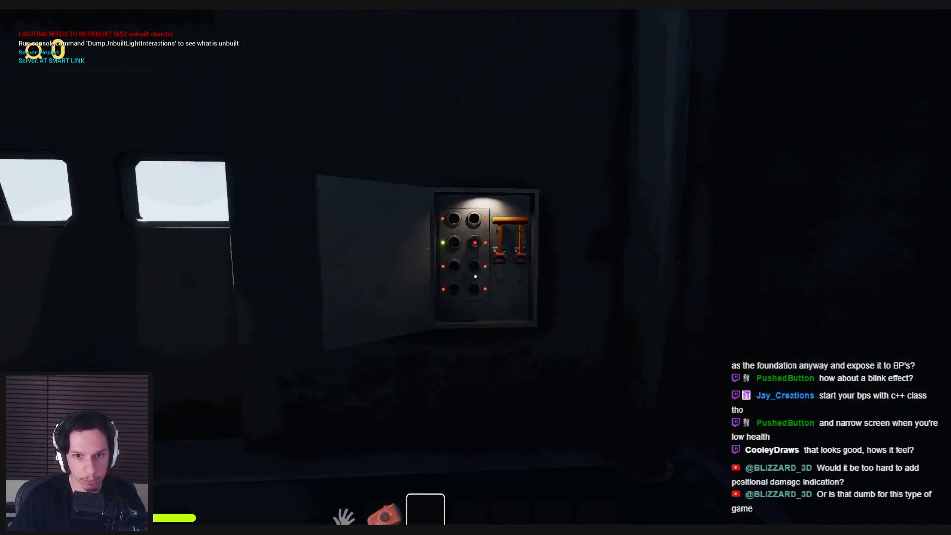
click(472, 276)
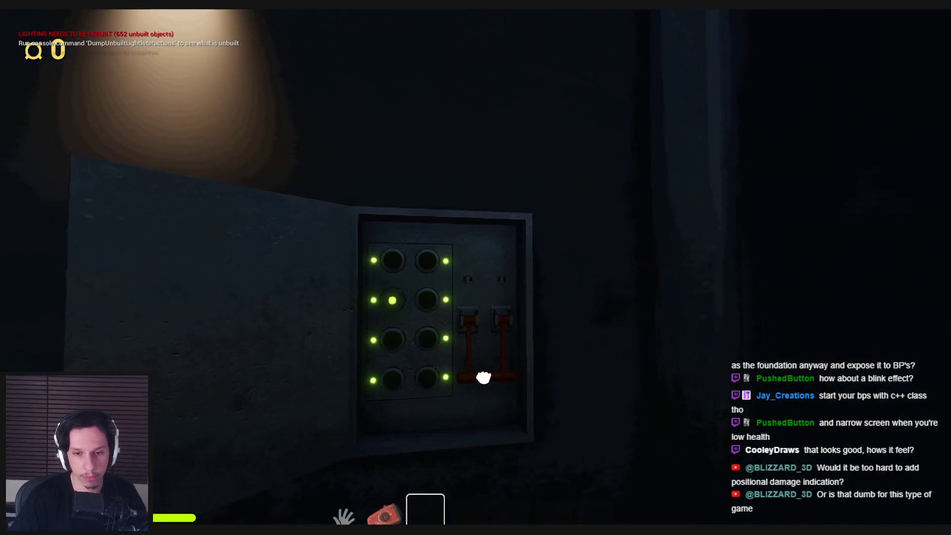
key(w)
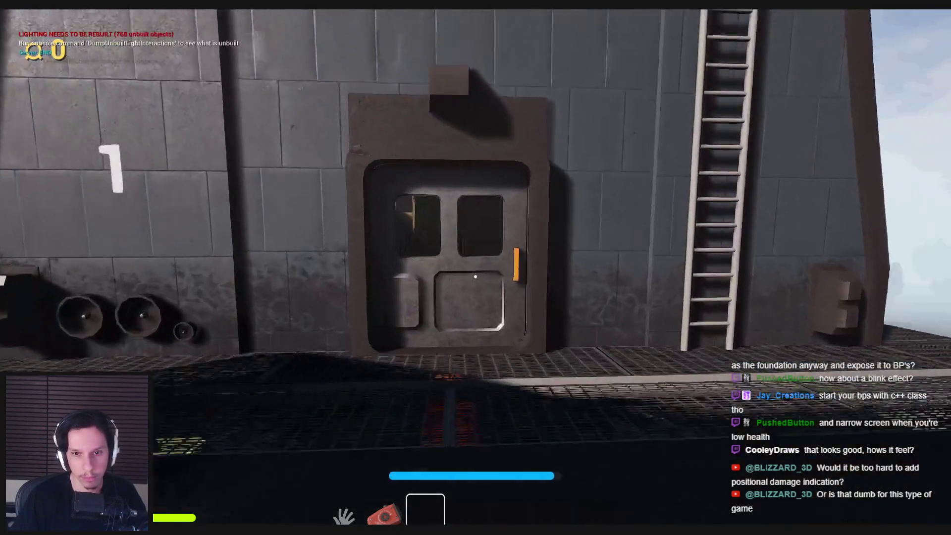
click(475, 276)
Walk down the crate aisle into the red-carpet corridor and pick up the fire extinguisher
key(w)
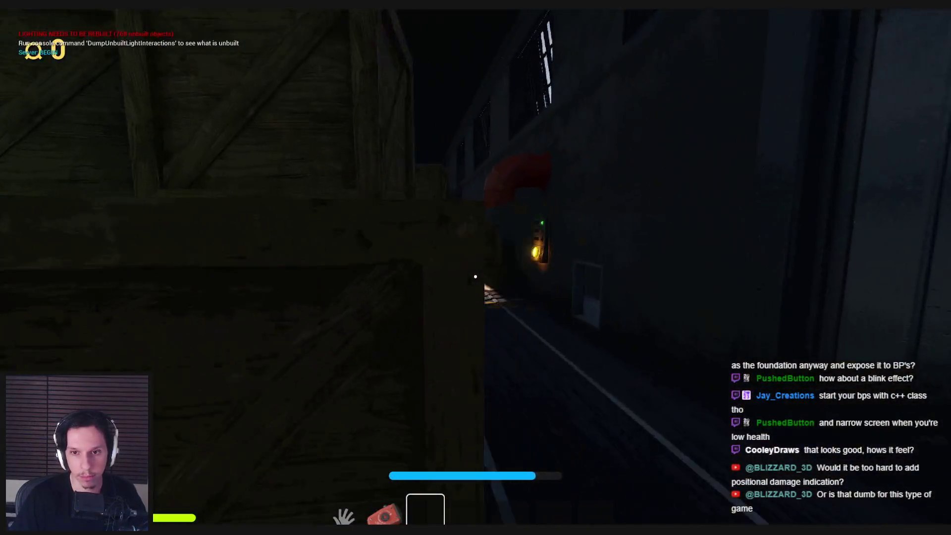
key(w)
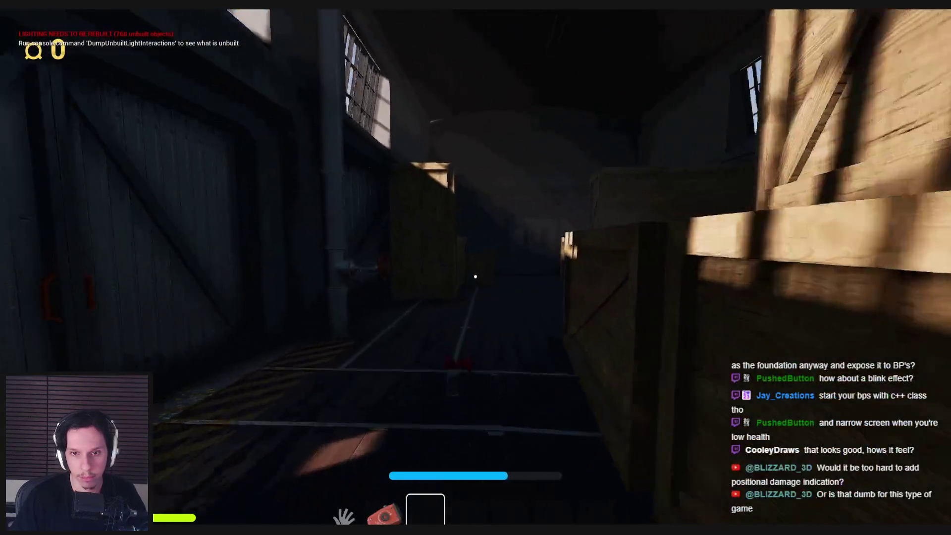
key(w)
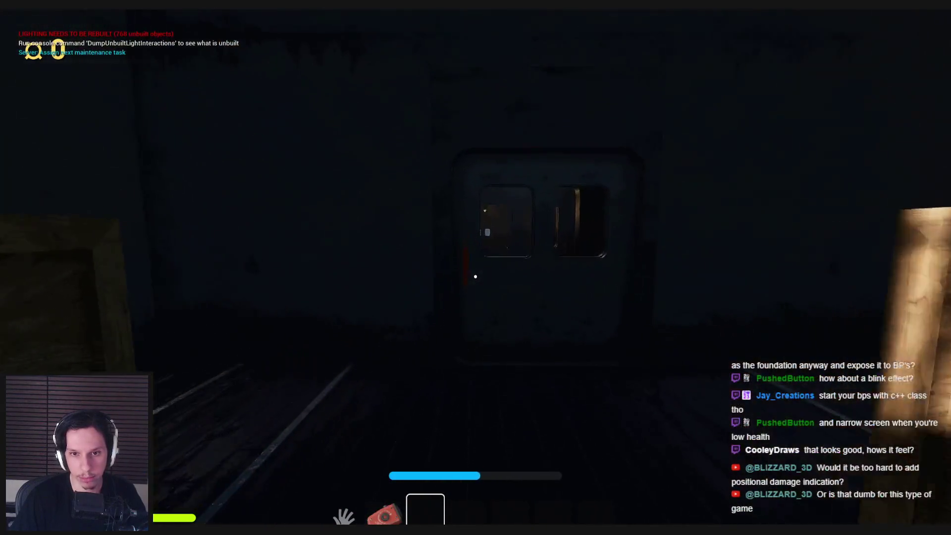
click(475, 276)
key(w)
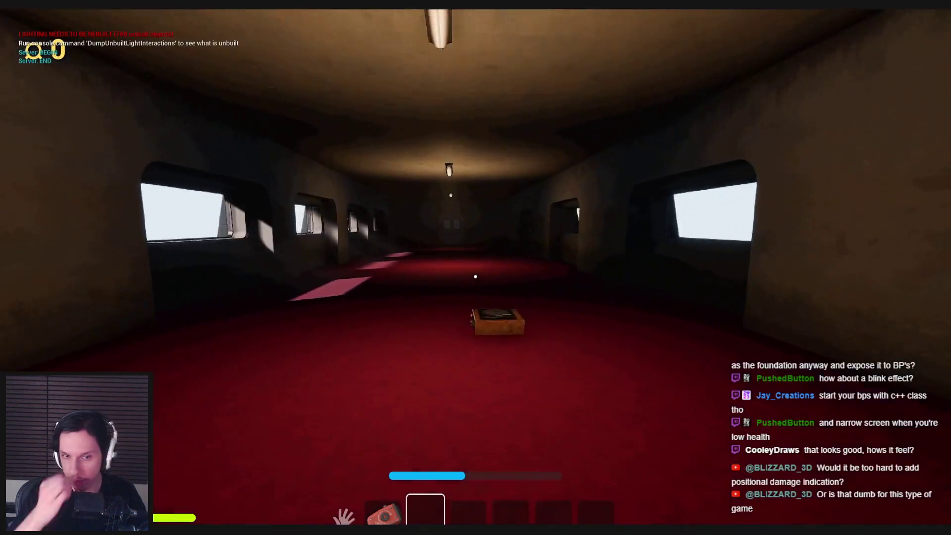
key(w)
key(w)
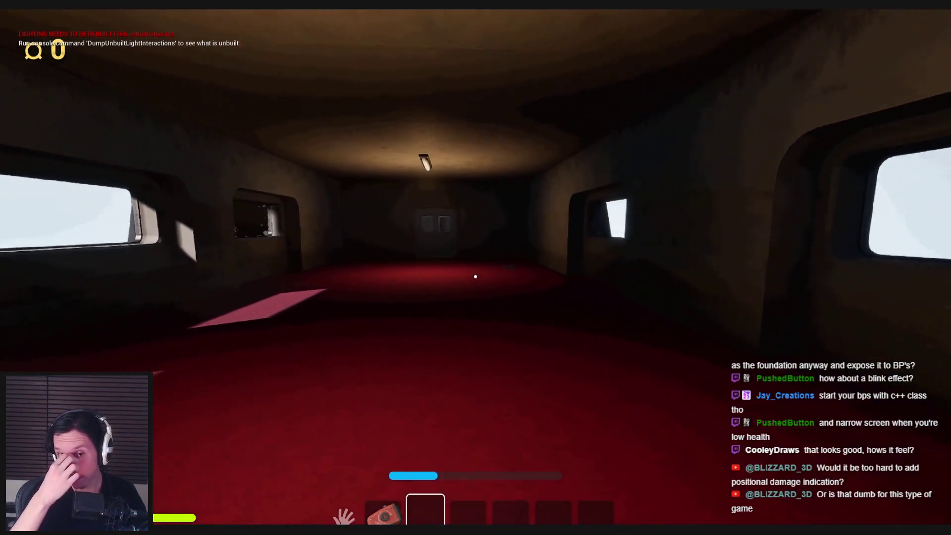
key(w)
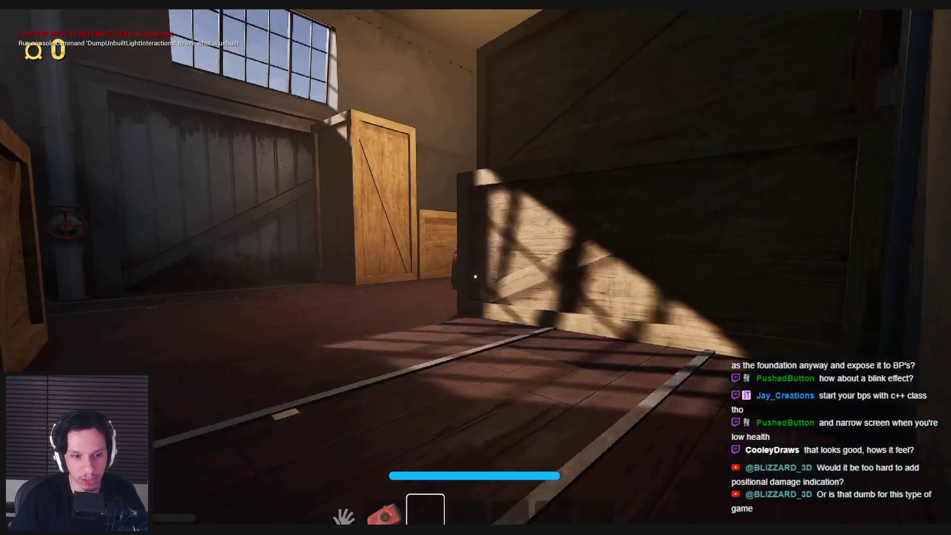
key(e)
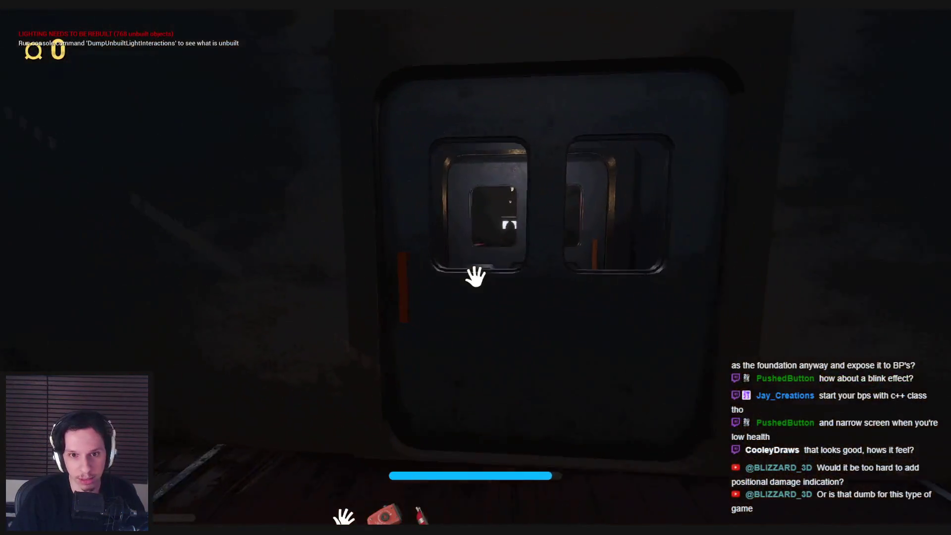
Open the metal door, shut it on the blue monster, then heal with the slot 4 bandage
key(e)
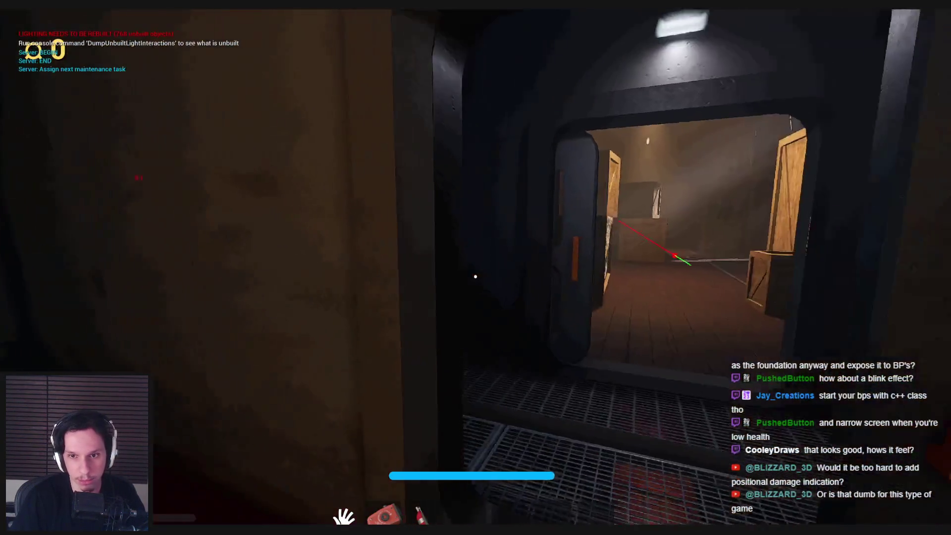
key(e)
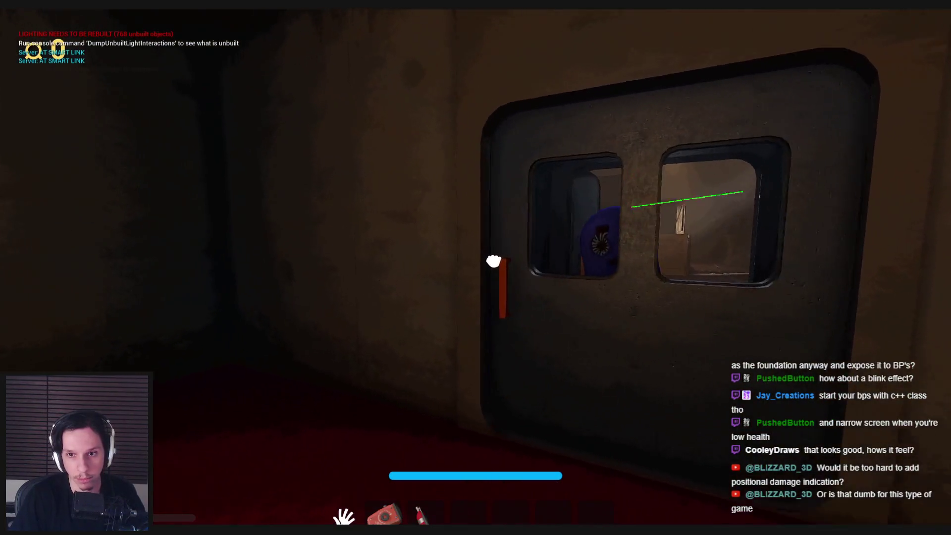
key(w)
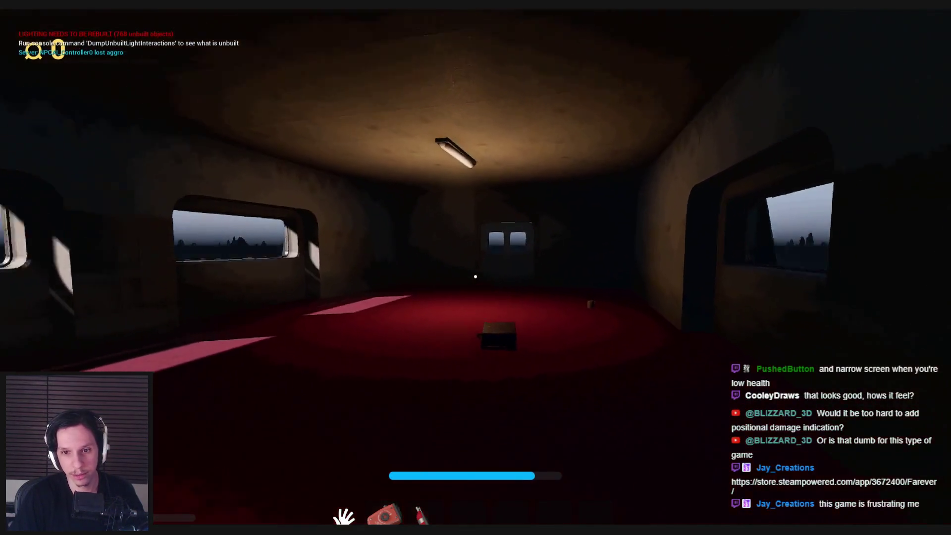
key(4)
click(475, 276)
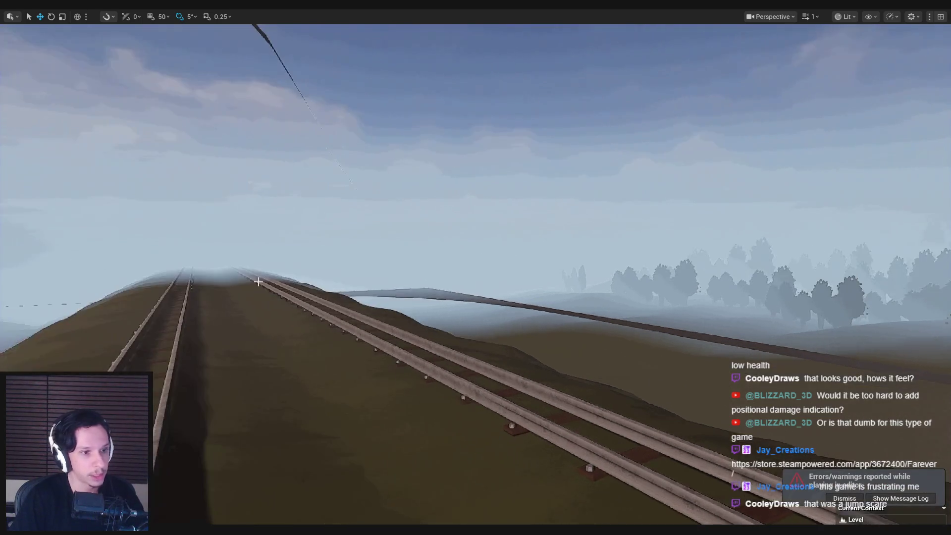
Switch to the Farever store page and step through its screenshots at full size
key(alt+Tab)
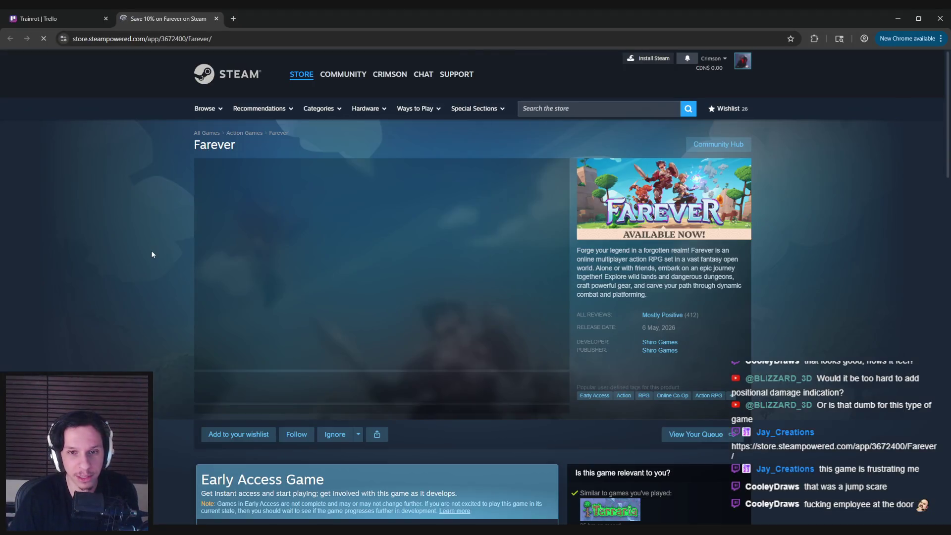
scroll(292, 391, down, 5)
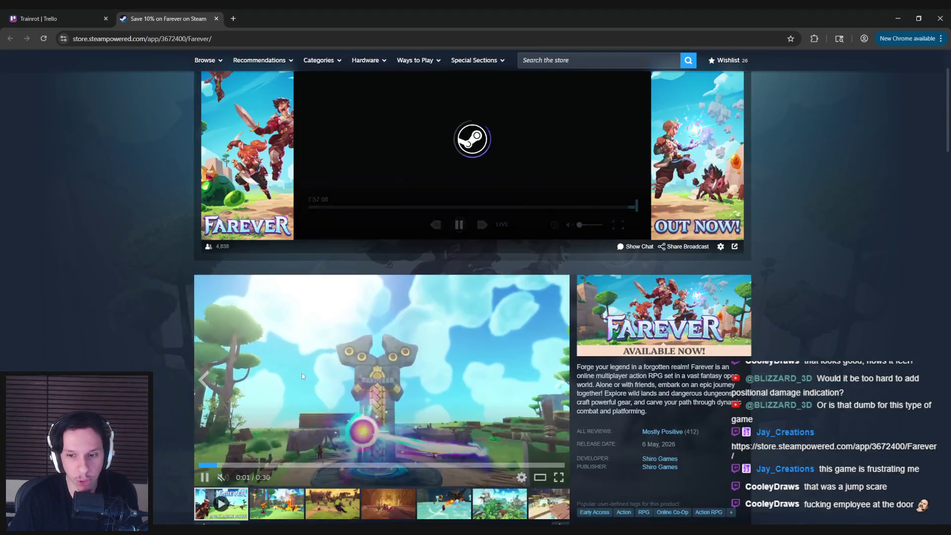
click(283, 419)
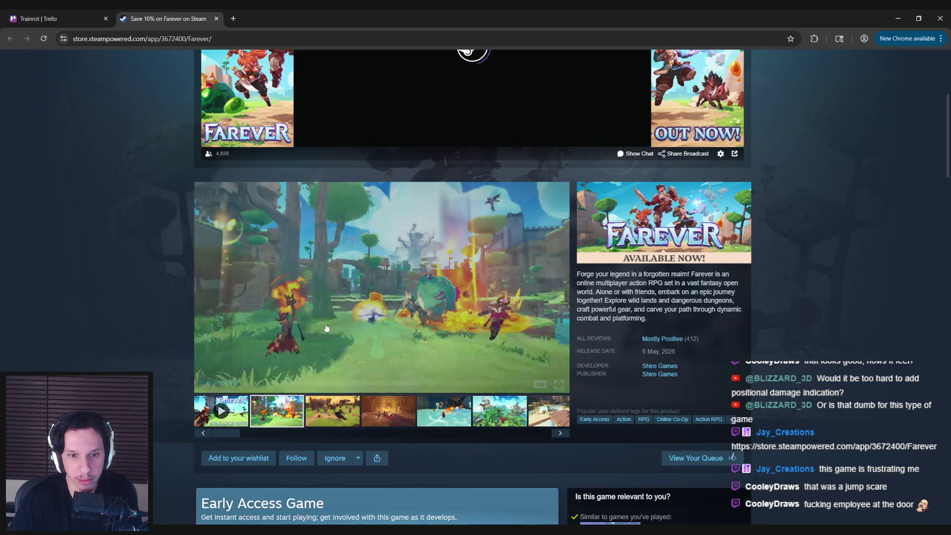
click(332, 320)
click(837, 290)
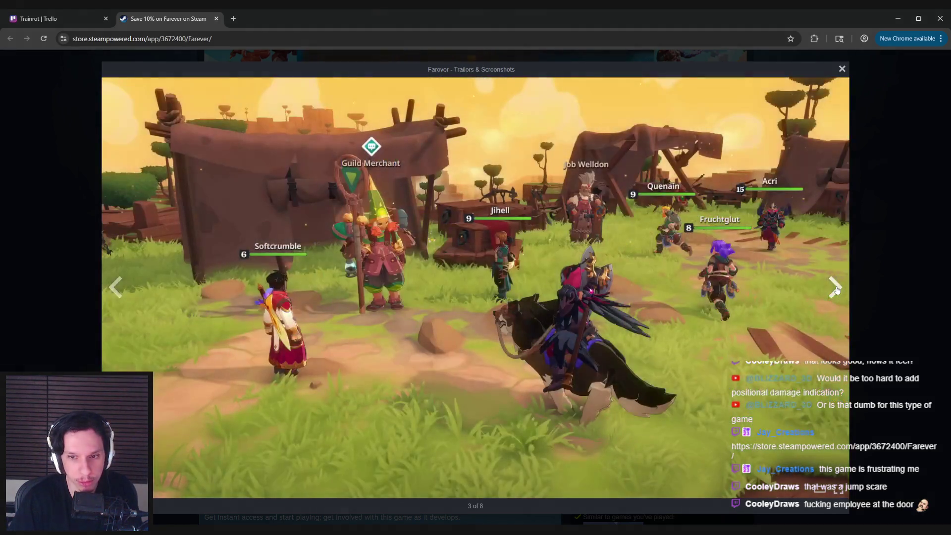
click(837, 291)
click(837, 290)
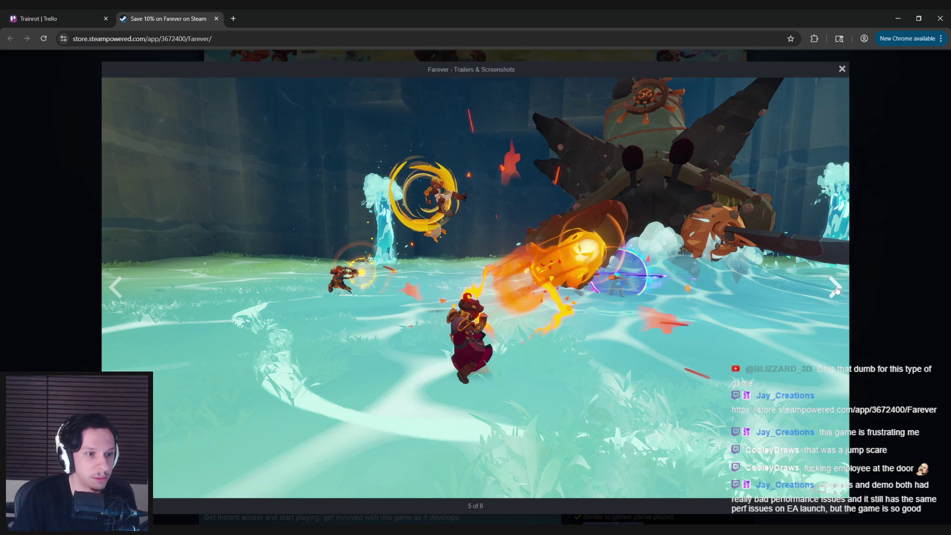
click(835, 288)
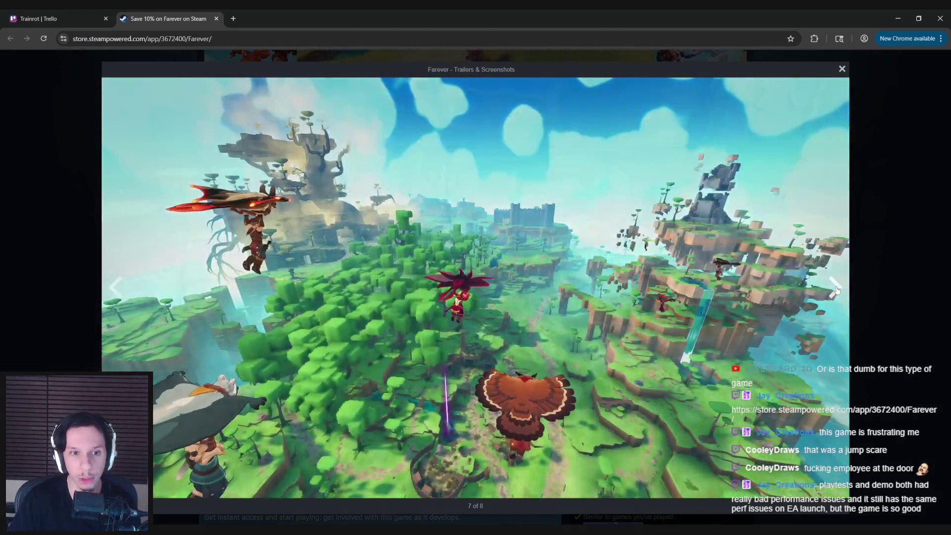
click(835, 289)
click(899, 289)
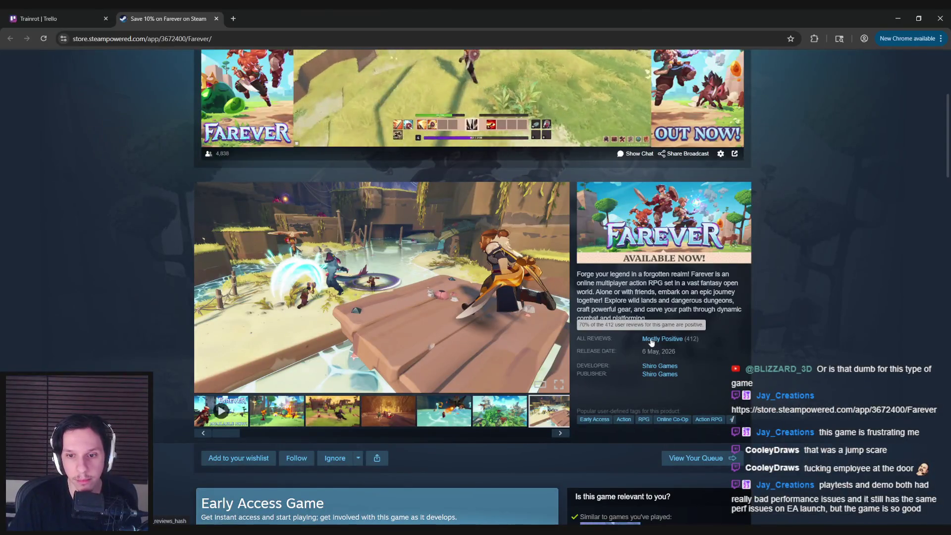
Browse more gallery items full-size, then jump to the Mostly Positive customer reviews
click(435, 278)
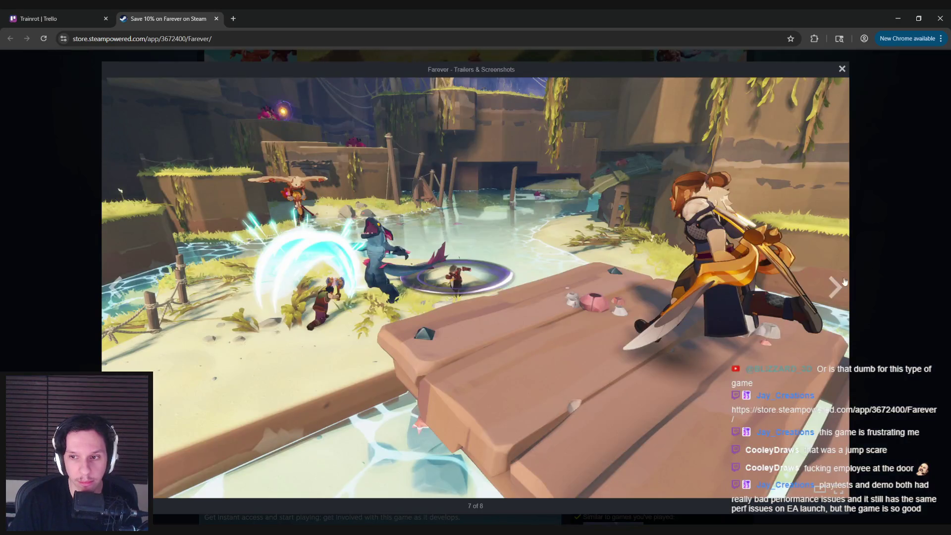
click(835, 286)
click(835, 286)
click(836, 286)
key(Escape)
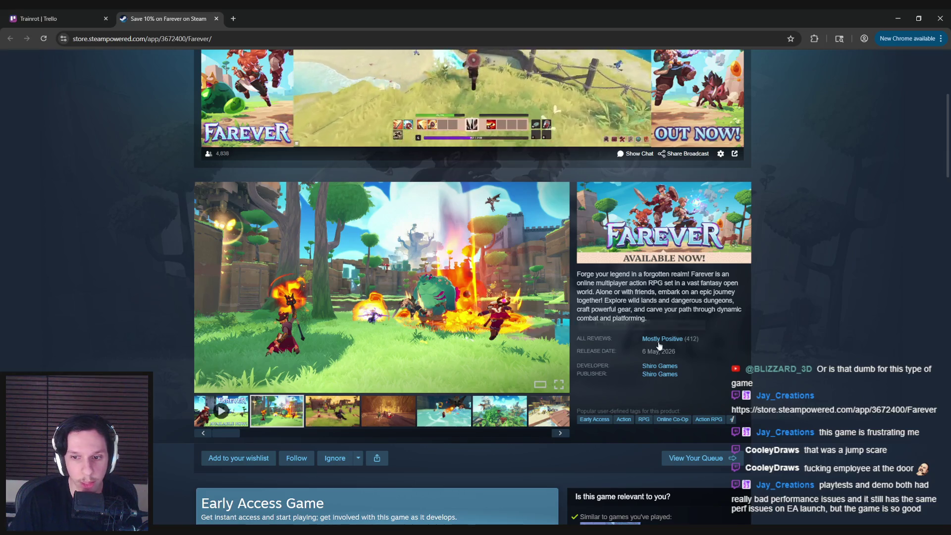
click(652, 341)
scroll(123, 340, down, 5)
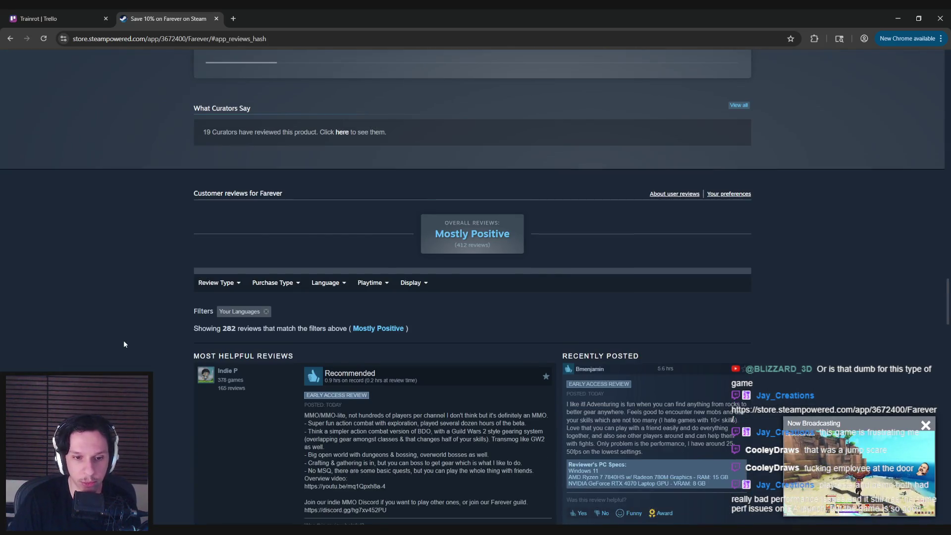
Scroll through the Most Helpful and Recently Posted reviews, then jump back to the page top
scroll(124, 342, down, 5)
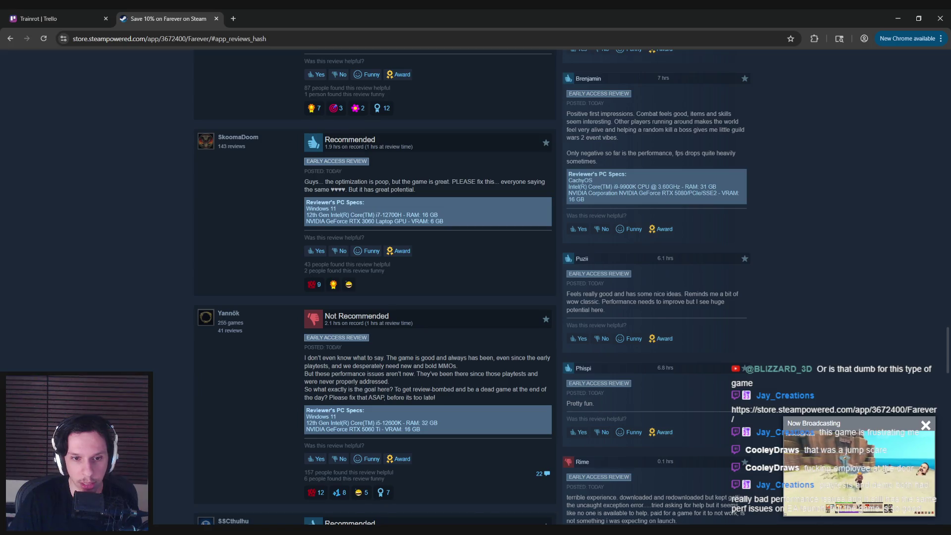
scroll(473, 287, down, 1)
scroll(473, 287, down, 5)
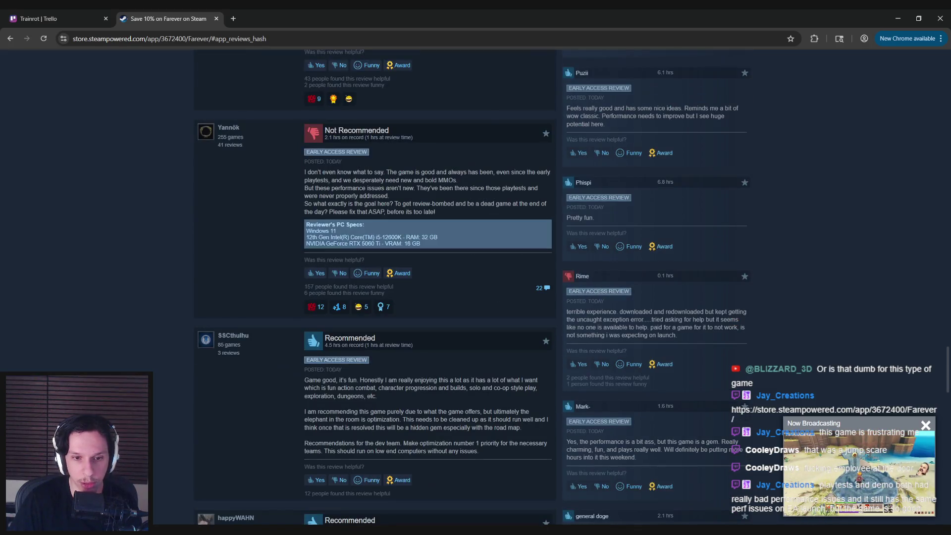
scroll(472, 287, down, 6)
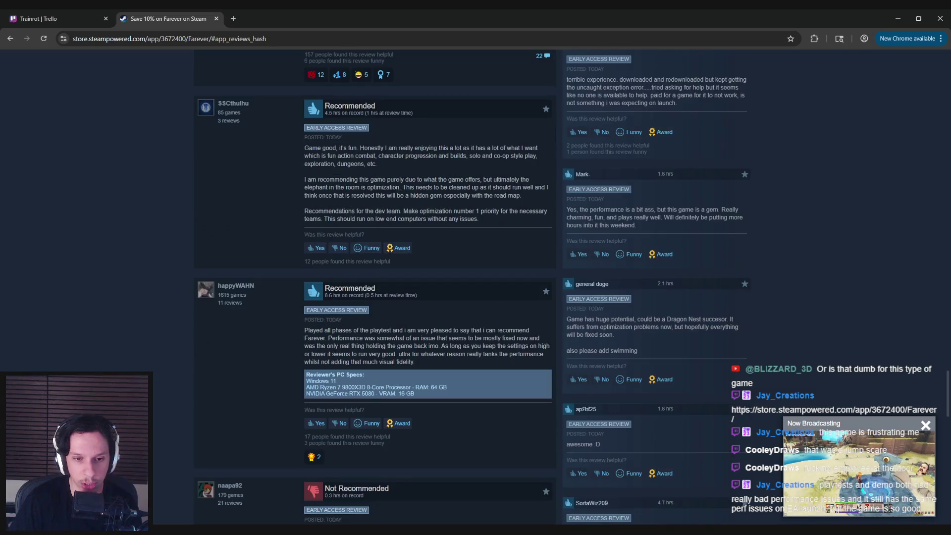
scroll(473, 287, up, 2)
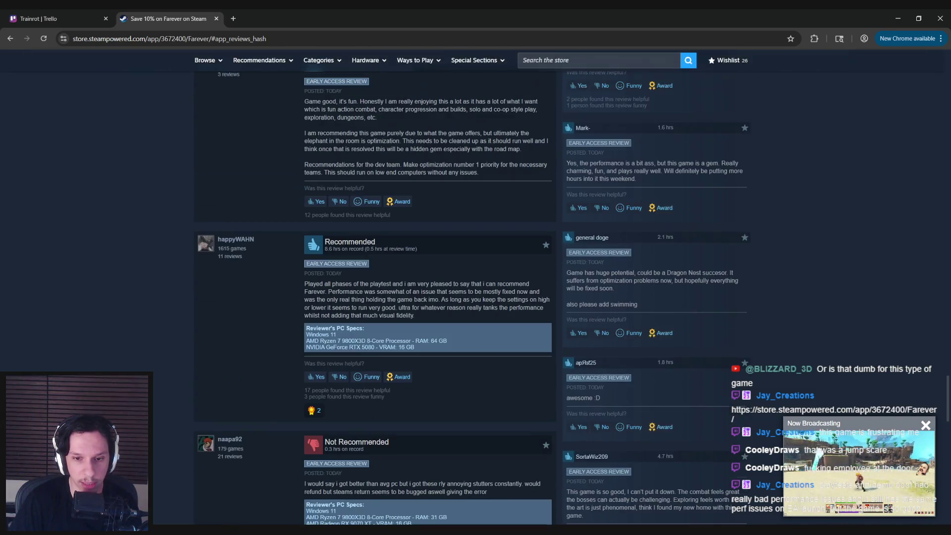
scroll(473, 287, down, 4)
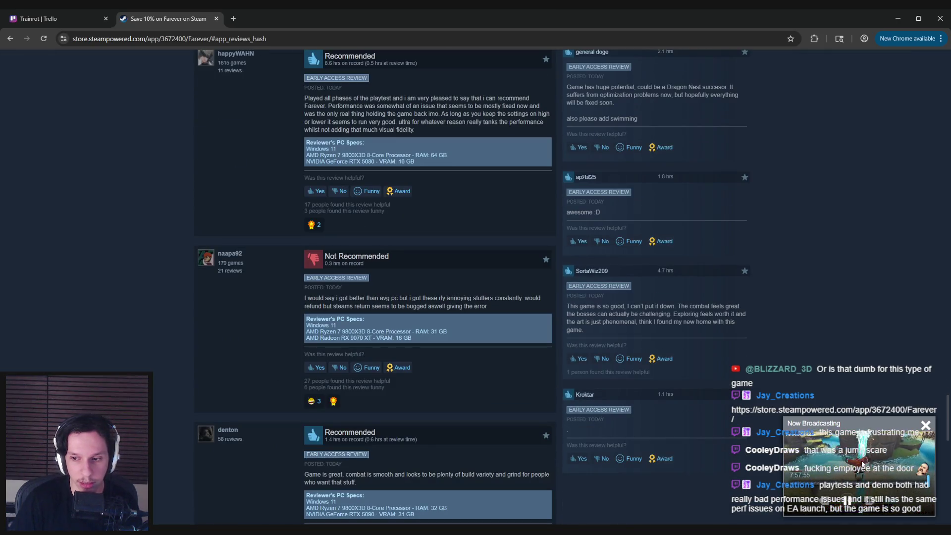
key(Home)
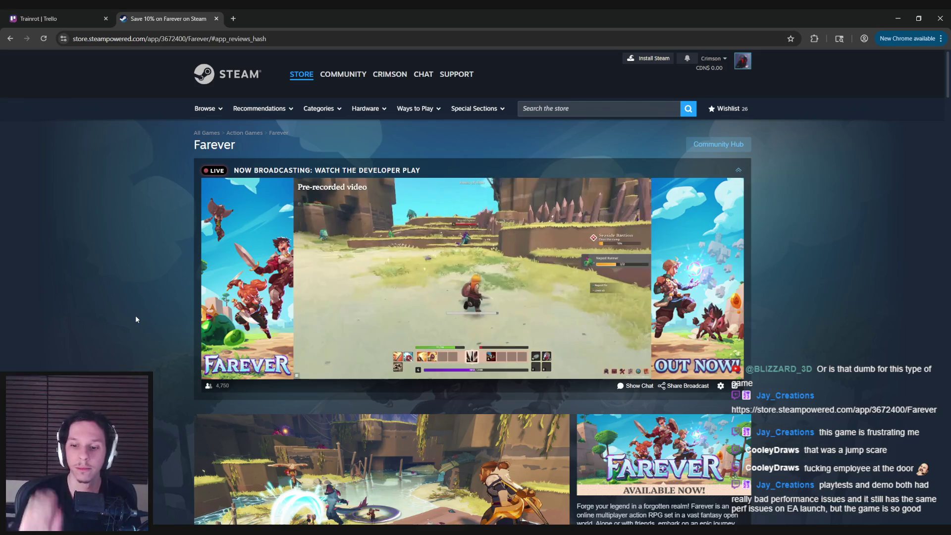
scroll(136, 319, down, 8)
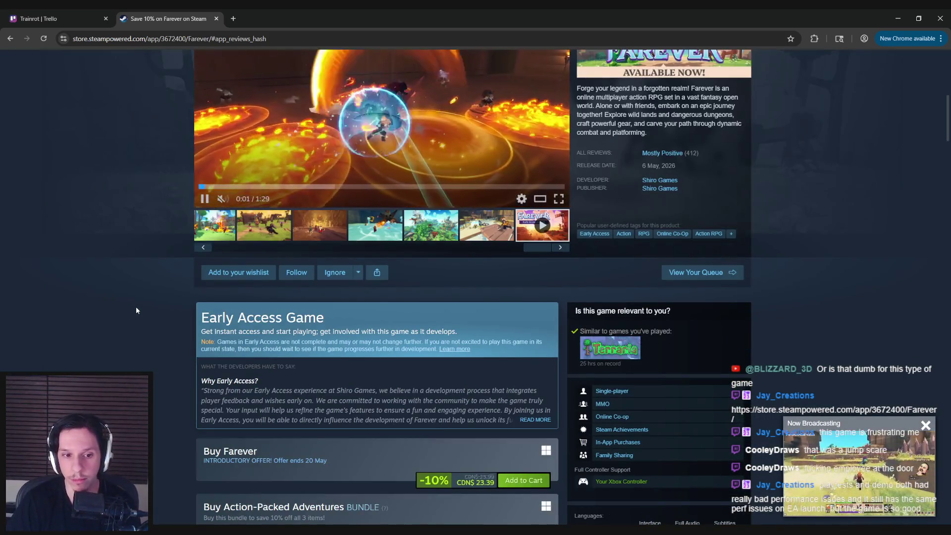
scroll(136, 310, up, 3)
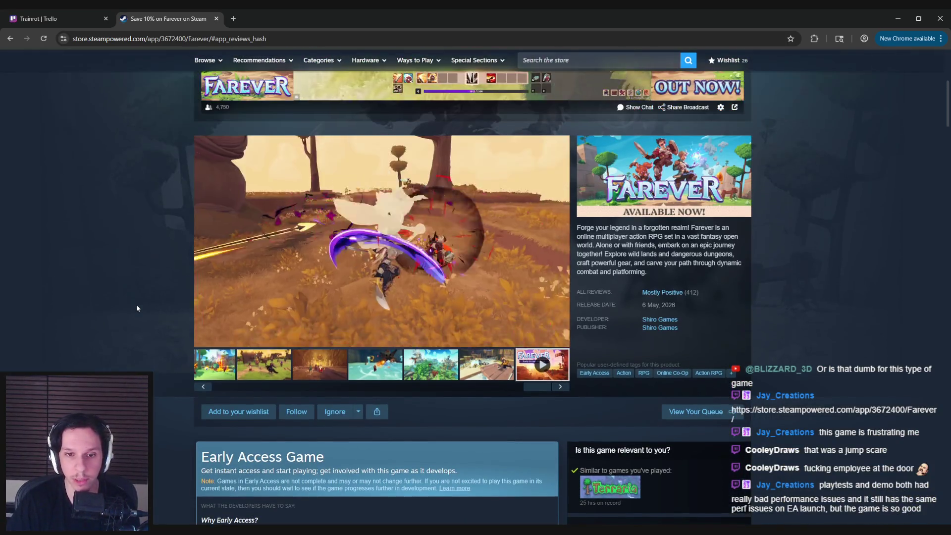
scroll(137, 308, up, 5)
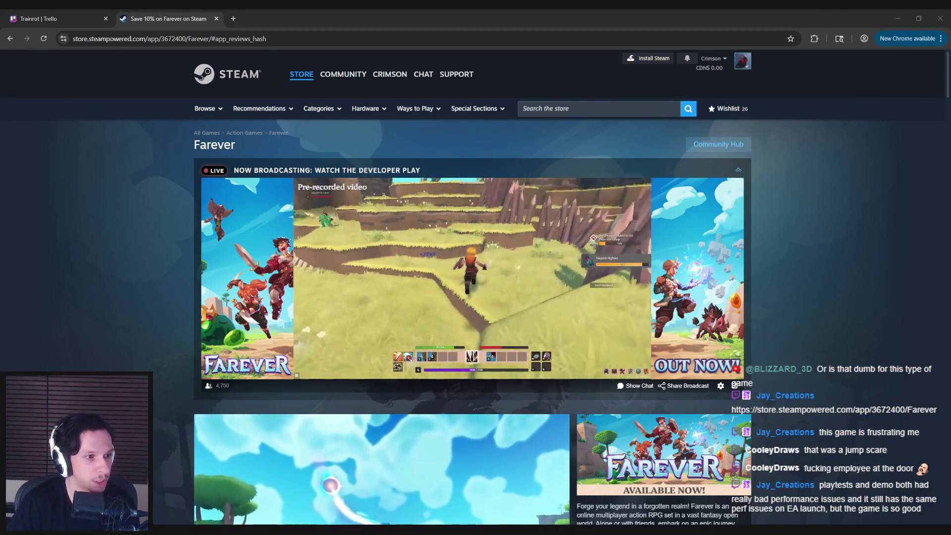
click(91, 284)
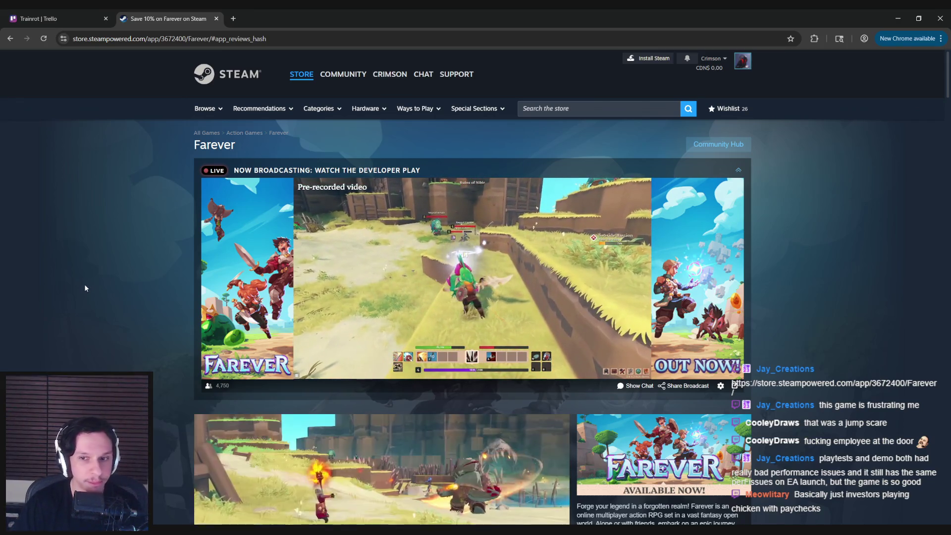
mouse_move(490, 321)
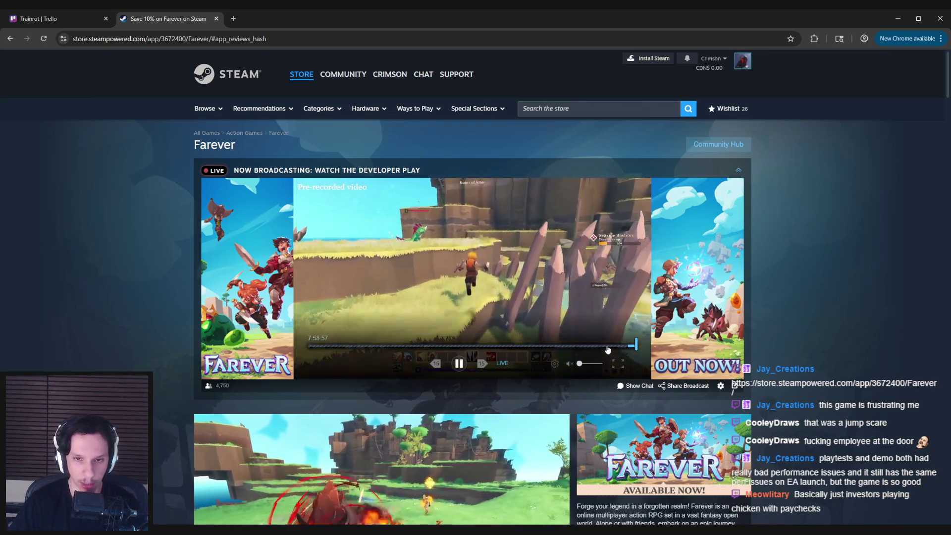
Rewind, pause and resume the developer broadcast, then close the Farever store tab
click(595, 346)
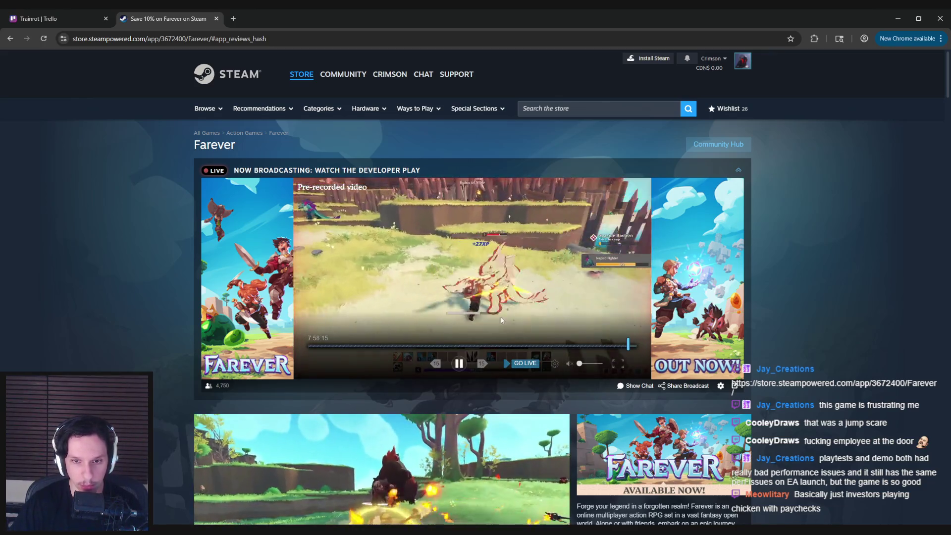
key(space)
scroll(249, 379, down, 1)
scroll(135, 358, up, 1)
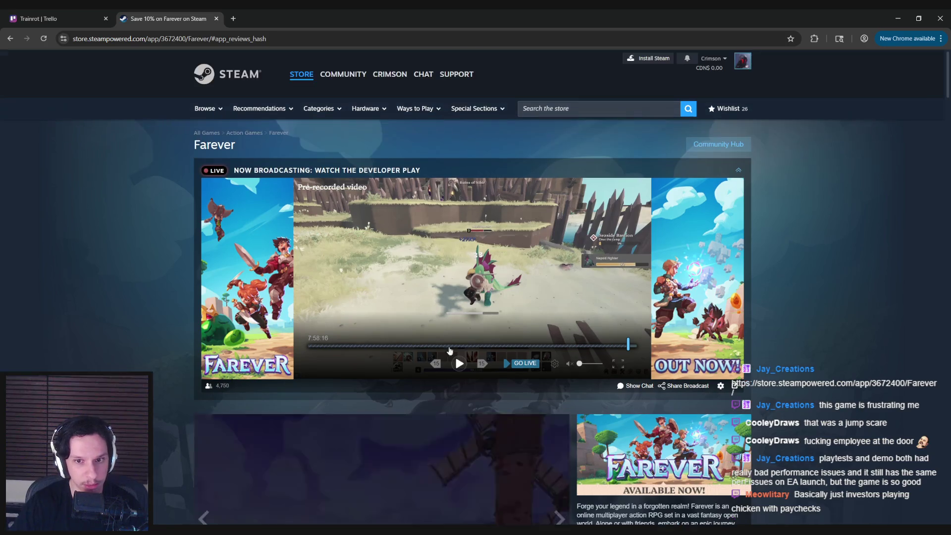
click(458, 364)
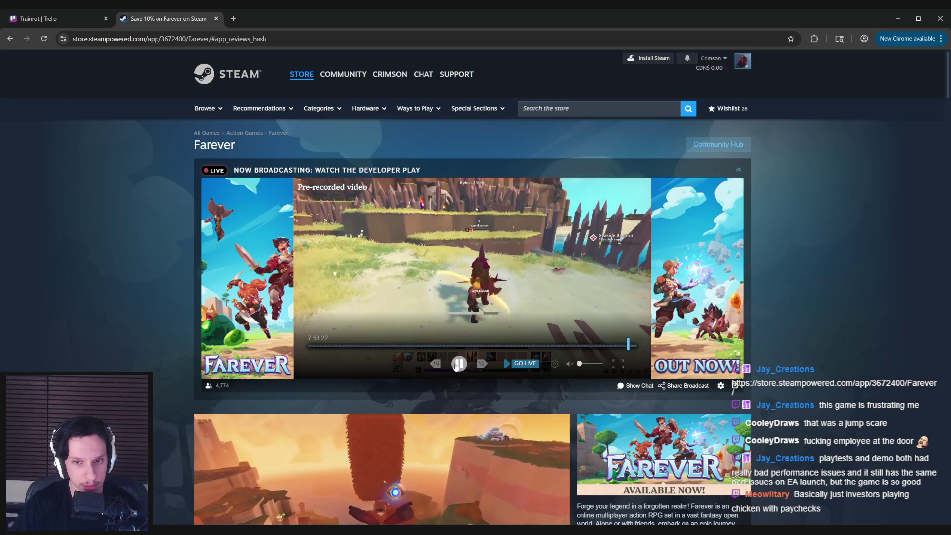
scroll(90, 352, down, 4)
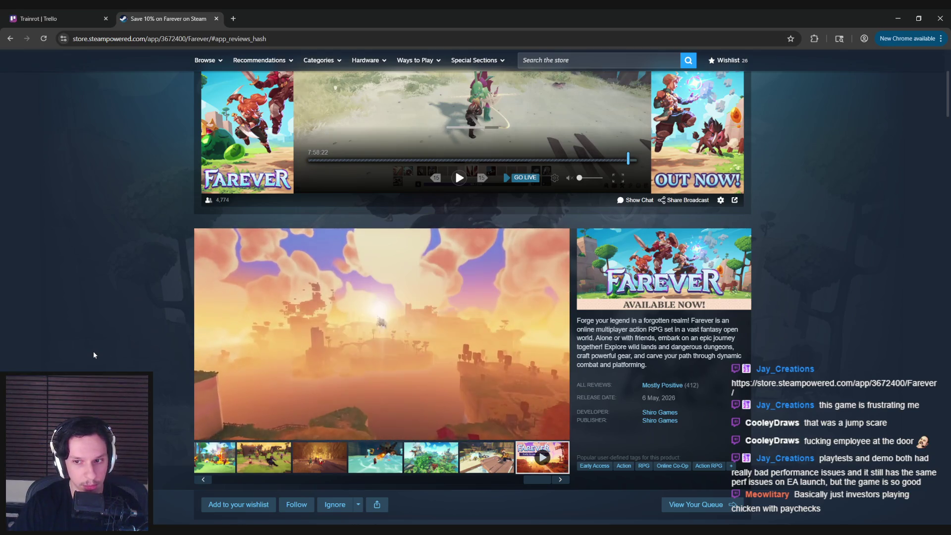
scroll(93, 353, down, 5)
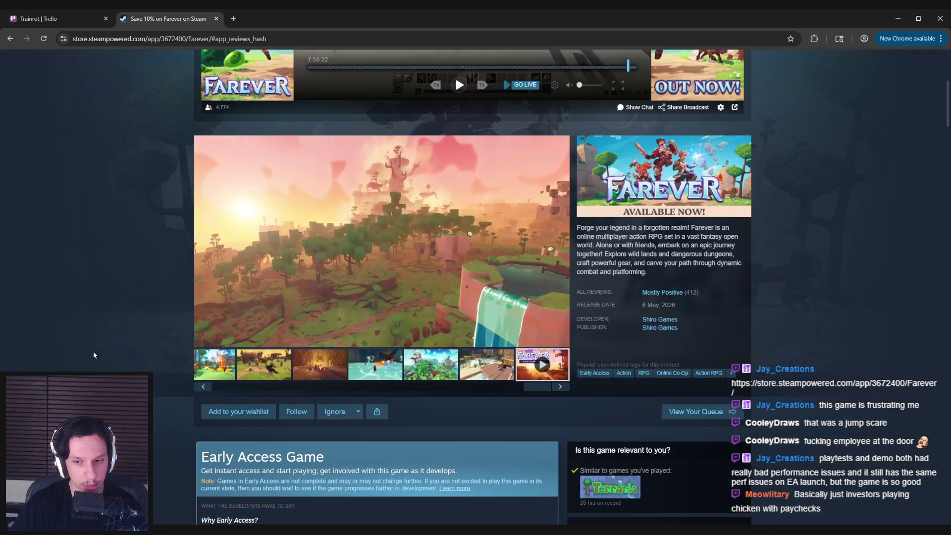
scroll(93, 352, up, 5)
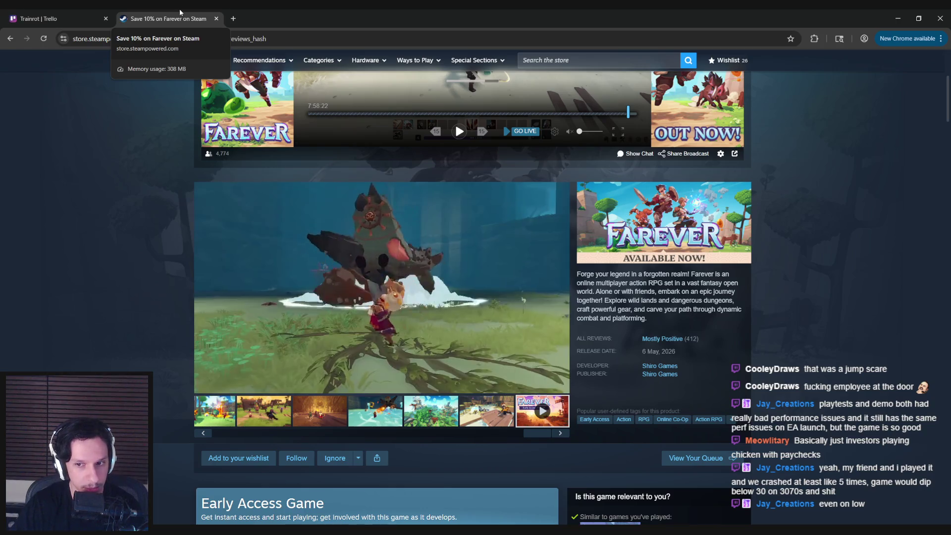
middle_click(180, 11)
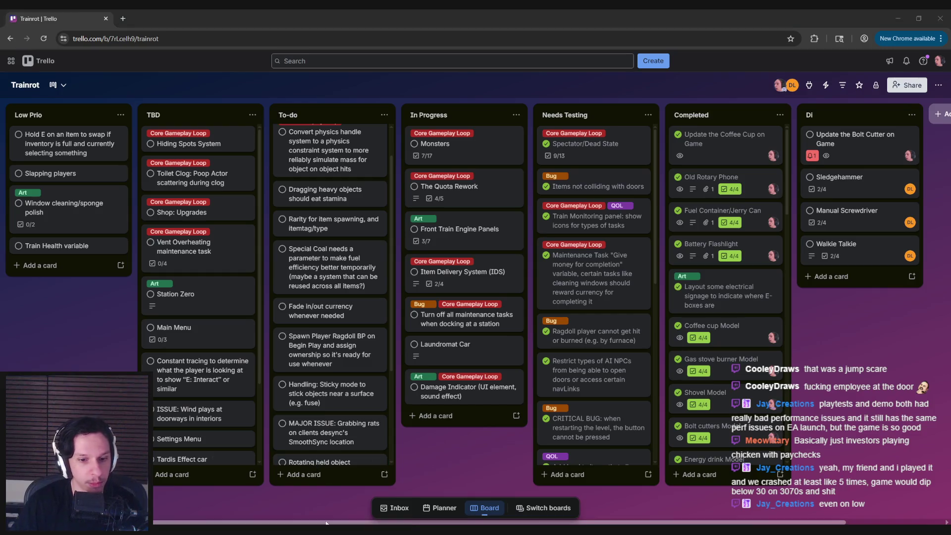
Return to the BP_TrainrotPlayerCharacter blueprint with the full level editor layout restored
key(alt+Tab)
drag(482, 307, 457, 301)
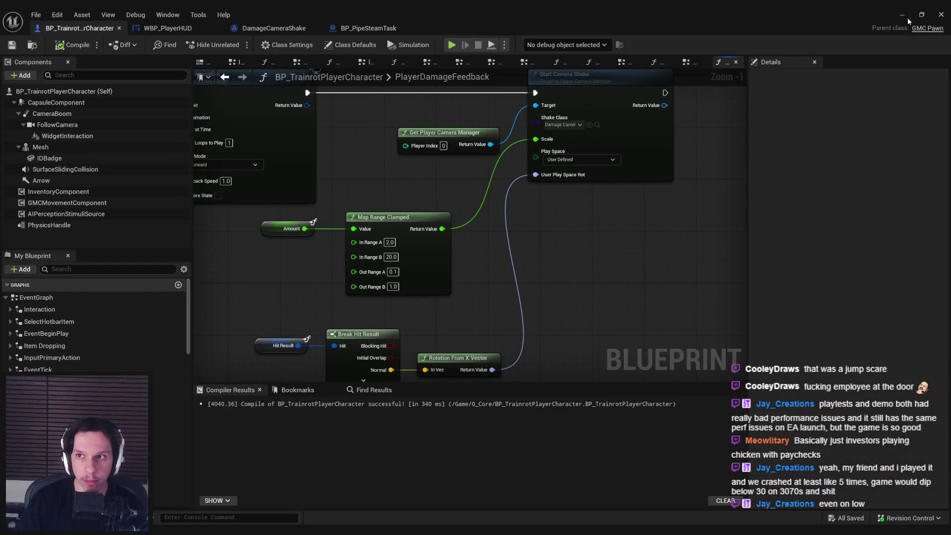
click(904, 16)
key(F11)
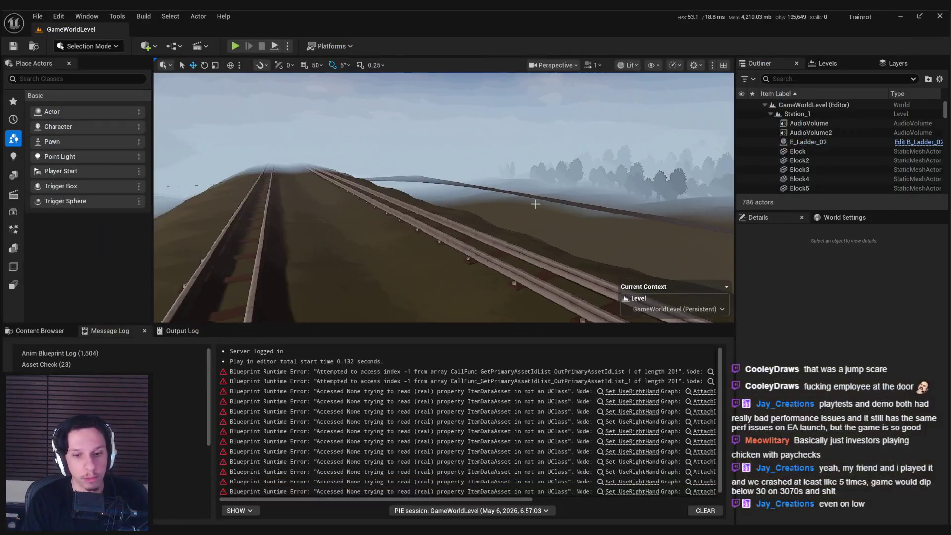
key(alt+Tab)
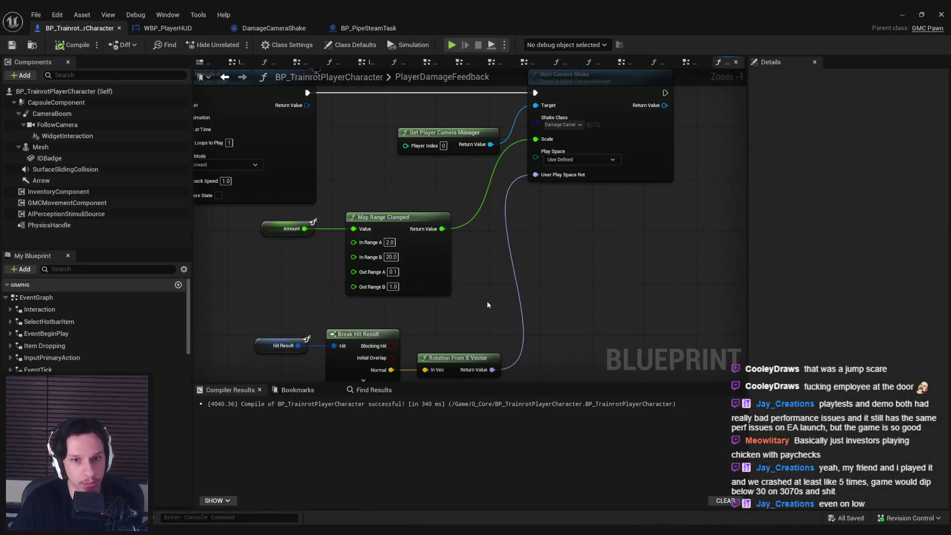
Move the Hit Result, Break Hit Result and Rotation nodes up and slightly right
scroll(512, 306, down, 1)
drag(387, 307, 385, 270)
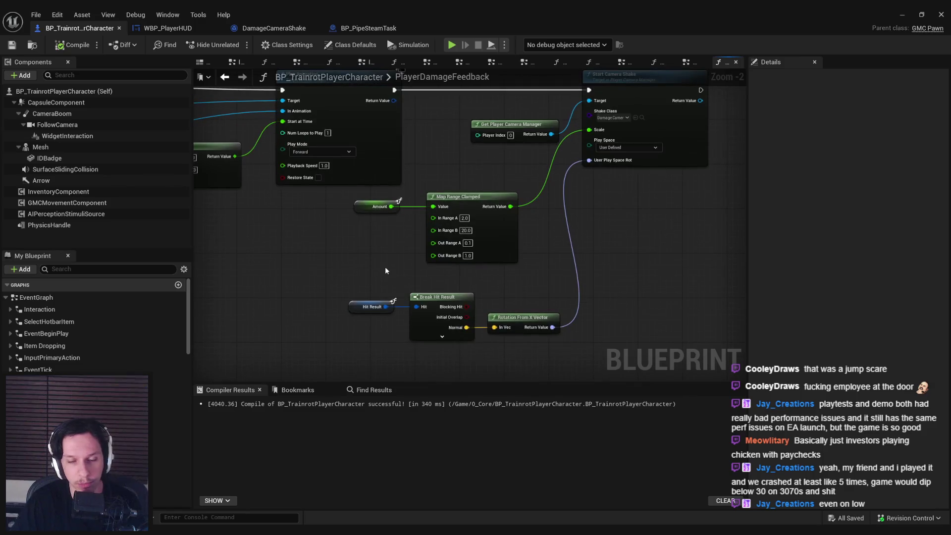
drag(501, 359, 347, 294)
drag(474, 340, 492, 340)
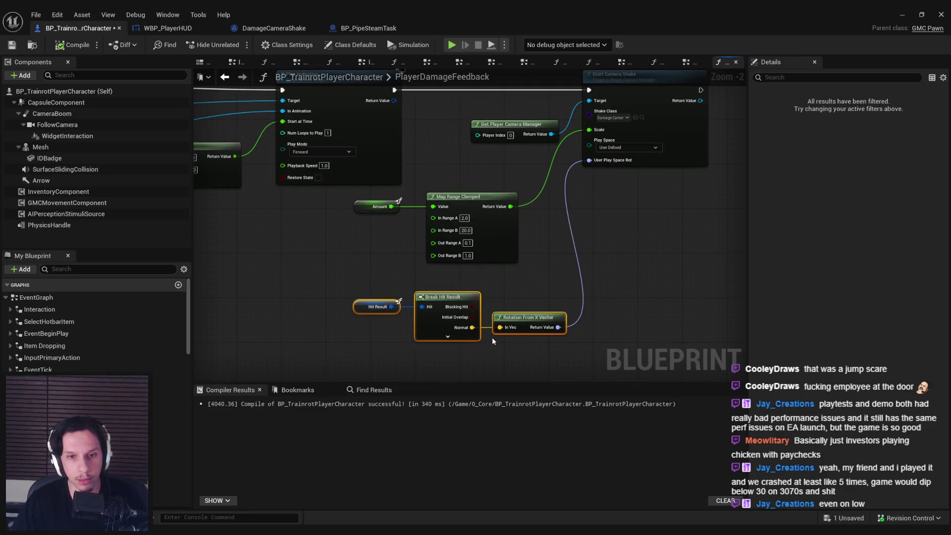
drag(429, 339, 428, 322)
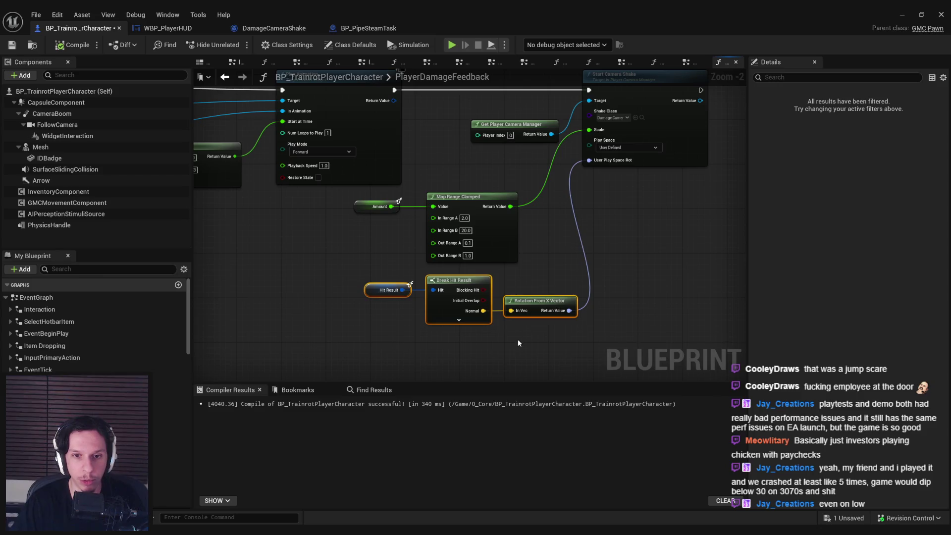
scroll(489, 185, down, 1)
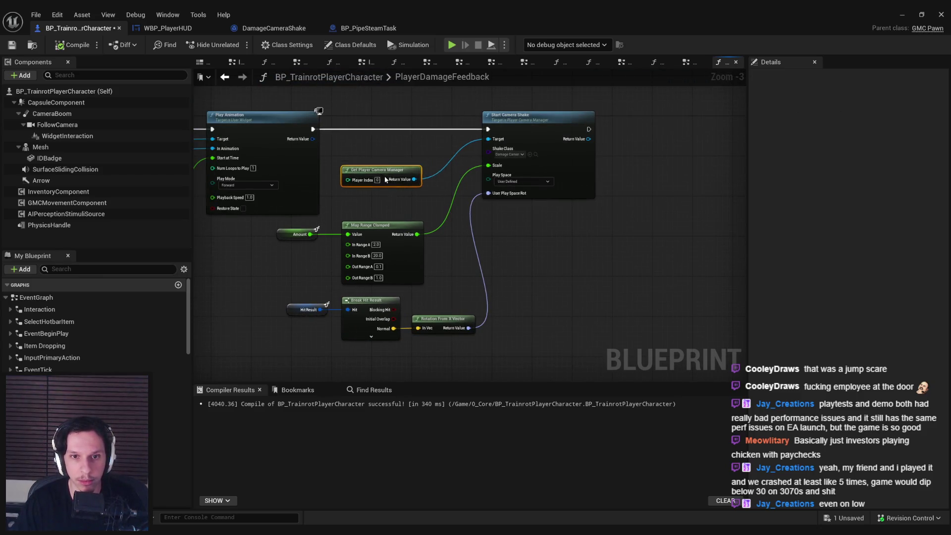
Shift Start Camera Shake and Map Range Clamped right, put Amount beside the Value input, then compile
drag(586, 179, 623, 181)
click(381, 226)
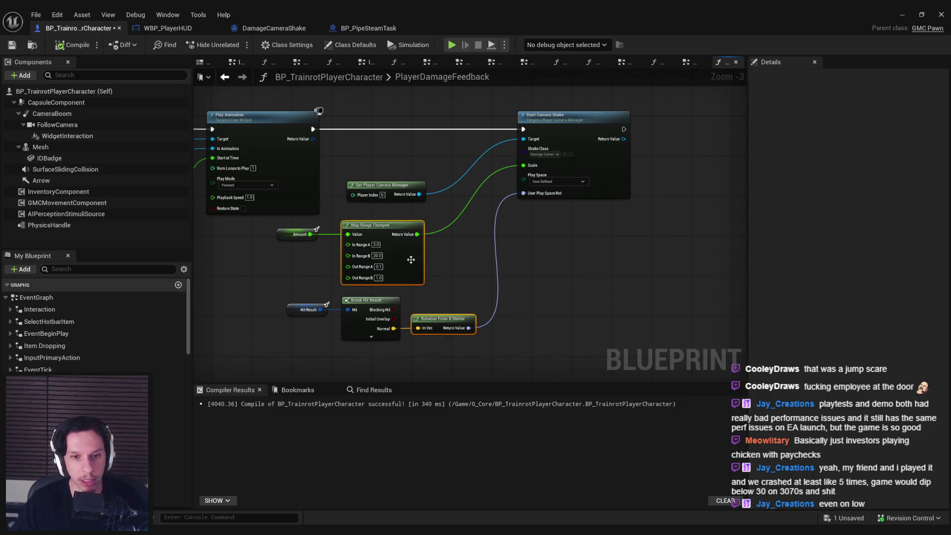
drag(381, 225, 433, 225)
click(297, 234)
drag(292, 240, 369, 241)
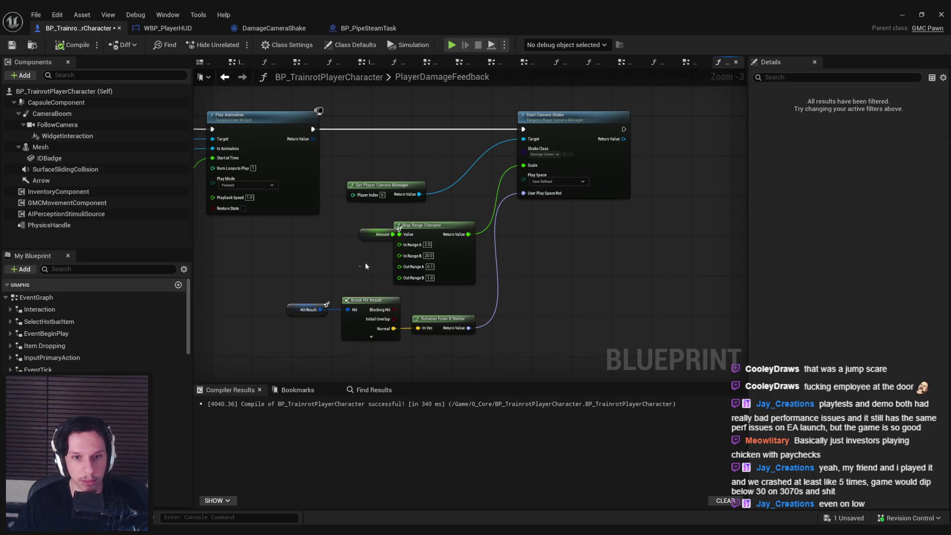
click(370, 262)
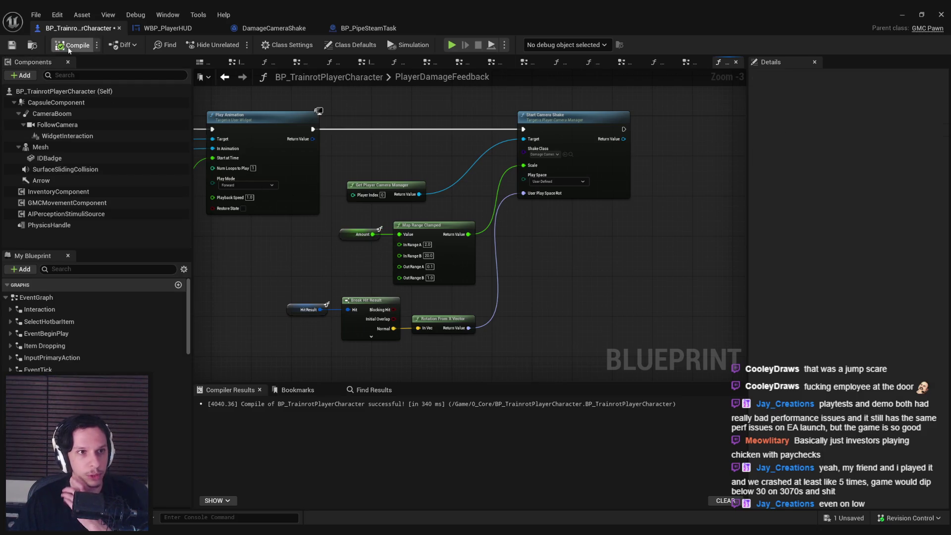
click(9, 47)
Move Get Player Camera Manager right and lift the Amount, Map Range and hit result group
scroll(396, 208, up, 2)
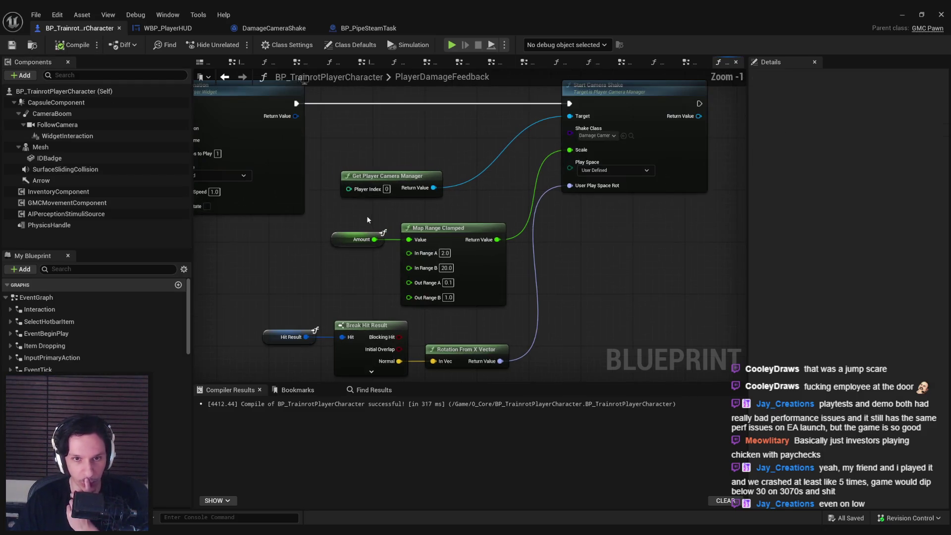
drag(410, 191, 467, 185)
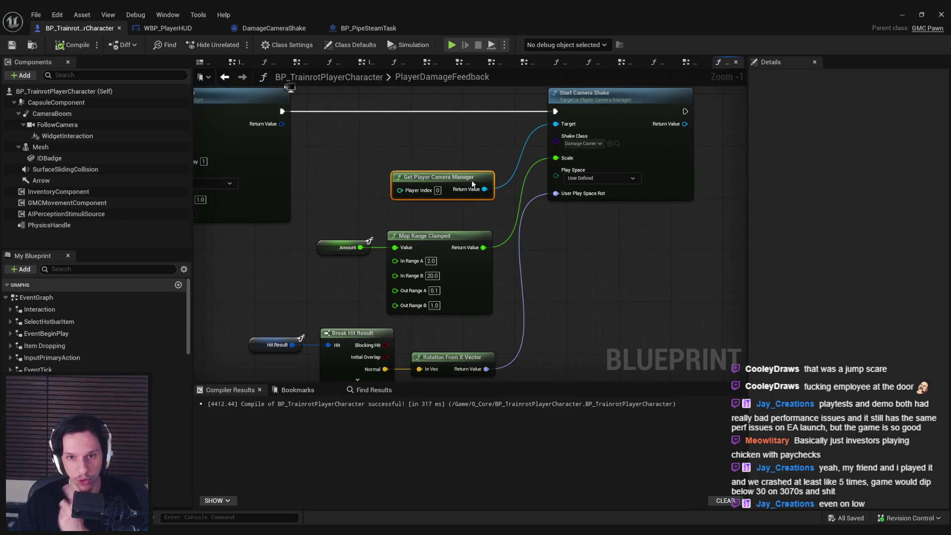
drag(536, 363, 255, 199)
drag(350, 198, 350, 178)
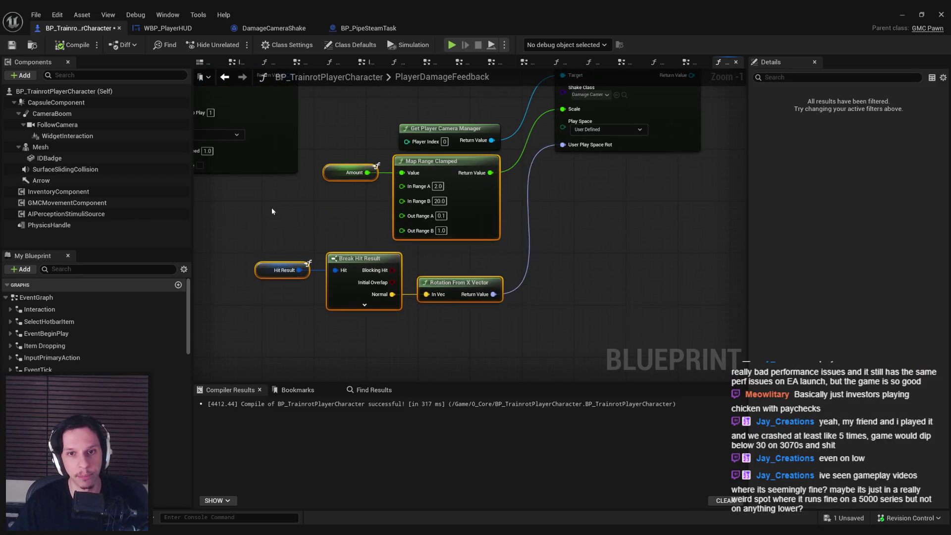
click(488, 332)
drag(498, 330, 319, 118)
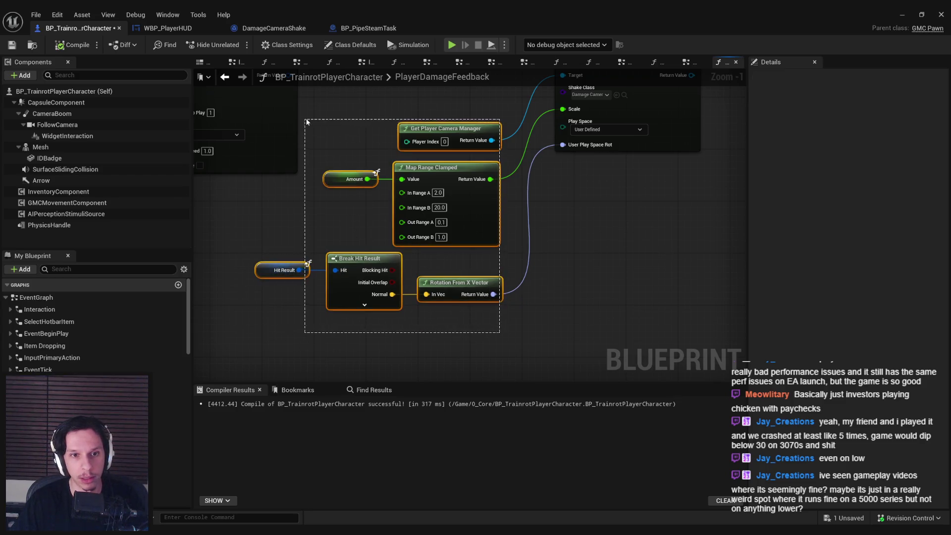
drag(397, 238, 413, 203)
Move the middle node group up-right and nudge Start Camera Shake right, then recompile and save
mouse_move(458, 333)
mouse_down()
mouse_move(475, 381)
mouse_move(357, 295)
mouse_up()
drag(515, 228, 542, 180)
drag(595, 135, 607, 135)
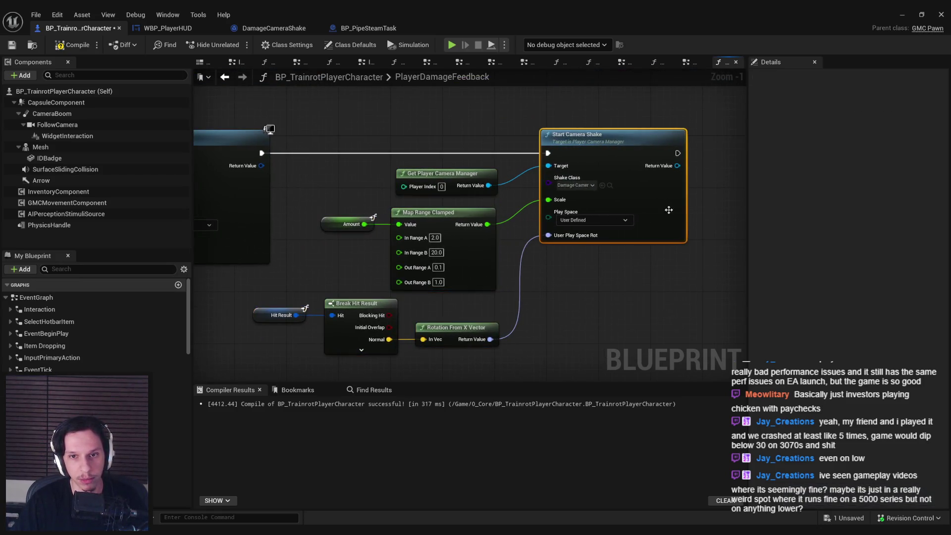
click(72, 44)
click(12, 45)
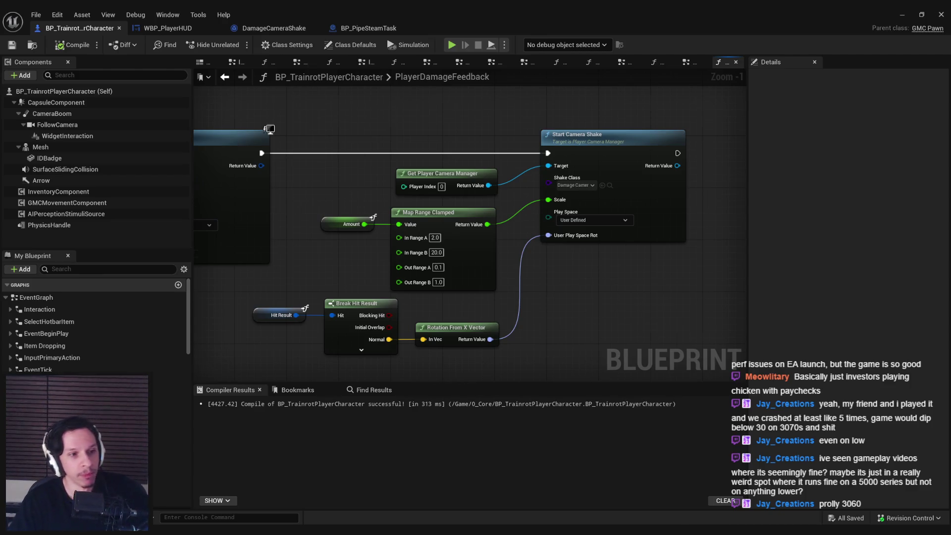
Pan and zoom out to show the Play Animation and Select nodes
drag(359, 299, 585, 283)
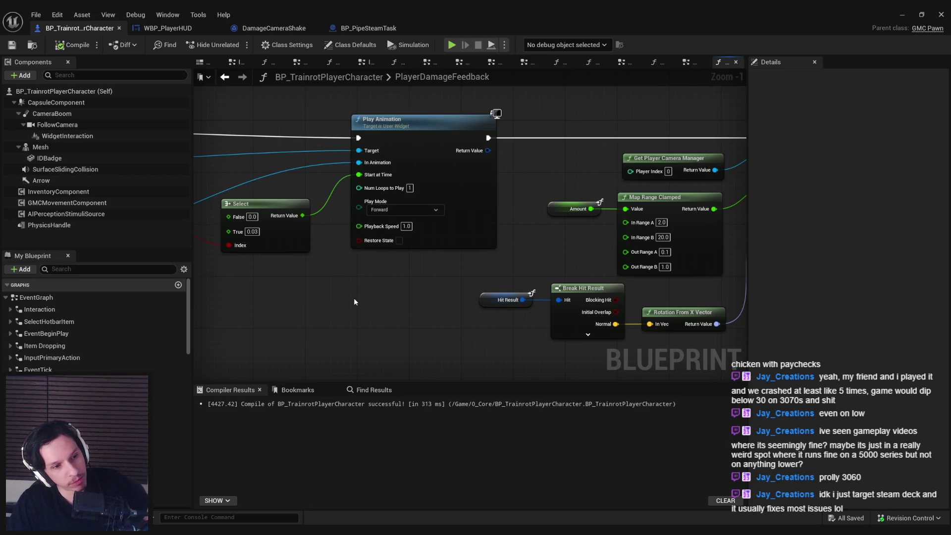
scroll(353, 298, down, 2)
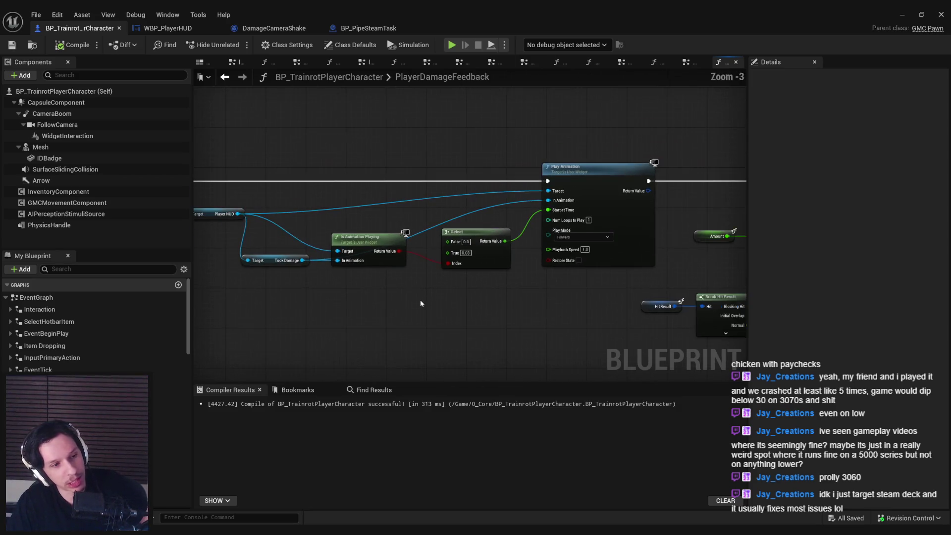
Move the Player Controller and Player HUD nodes down-left and save
drag(356, 242, 234, 202)
drag(317, 205, 303, 223)
click(12, 45)
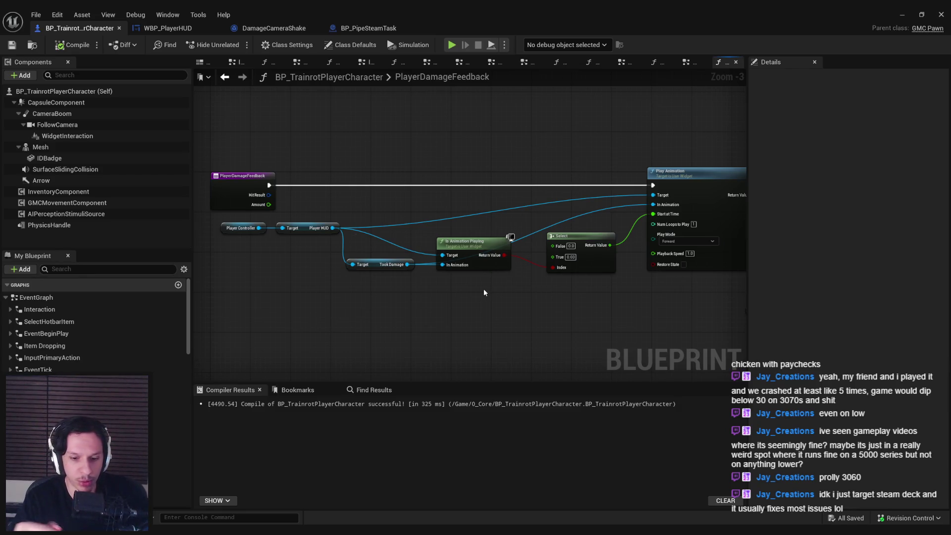
Center the Play Animation and camera shake nodes in the graph view
drag(483, 288, 451, 279)
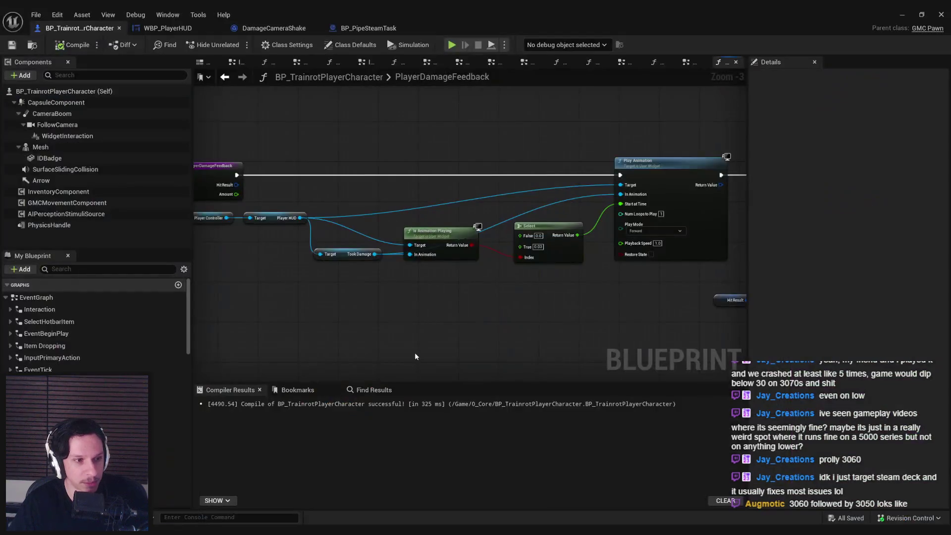
scroll(414, 353, down, 1)
scroll(565, 306, up, 1)
mouse_move(565, 306)
mouse_down()
mouse_move(460, 295)
mouse_move(465, 265)
mouse_move(413, 248)
mouse_up()
scroll(464, 265, up, 1)
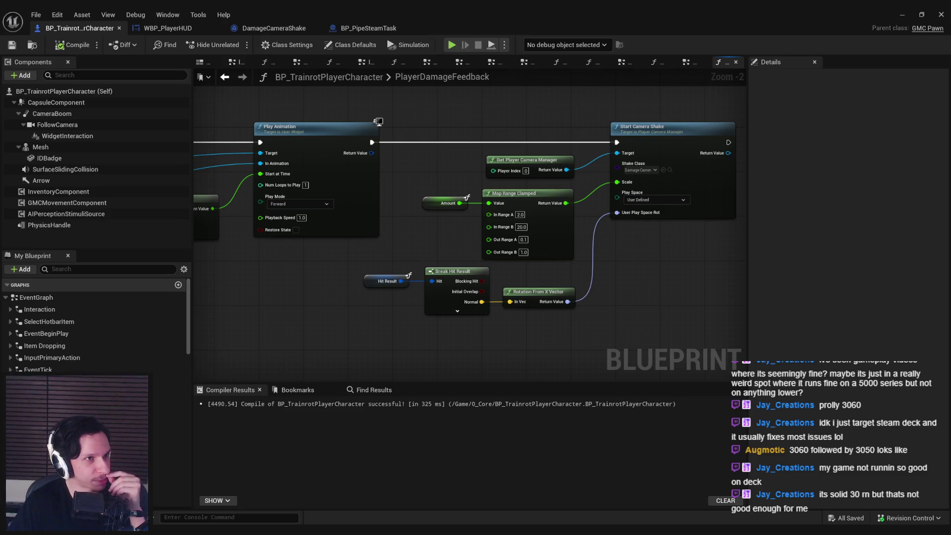
drag(314, 282, 296, 277)
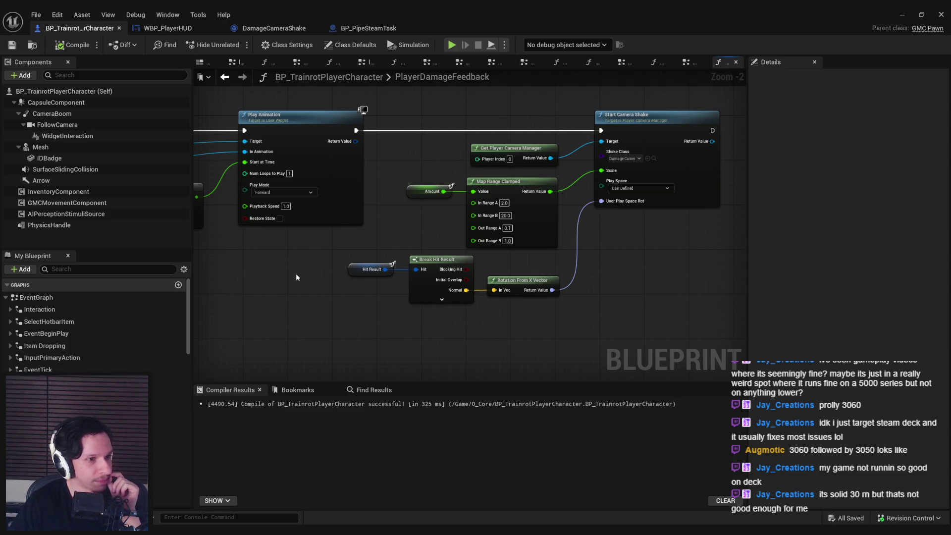
scroll(295, 272, down, 1)
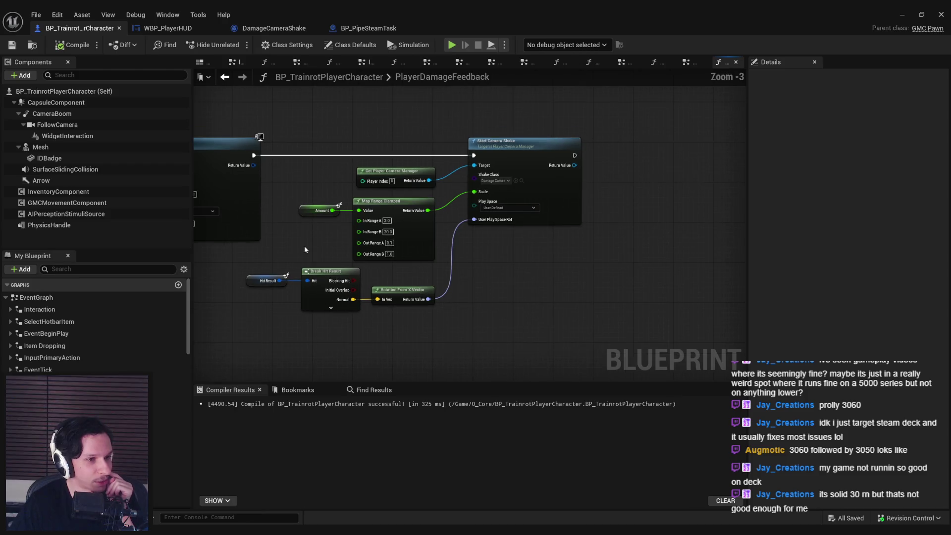
scroll(304, 246, up, 1)
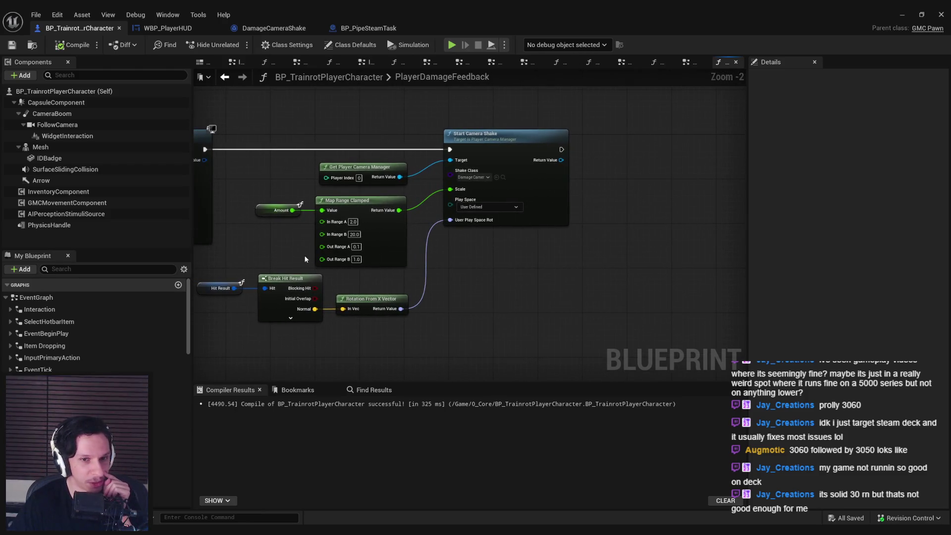
Bring Select and Is Animation Playing into view and select them with Took Damage
drag(290, 255, 432, 264)
scroll(360, 253, down, 1)
scroll(393, 272, down, 1)
scroll(300, 282, up, 1)
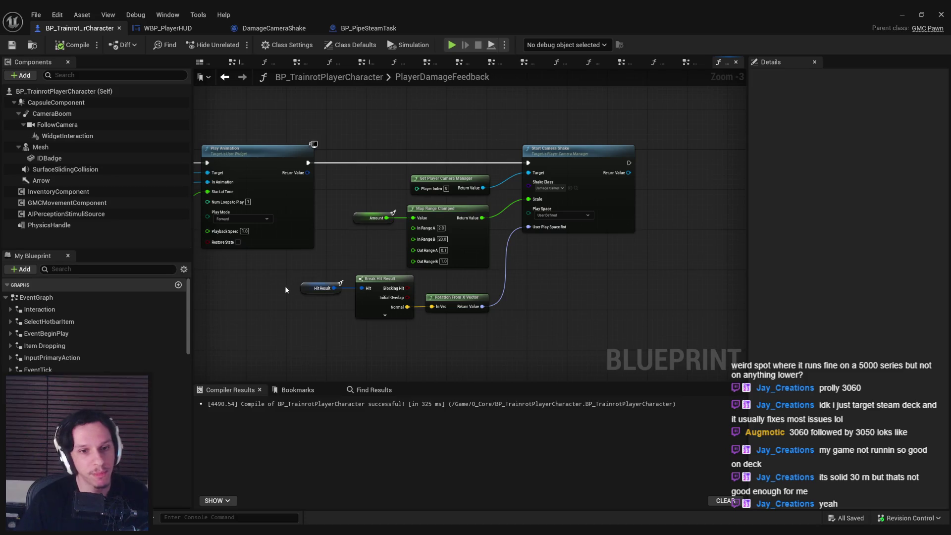
drag(272, 298, 446, 313)
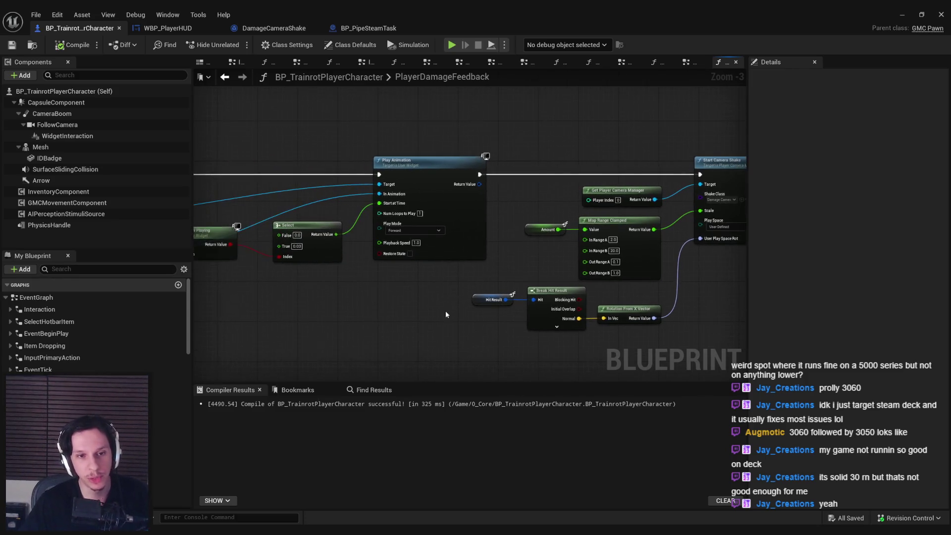
drag(370, 308, 572, 312)
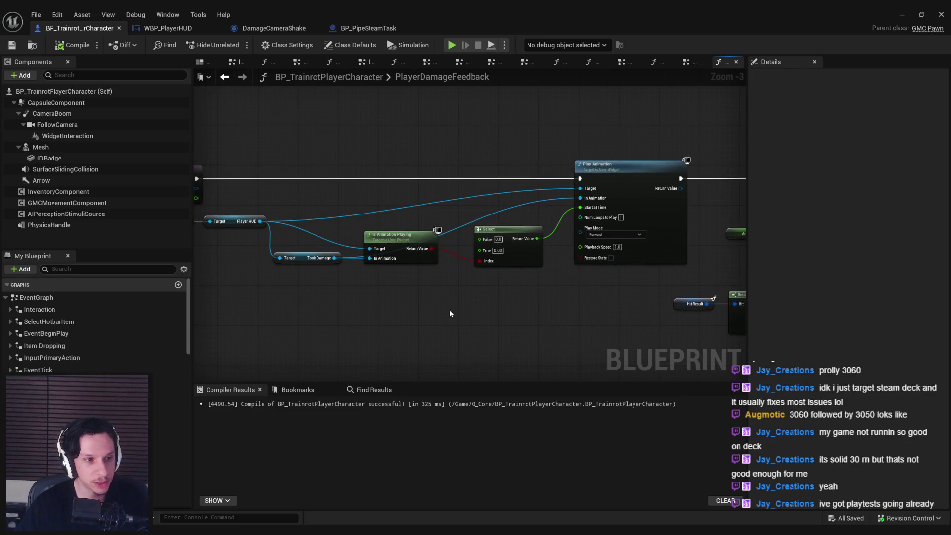
drag(450, 313, 297, 248)
Shift Took Damage and Is Animation Playing right and down, then lower Took Damage
scroll(422, 265, up, 1)
drag(420, 267, 292, 242)
drag(412, 264, 439, 277)
click(439, 274)
click(367, 307)
drag(326, 277, 324, 294)
Add a reroute node on the Took Damage wire, straighten it, raise the group, and compile
click(412, 304)
double_click(394, 281)
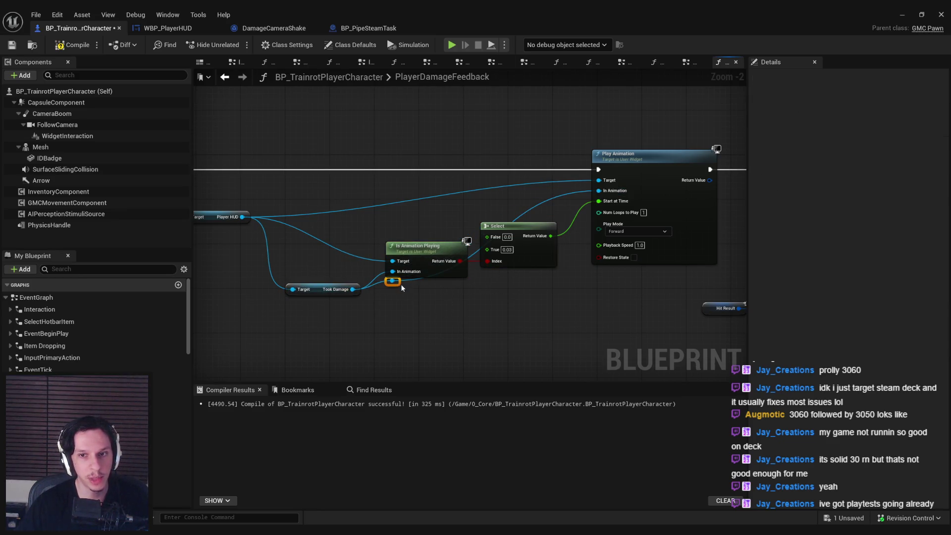
mouse_move(392, 281)
mouse_down()
mouse_move(548, 286)
mouse_move(291, 285)
mouse_up()
key(q)
click(437, 325)
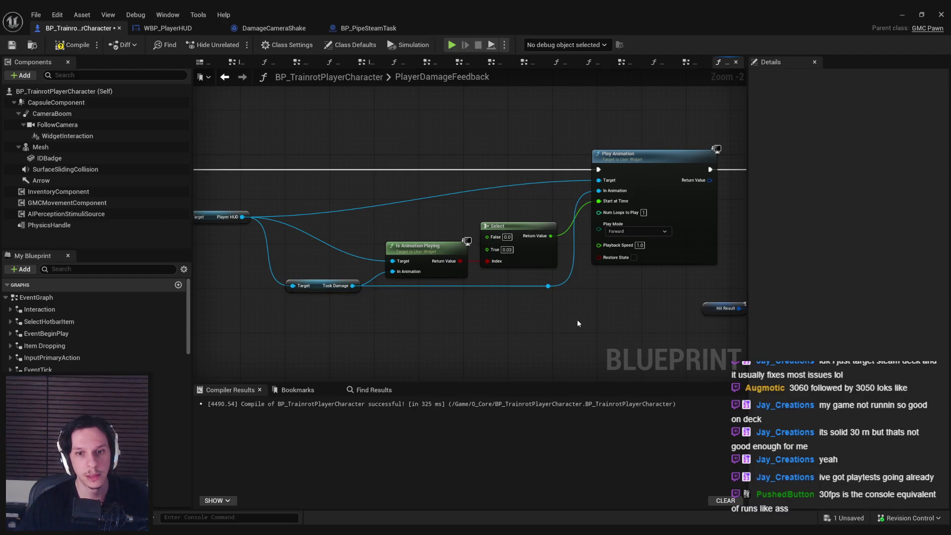
drag(578, 322, 322, 253)
drag(326, 286, 327, 269)
key(F7)
Nudge Select and Is Animation Playing slightly upward and save the blueprint
drag(368, 144, 398, 145)
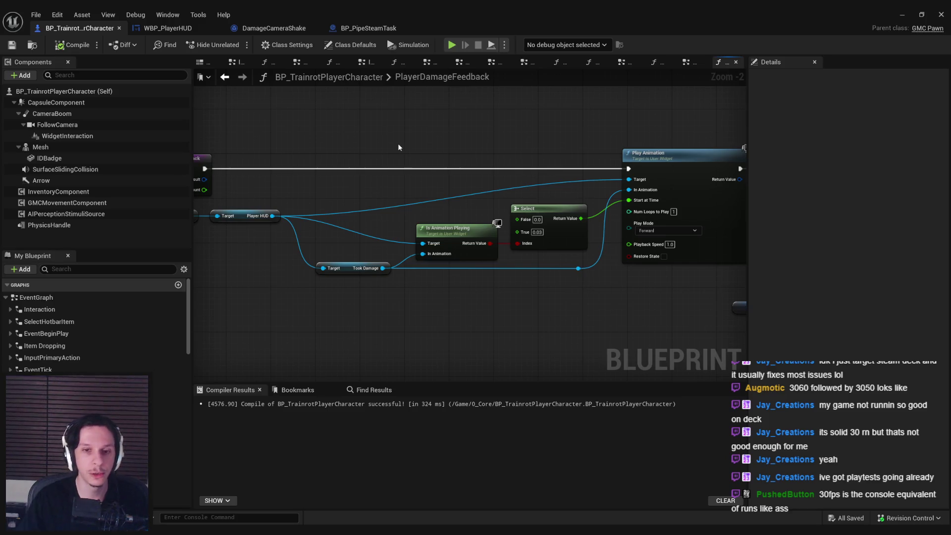
mouse_move(569, 300)
mouse_down()
mouse_move(515, 232)
mouse_move(413, 220)
mouse_up()
drag(544, 208, 545, 203)
click(376, 248)
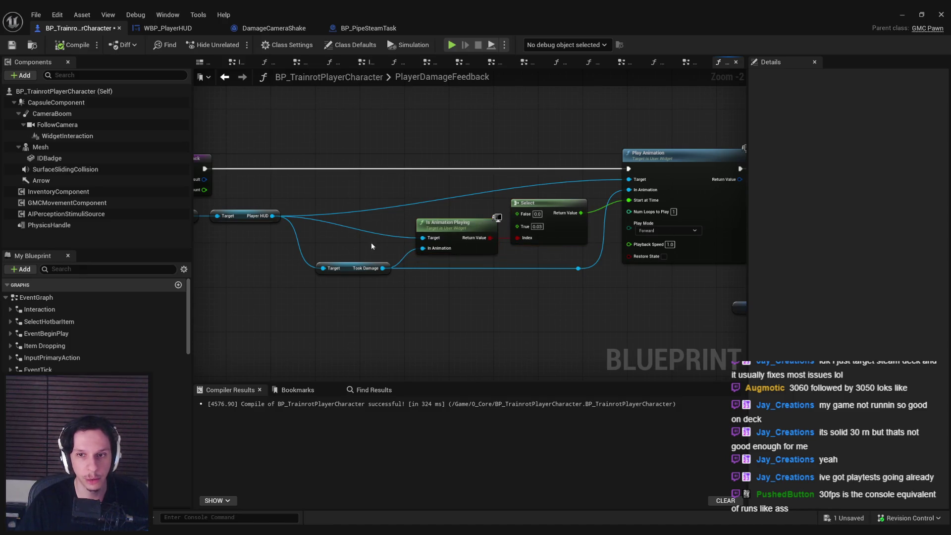
drag(326, 238, 439, 233)
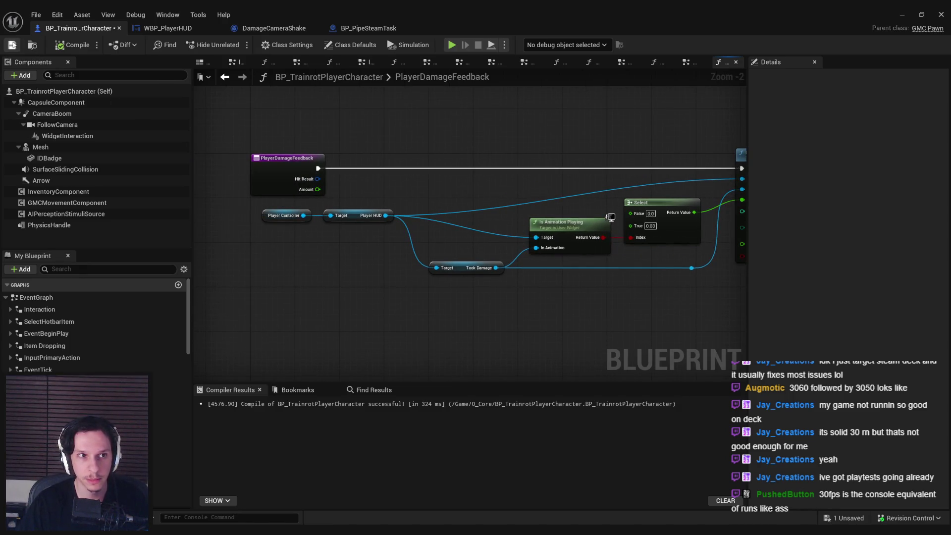
key(ctrl+s)
Review Play Animation, Map Range Clamped and Start Camera Shake, then hide the blueprint editor
mouse_move(257, 87)
mouse_down()
mouse_move(303, 134)
mouse_move(280, 187)
mouse_up()
scroll(282, 139, down, 1)
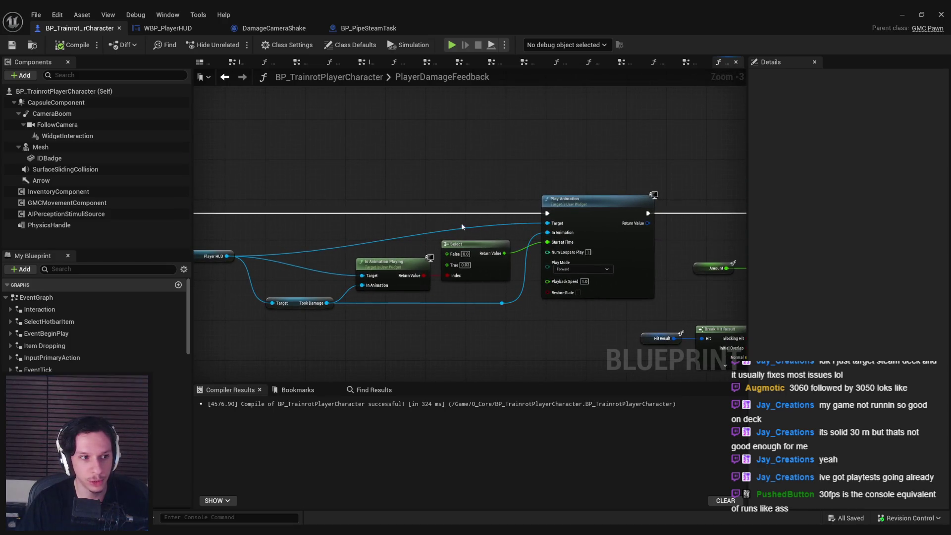
mouse_move(502, 254)
mouse_down()
mouse_move(495, 315)
mouse_move(318, 276)
mouse_move(400, 275)
mouse_up()
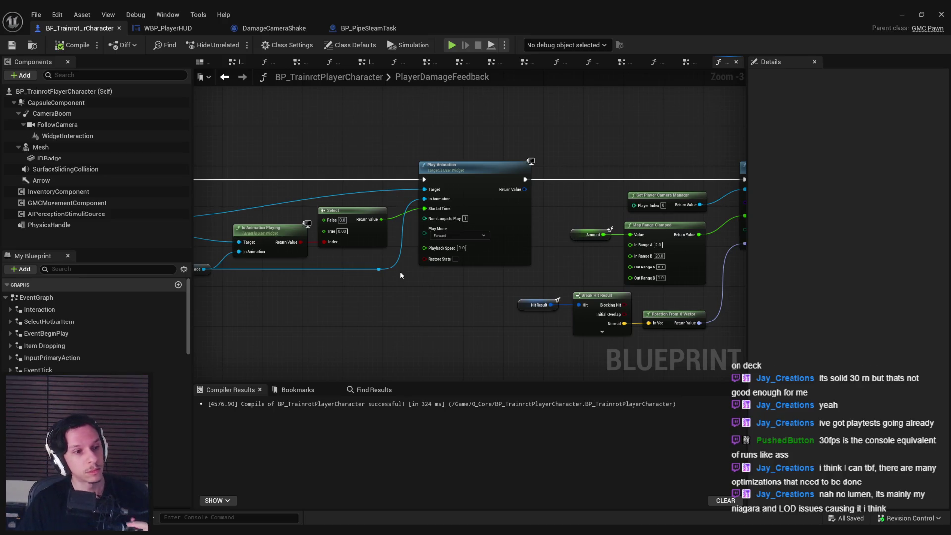
scroll(350, 286, up, 1)
scroll(350, 253, up, 2)
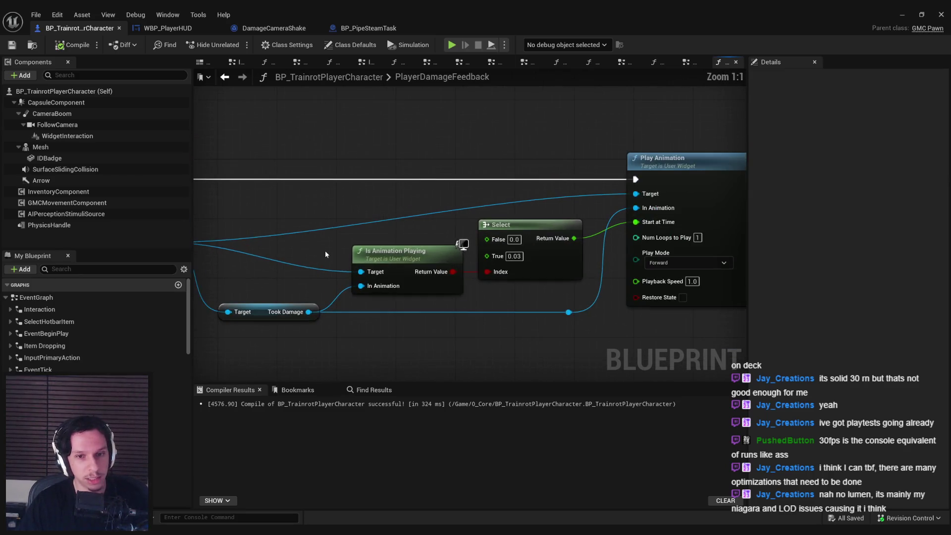
scroll(324, 251, down, 1)
drag(619, 317, 314, 310)
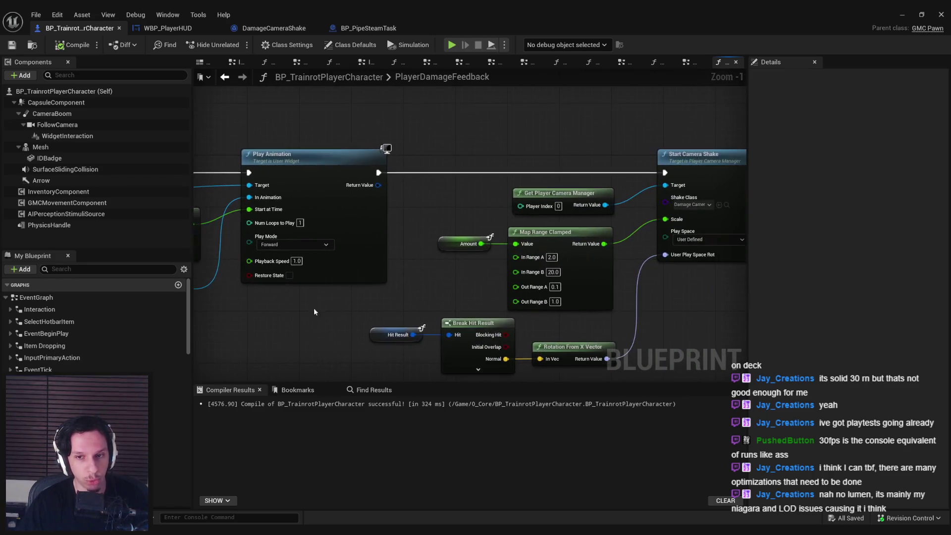
scroll(433, 295, down, 2)
drag(448, 266, 478, 276)
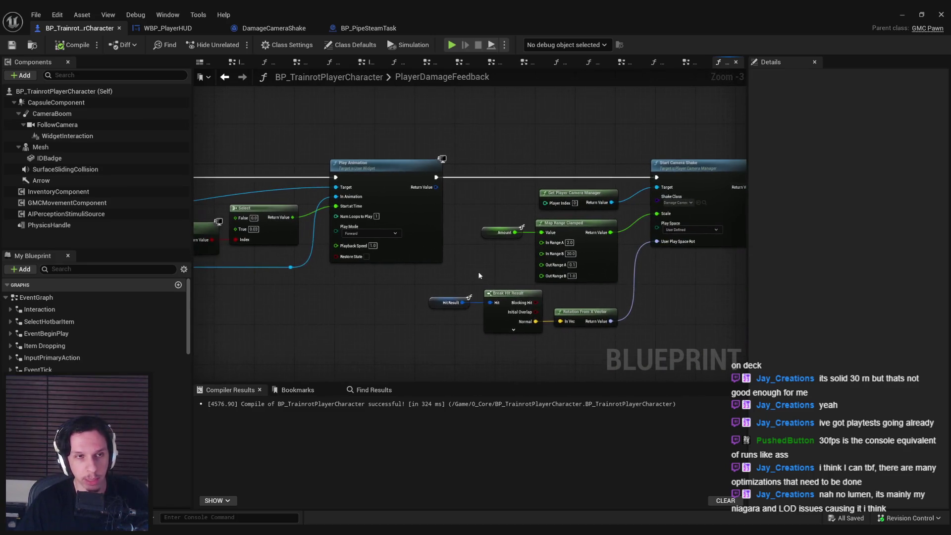
click(902, 14)
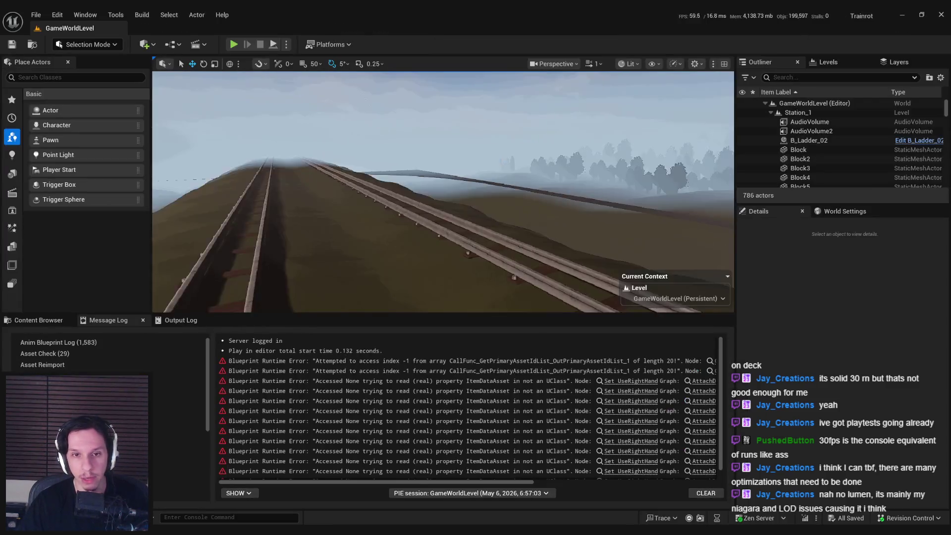
Pull the level viewport camera back inside the interior
scroll(442, 192, up, 2)
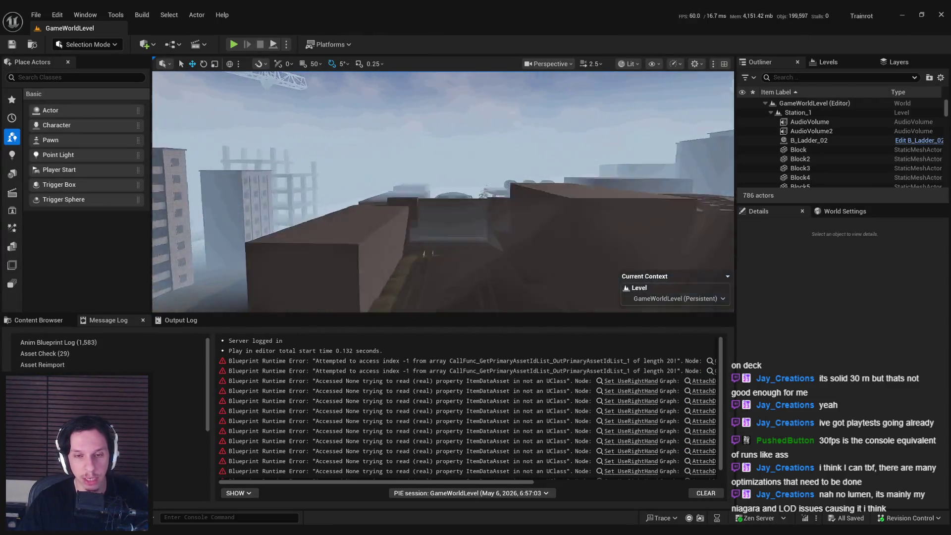
scroll(443, 192, down, 1)
scroll(443, 192, down, 2)
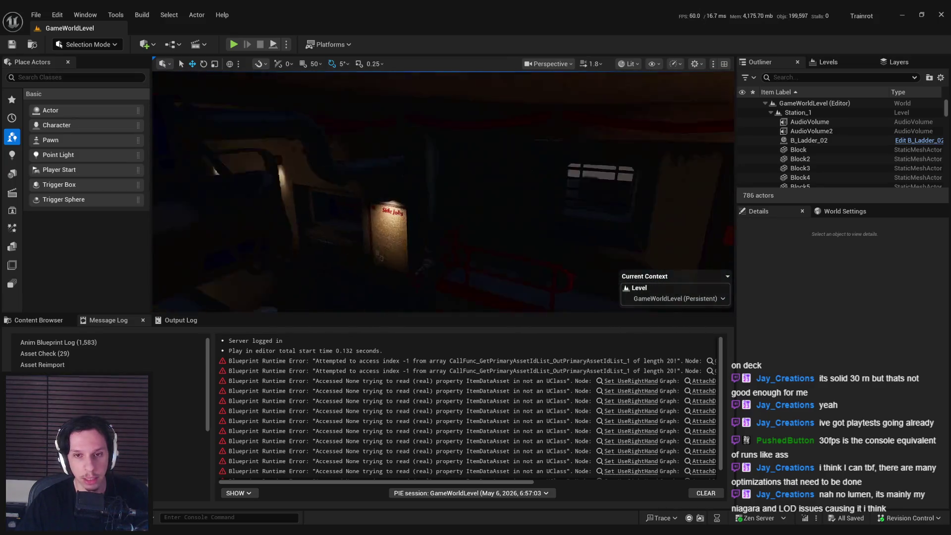
key(s)
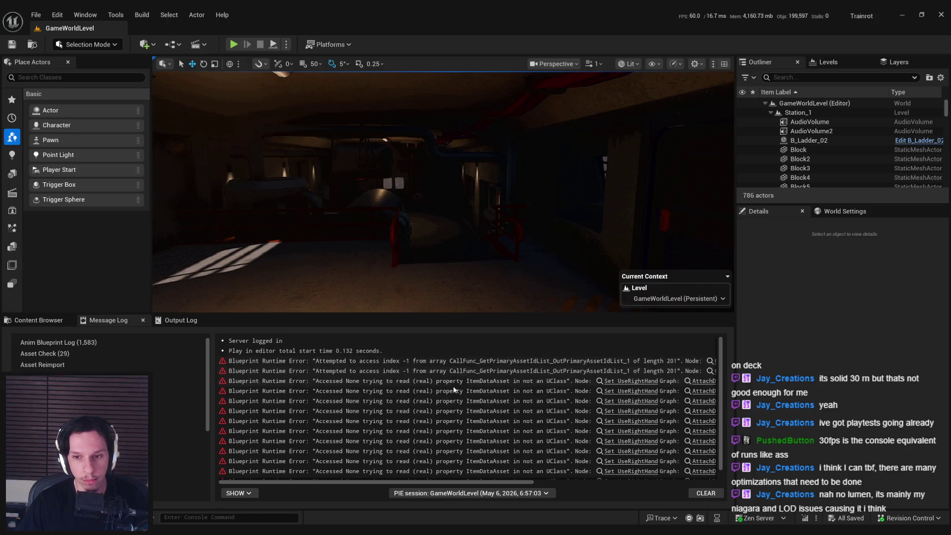
mouse_move(421, 485)
mouse_down()
mouse_move(658, 478)
mouse_move(415, 481)
mouse_up()
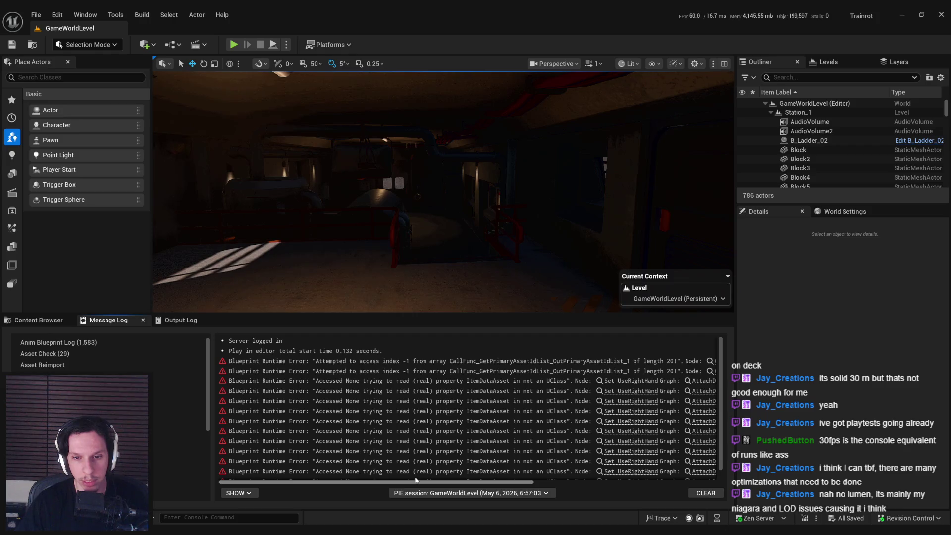
mouse_move(416, 479)
mouse_down()
mouse_move(483, 482)
mouse_move(417, 481)
mouse_up()
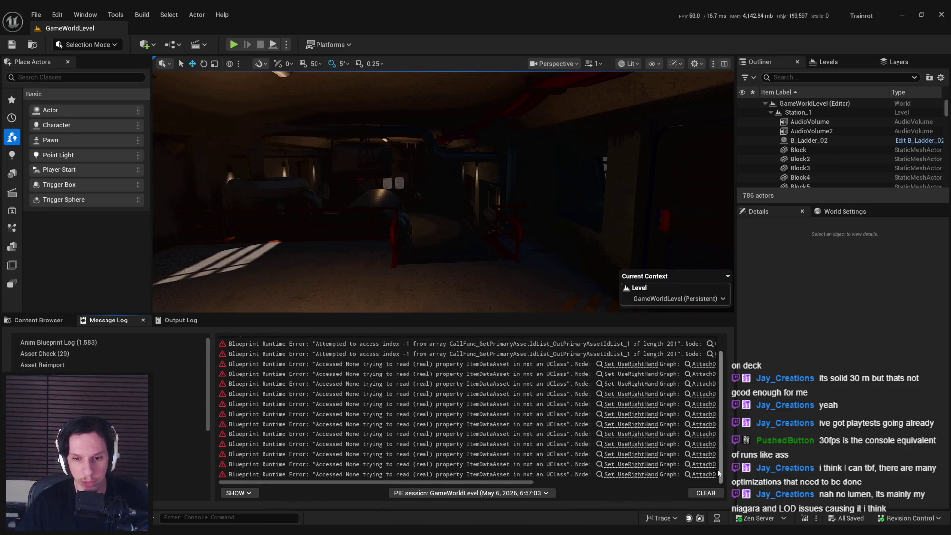
Clear the 'steam' search, peek into 0_Core, and return to the Content root
click(35, 320)
click(254, 449)
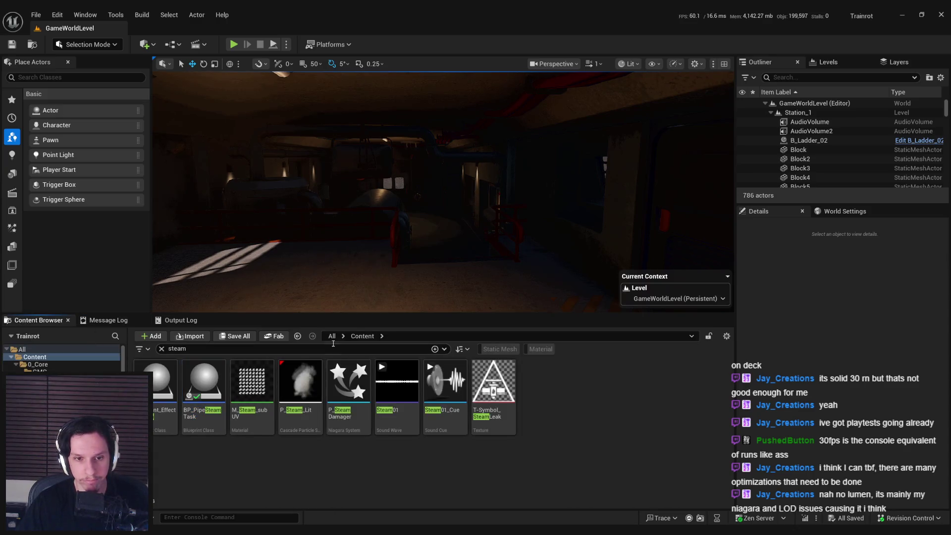
click(162, 348)
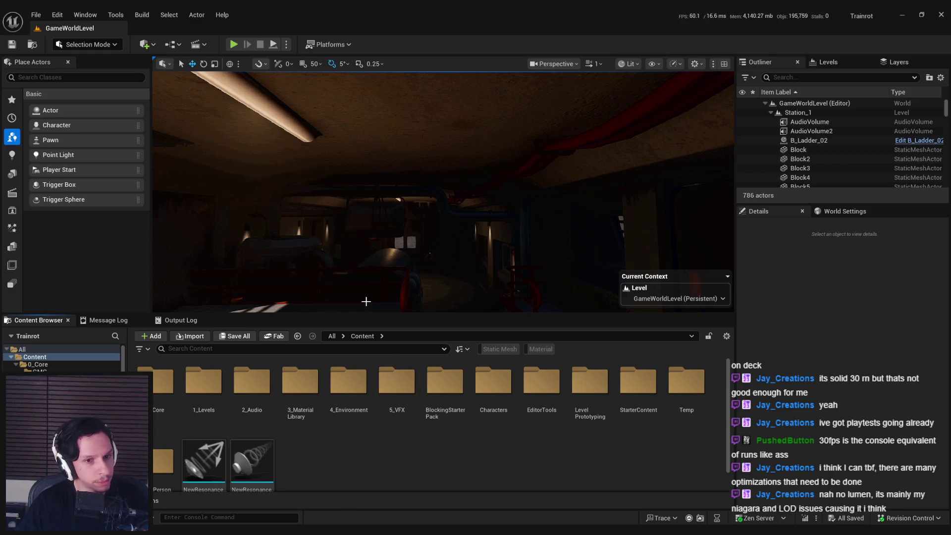
drag(363, 301, 363, 300)
scroll(64, 358, down, 5)
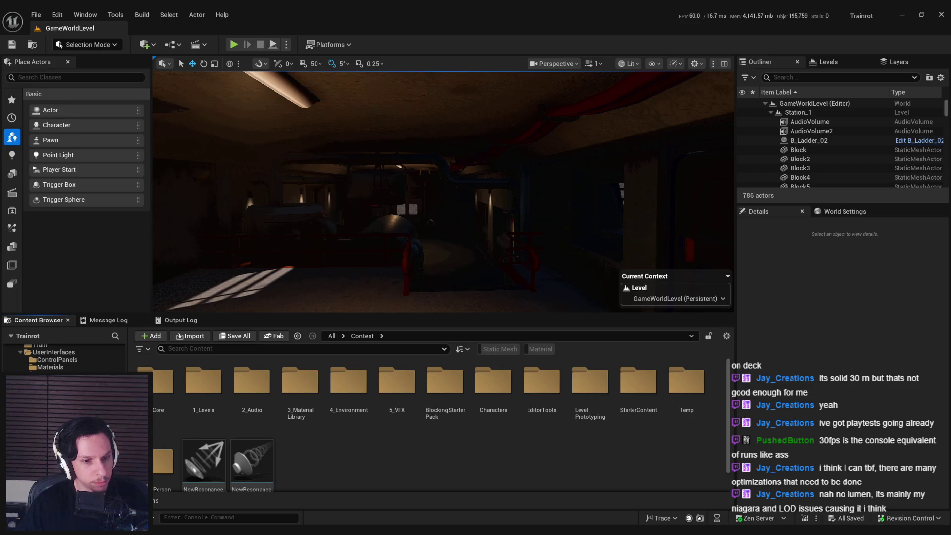
scroll(64, 357, up, 5)
click(160, 396)
double_click(160, 396)
click(297, 336)
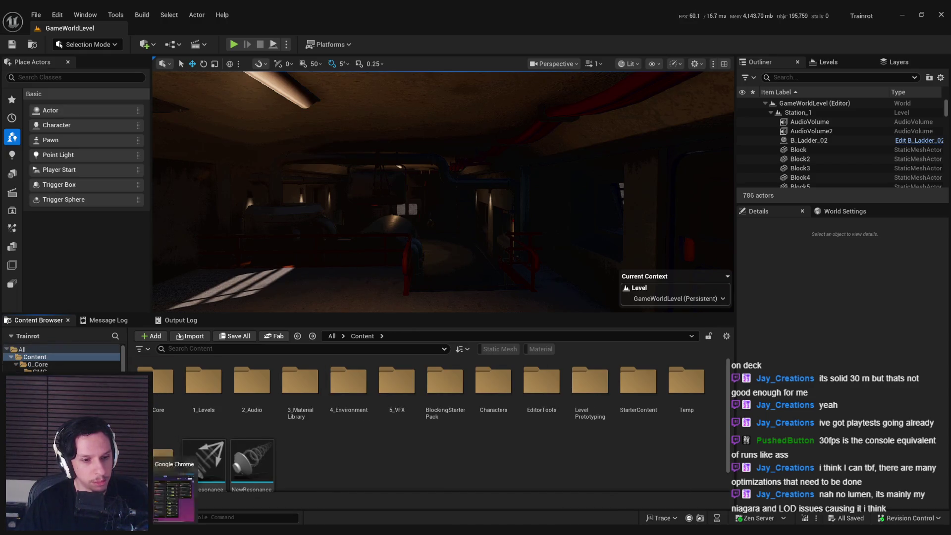
Switch to Chrome showing the Trello Trainrot board
key(alt+Tab)
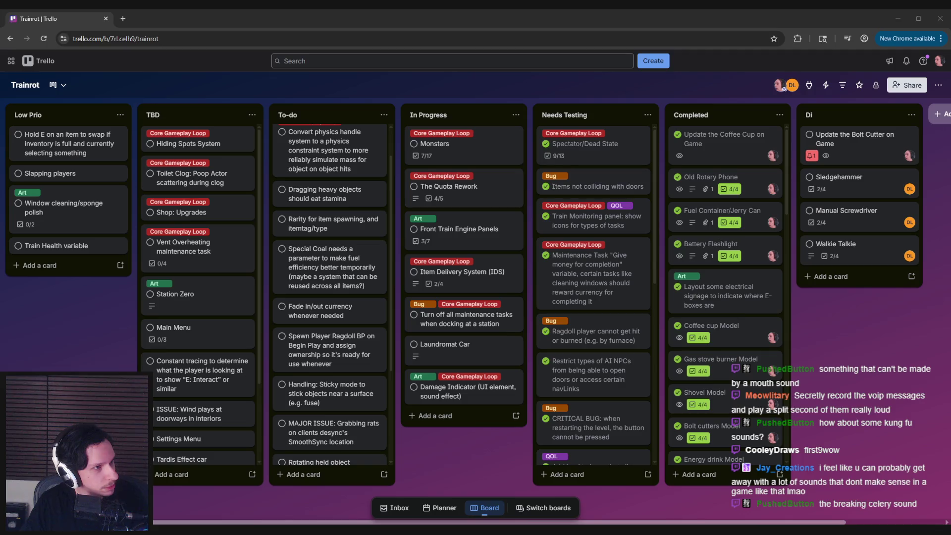
key(alt+Tab)
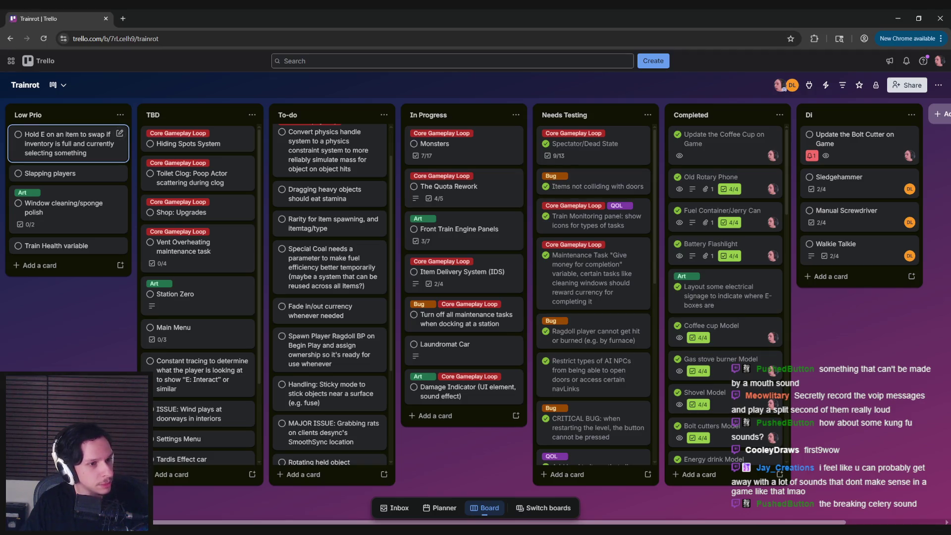
Bring up Media Player playing the TOONImpt_Massive Hit 01 sound
key(alt+Tab)
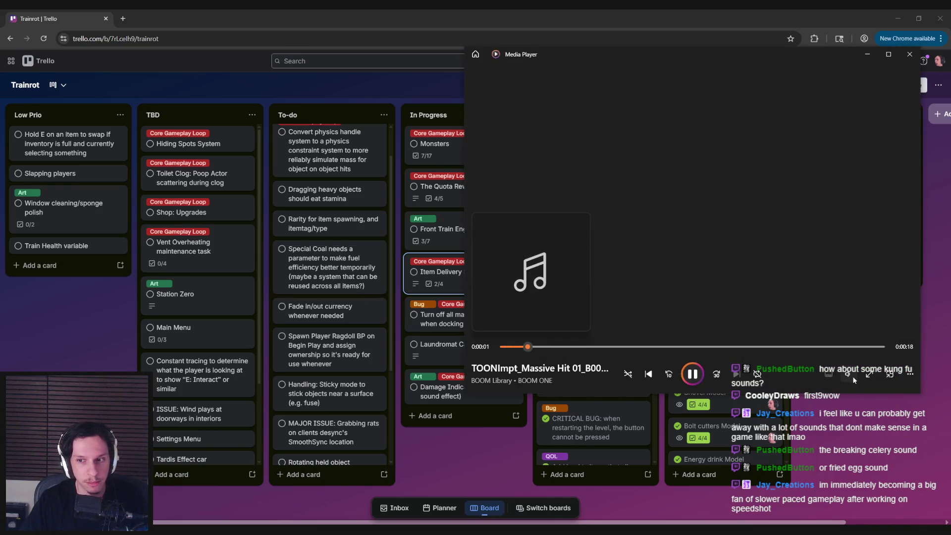
Lower the volume and preview Percussion 02, Punch Hit Fart 01, the horn sounds and Rubber Spring
click(847, 373)
scroll(847, 374, down, 3)
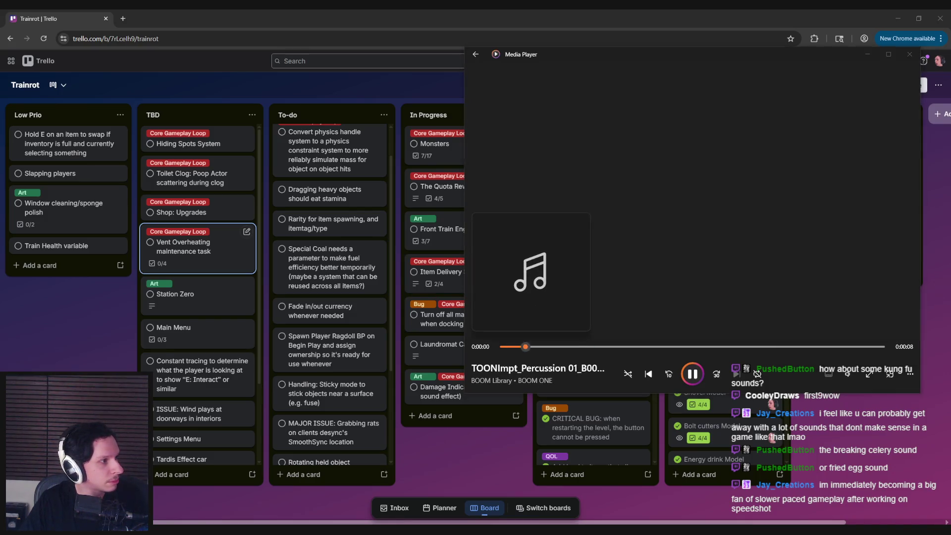
key(ctrl+f)
key(ctrl+f)
key(ctrl+f)
key(ctrl+b)
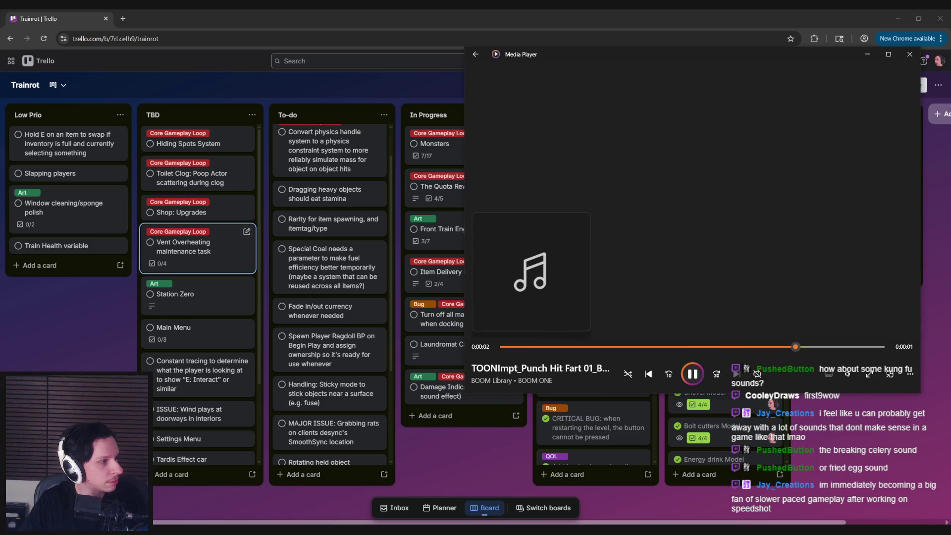
key(ctrl+f)
key(ctrl+f)
key(ctrl+f)
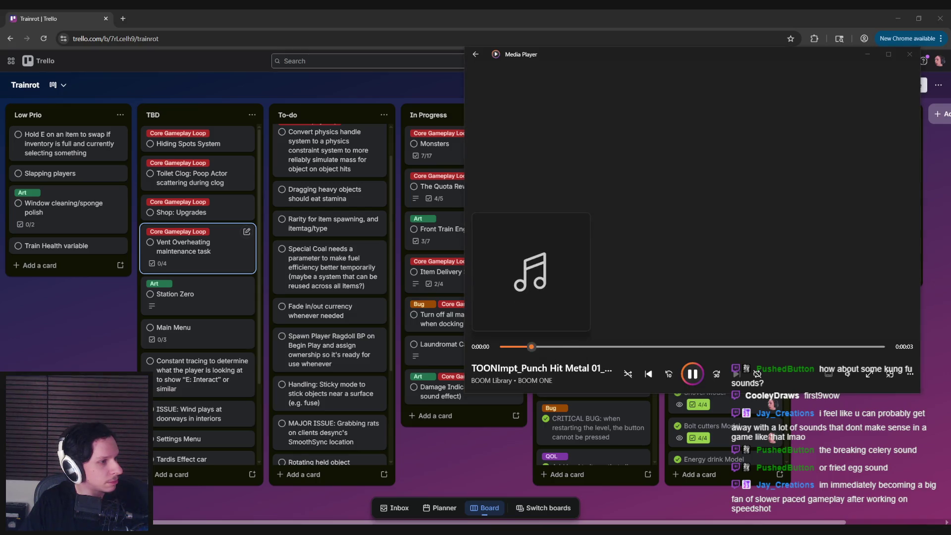
key(ctrl+f)
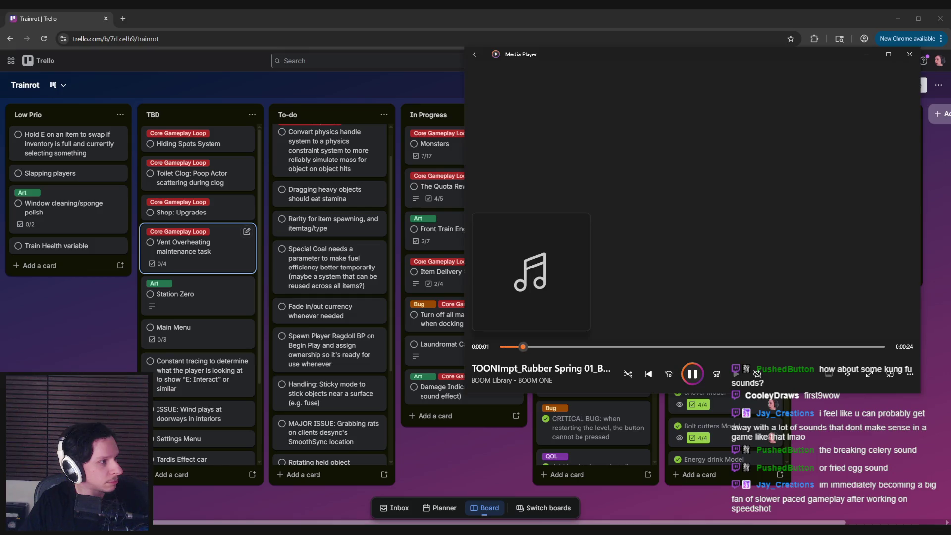
key(ctrl+f)
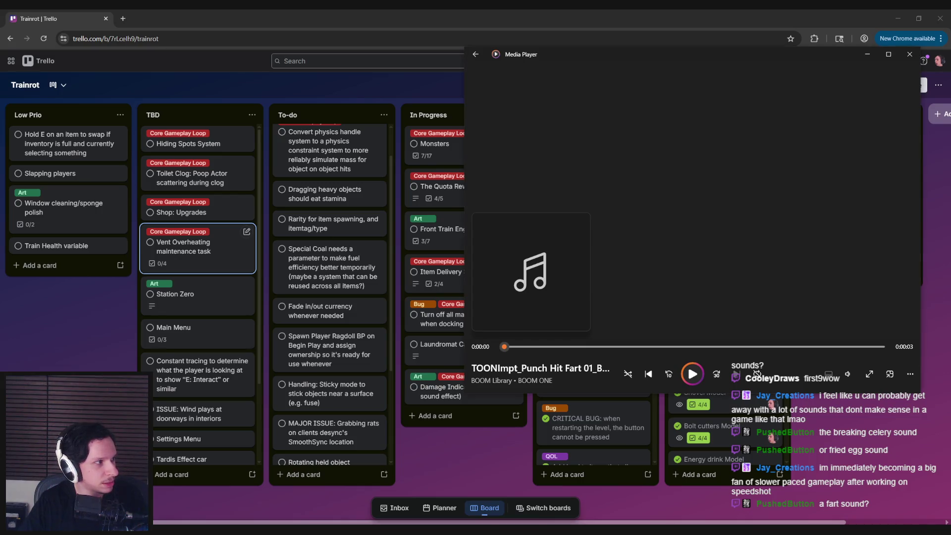
Skip through further candidate clips into the jump rebound sounds
click(736, 373)
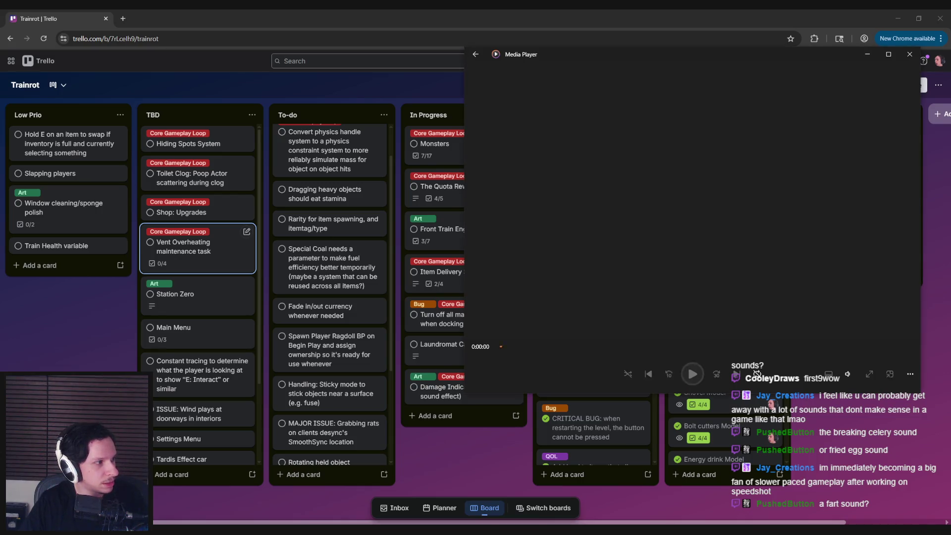
click(736, 374)
click(755, 371)
click(755, 371)
click(756, 373)
click(756, 373)
click(756, 373)
click(756, 372)
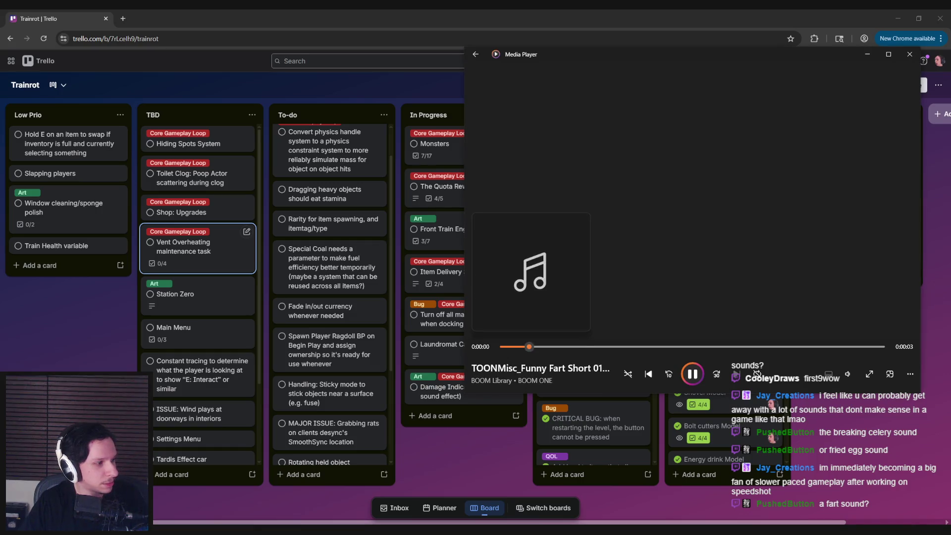
click(756, 373)
click(756, 373)
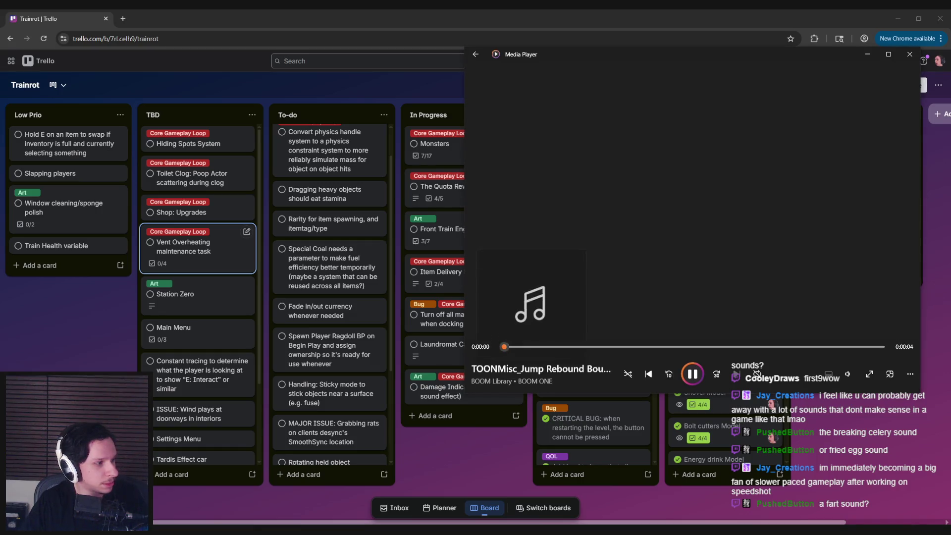
click(756, 373)
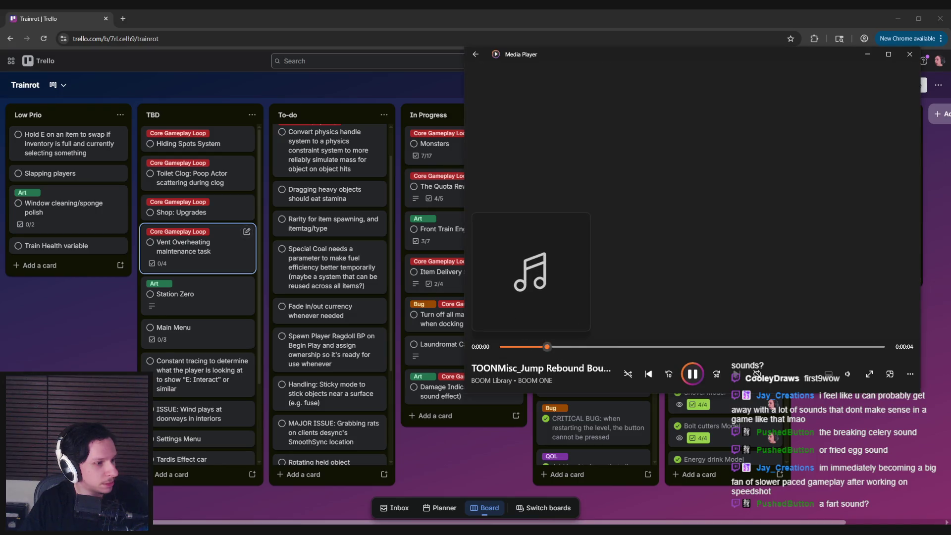
click(756, 372)
Preview the kazoo clips and then the screech clips
click(756, 373)
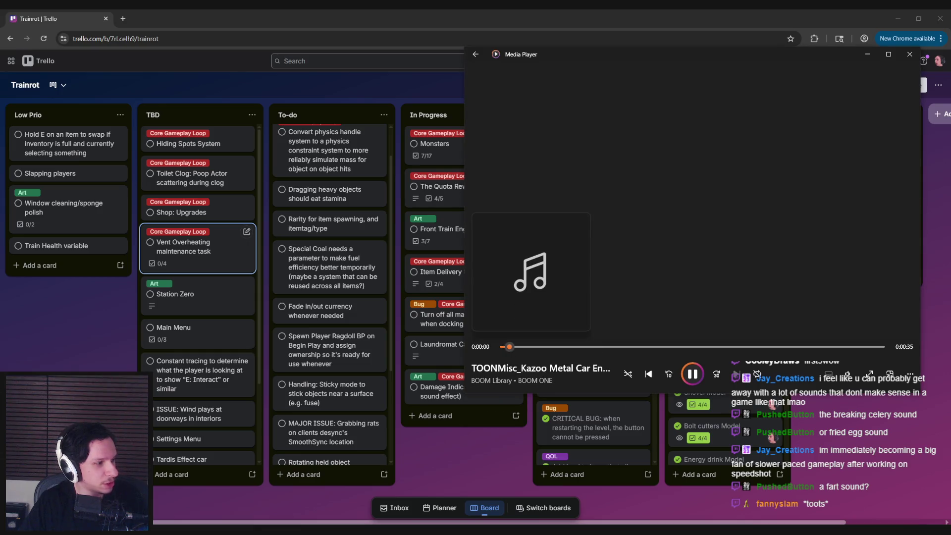
click(756, 373)
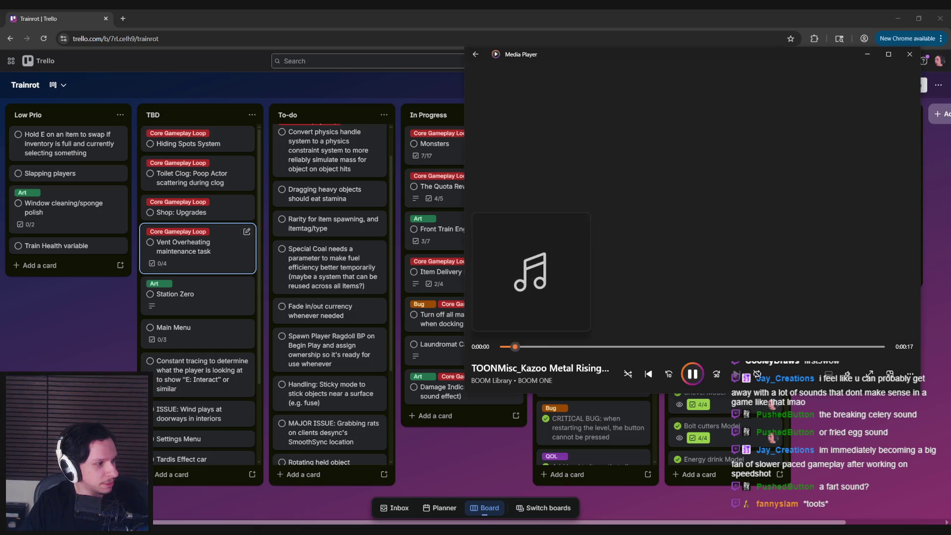
click(756, 373)
click(756, 373)
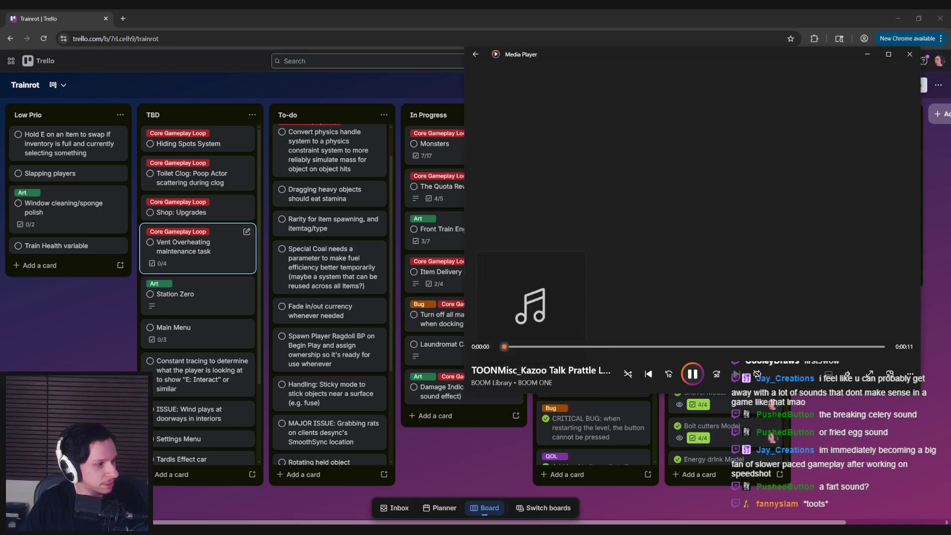
click(756, 373)
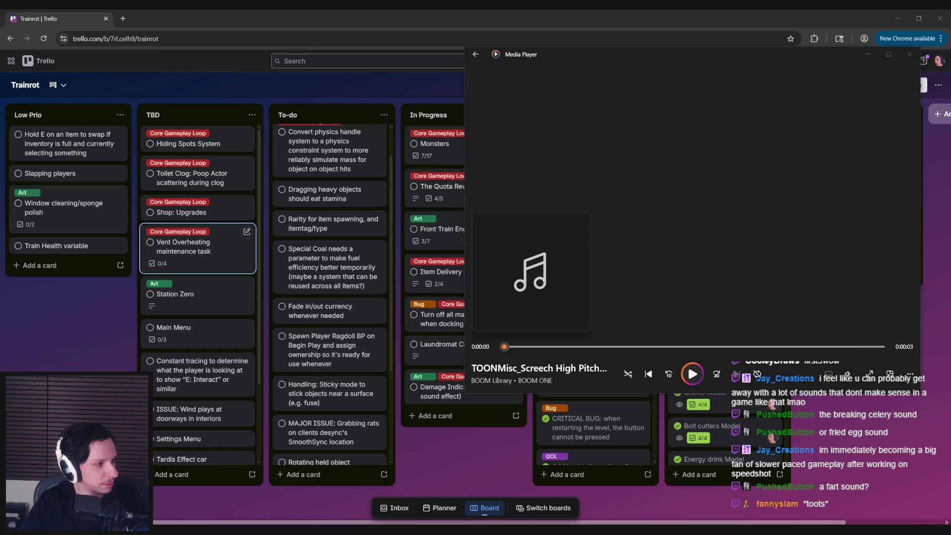
click(756, 373)
click(756, 373)
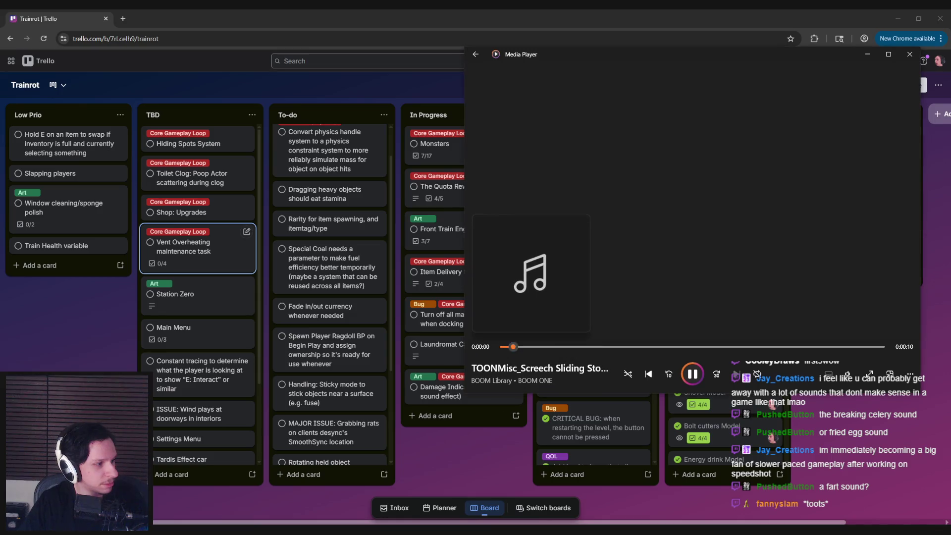
click(736, 374)
Go through the slap clips and replay Slap Quiet 01 twice
click(737, 373)
click(737, 374)
click(736, 374)
click(737, 374)
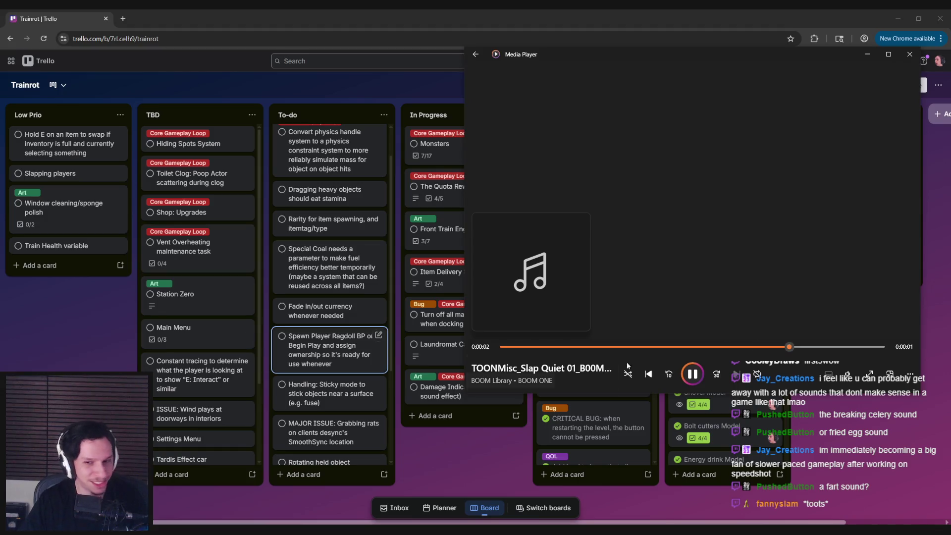
click(848, 374)
click(692, 374)
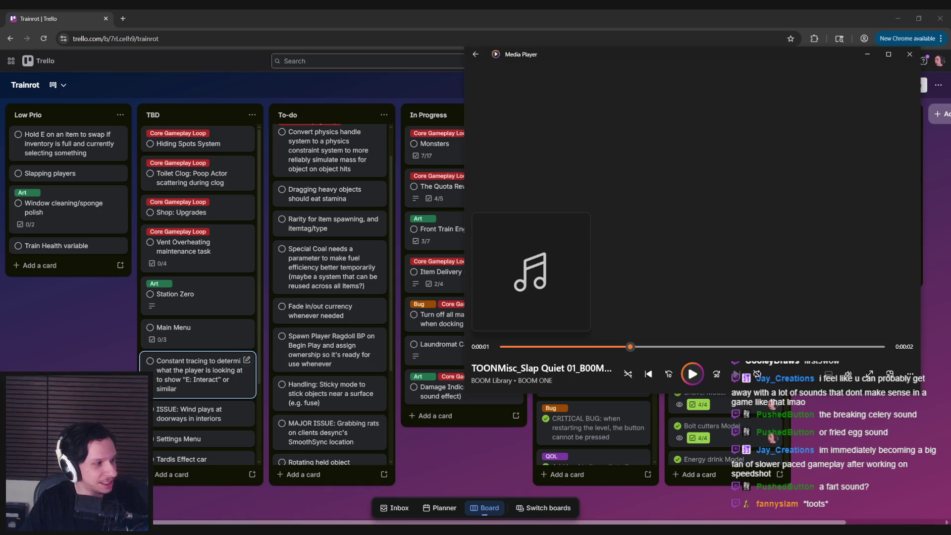
key(space)
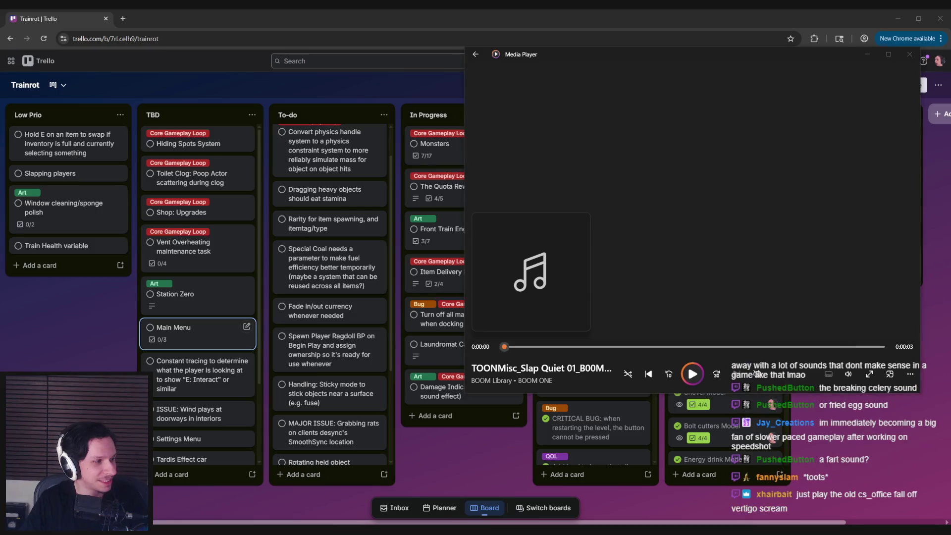
Skip ahead to the Tape Pipe clips
key(ctrl+f)
key(ctrl+f)
key(ctrl+f)
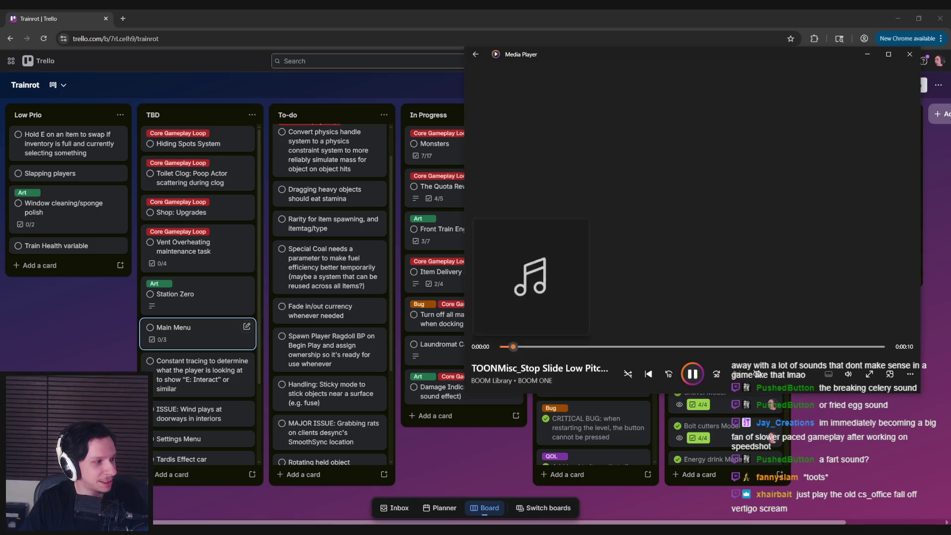
key(ctrl+f)
key(ctrl+f)
key(ctrl+b)
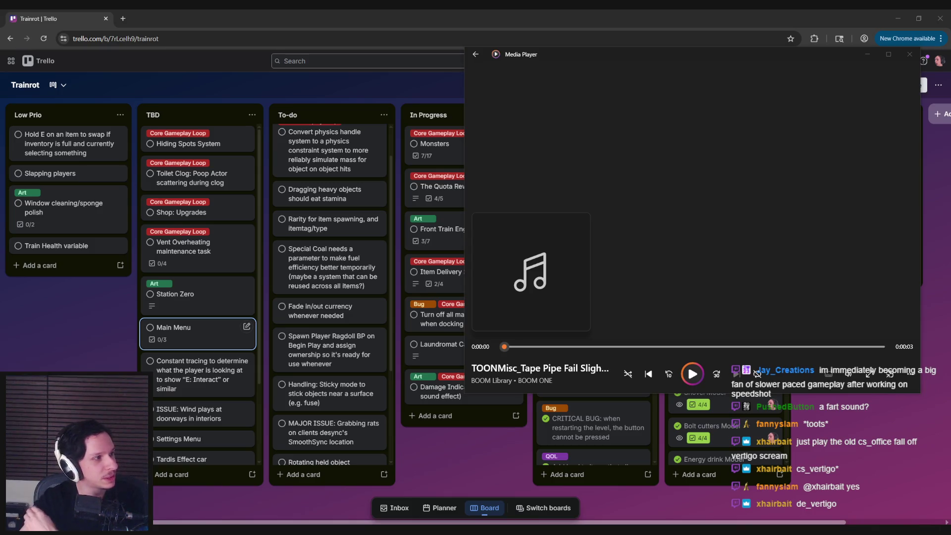
Skip past the pop and squeak clips to DSGNMisc_8 Bit Style Glitches
key(Return)
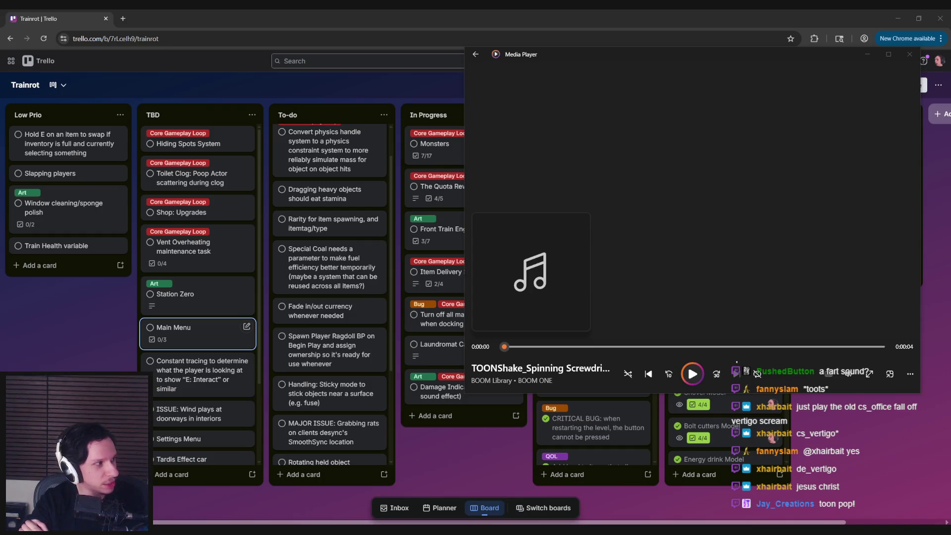
key(Return)
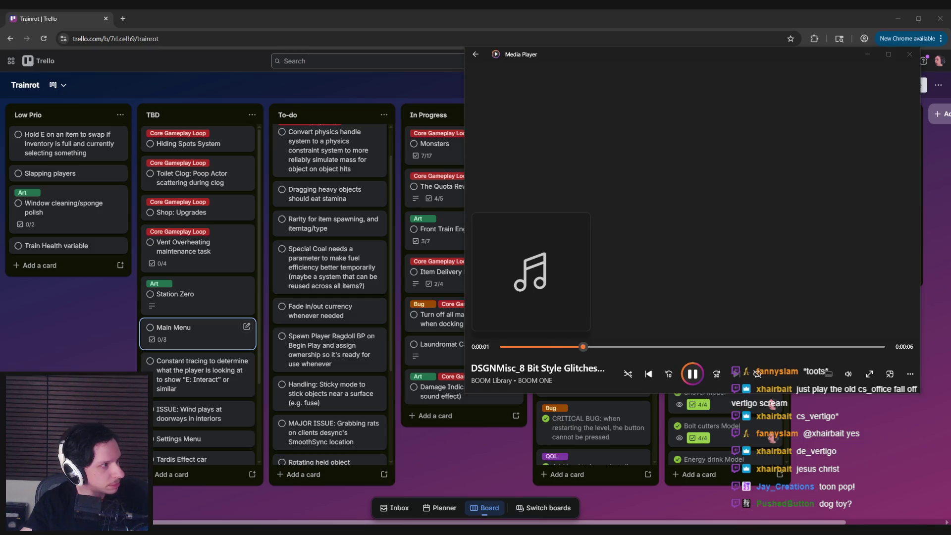
Skip through the airy, ball whisk and bomb ticking DSGNMisc clips in Media Player
key(ctrl+f)
key(ctrl+f)
key(ctrl+f)
key(ctrl+f)
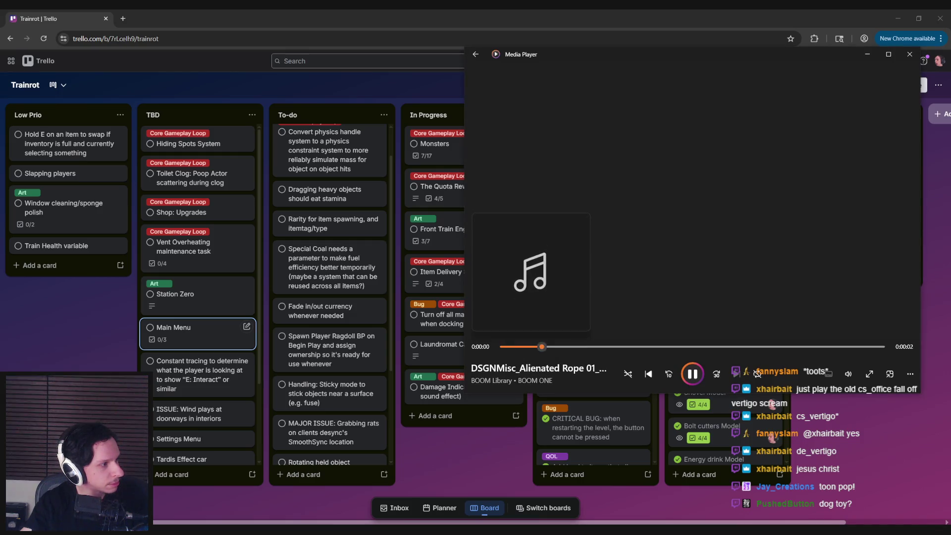
key(ctrl+f)
key(ctrl+f)
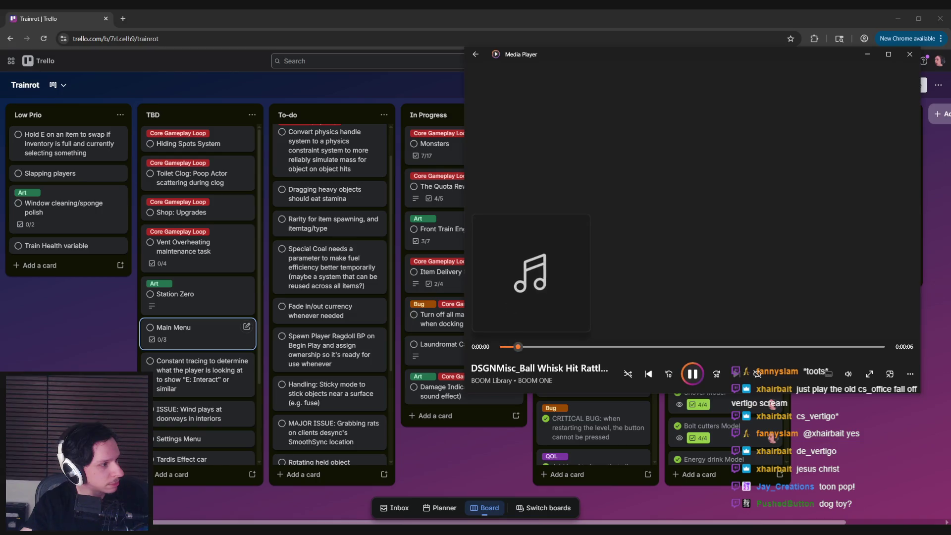
key(ctrl+f)
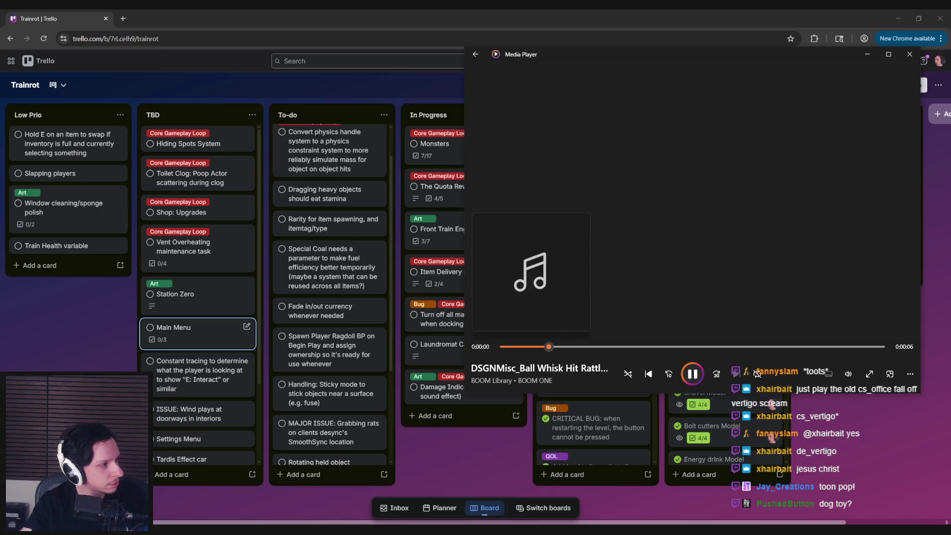
key(ctrl+f)
key(ctrl+f)
key(ctrl+f)
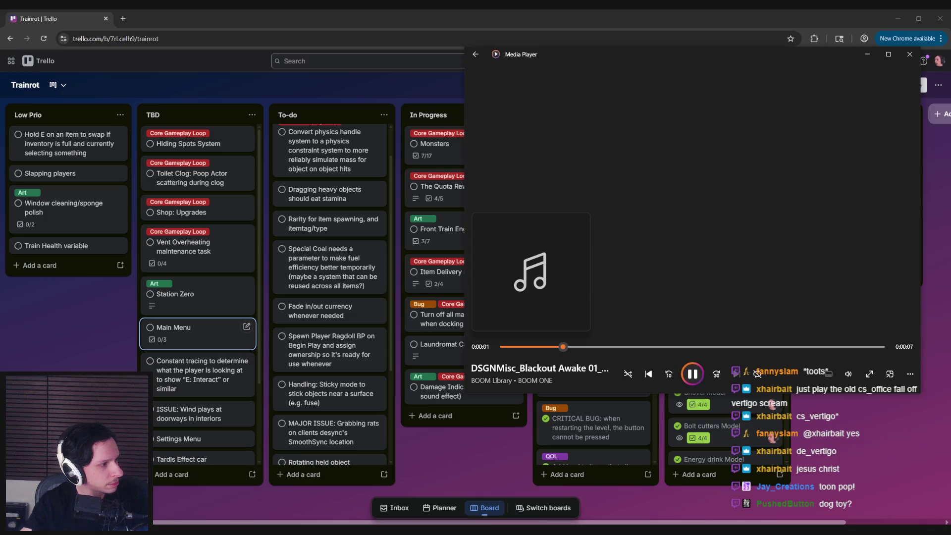
key(ctrl+f)
key(ctrl+f)
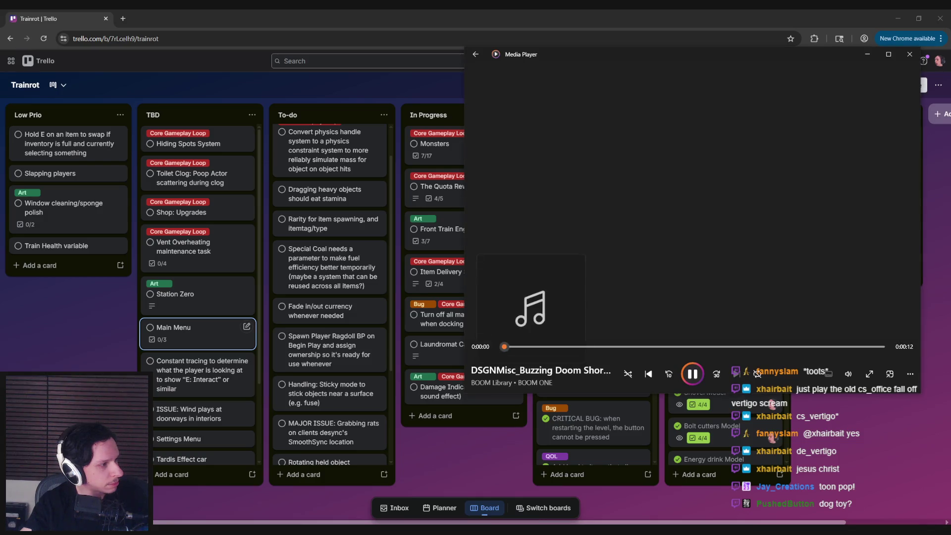
key(ctrl+f)
key(ctrl+f)
key(ctrl+f)
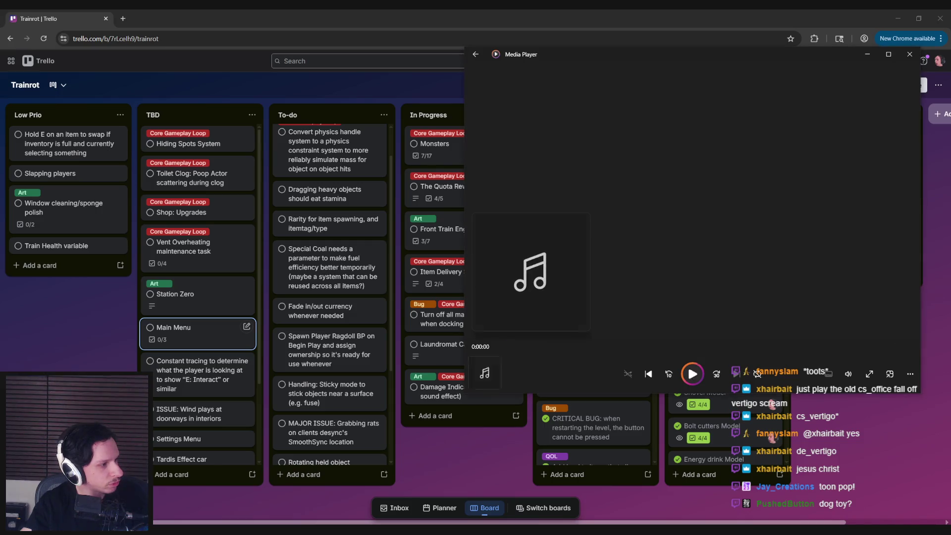
key(ctrl+f)
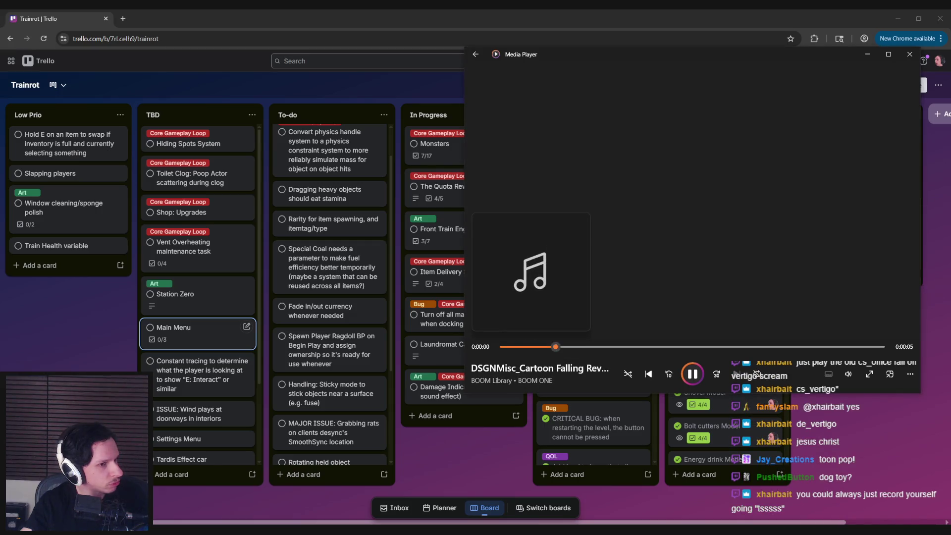
Audition the cowbell, deep drone hit and digital clips, moving on toward the Drone Swell tracks
key(ctrl+f)
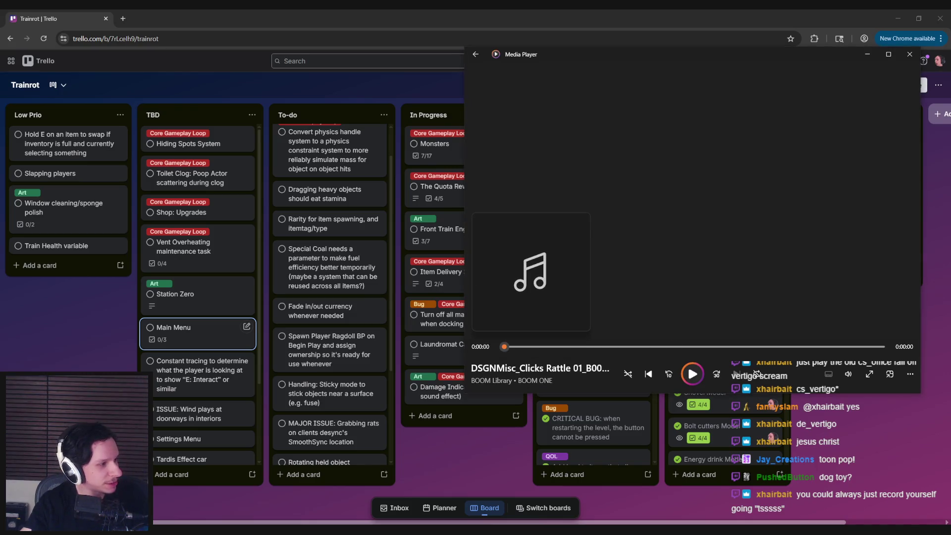
key(ctrl+f)
key(ctrl+f)
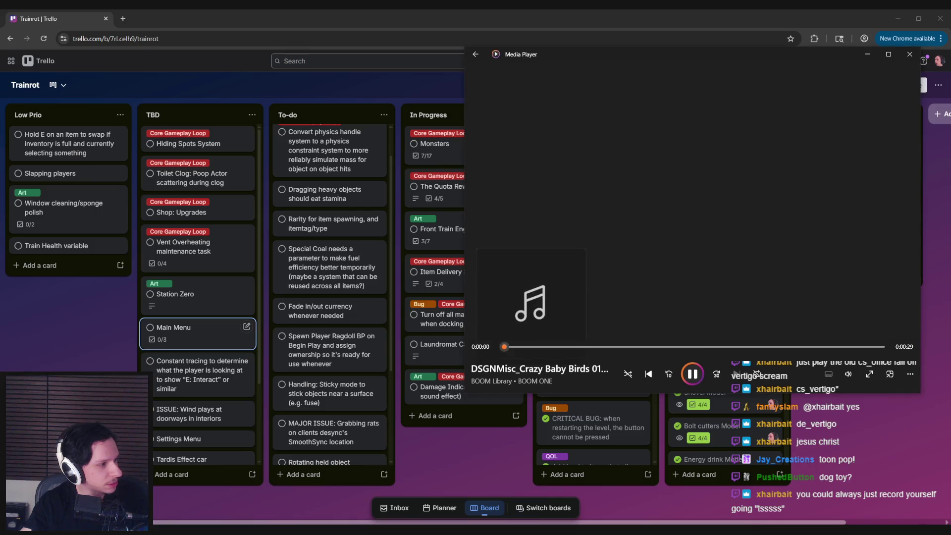
key(ctrl+f)
key(ctrl+f)
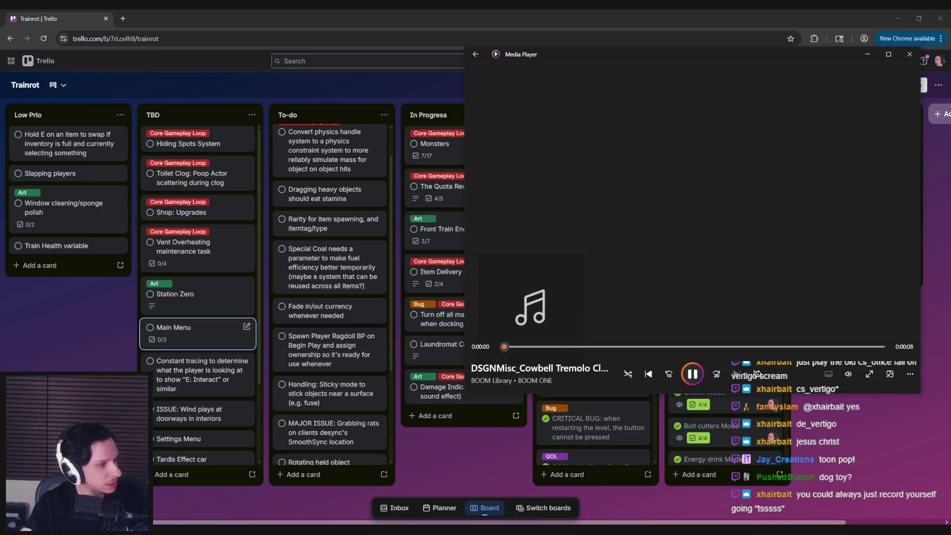
key(ctrl+f)
key(ctrl+f)
key(ctrl+f)
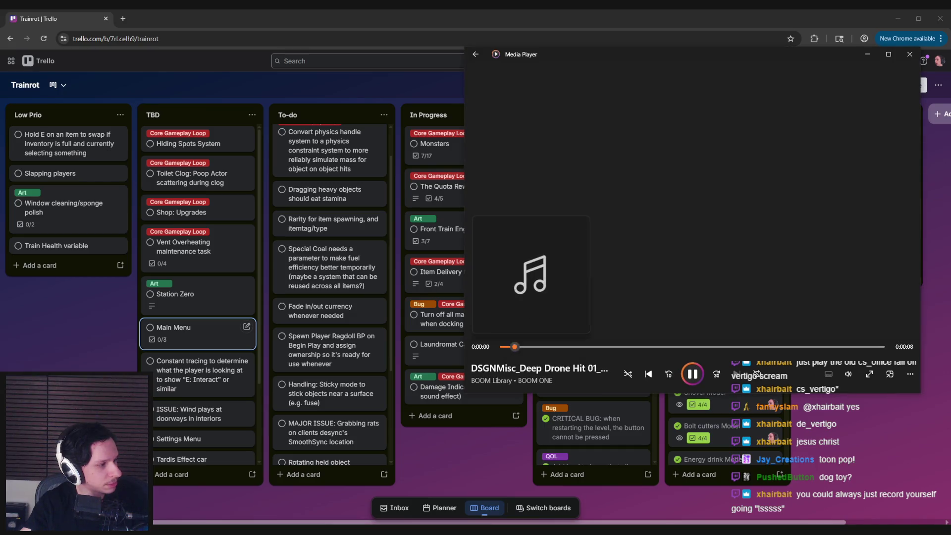
key(ctrl+f)
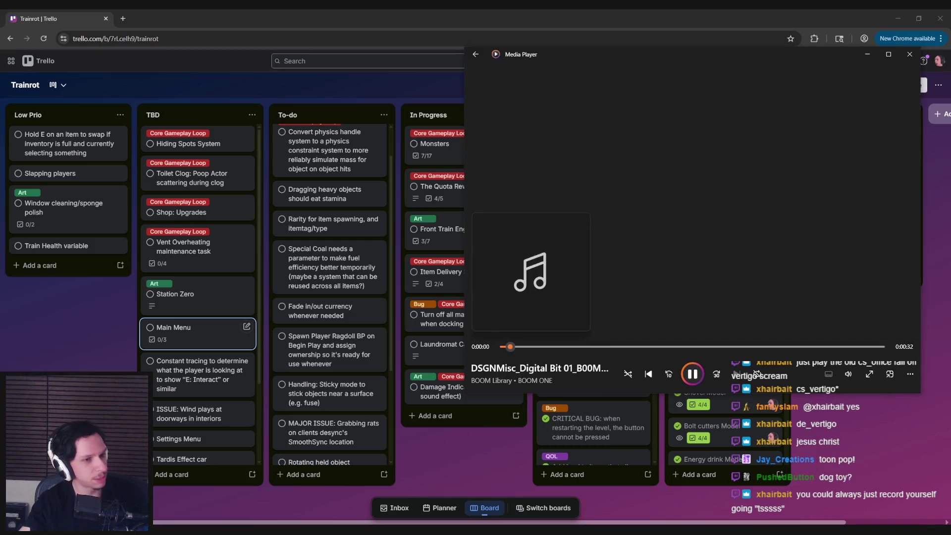
key(ctrl+f)
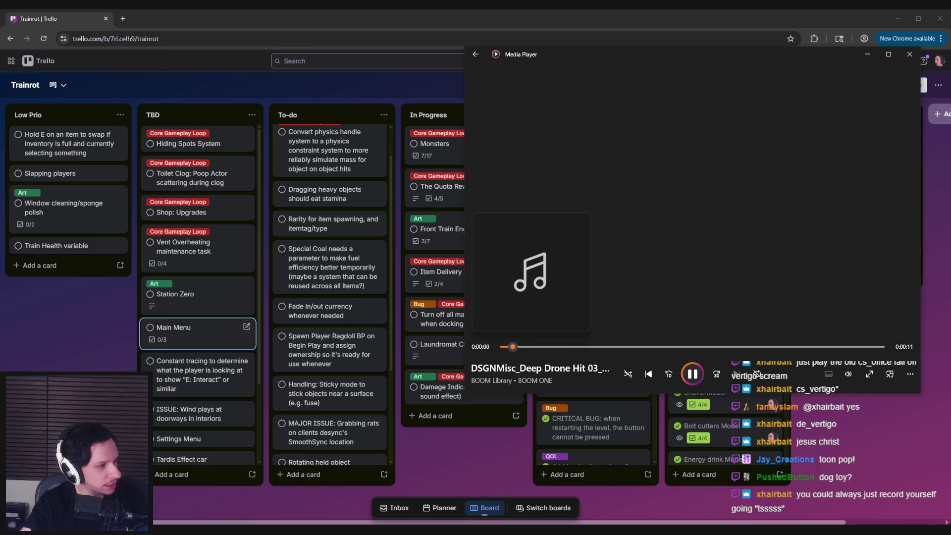
key(ctrl+f)
key(ctrl+f)
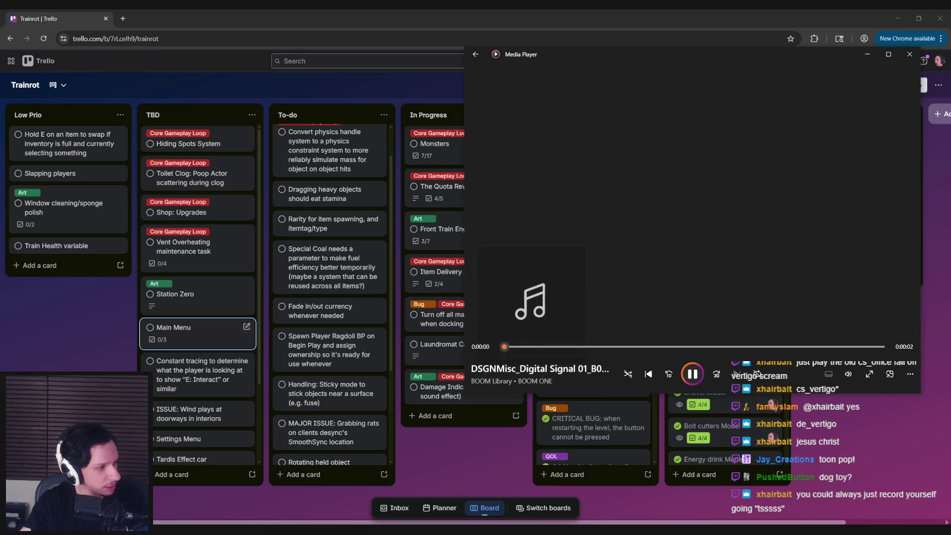
key(ctrl+f)
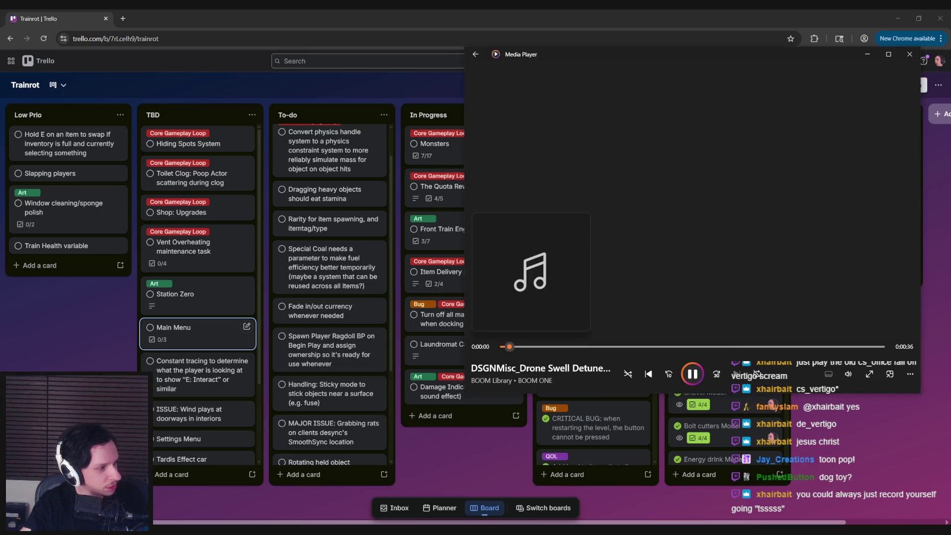
key(ctrl+f)
key(ctrl+f)
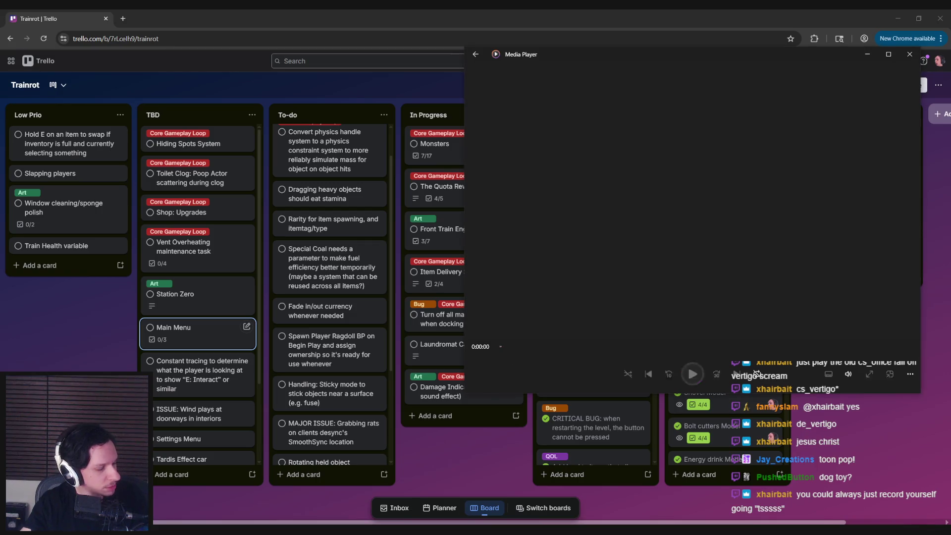
key(ctrl+f)
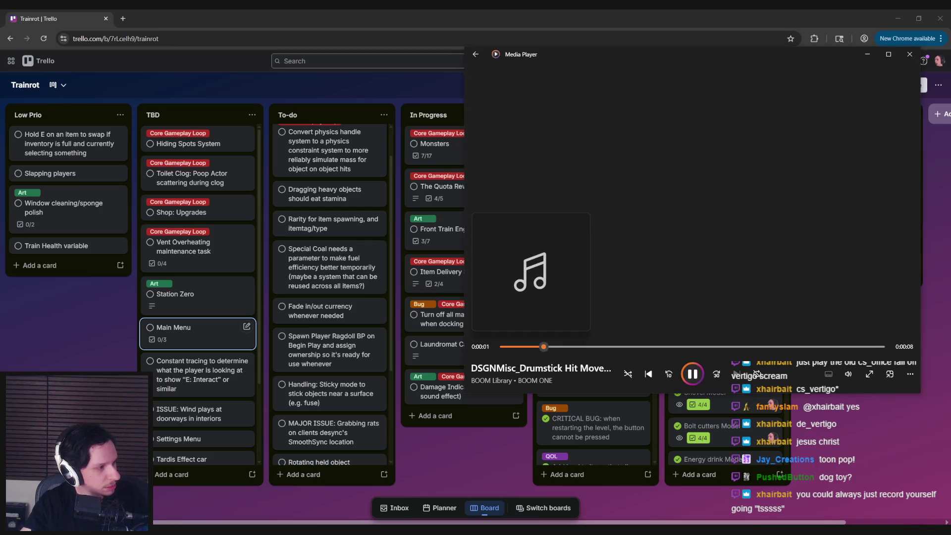
Preview the drumstick hits, electric drop, electricity overload and flutter effects
key(ctrl+b)
key(ctrl+b)
key(ctrl+f)
key(ctrl+f)
key(ctrl+f)
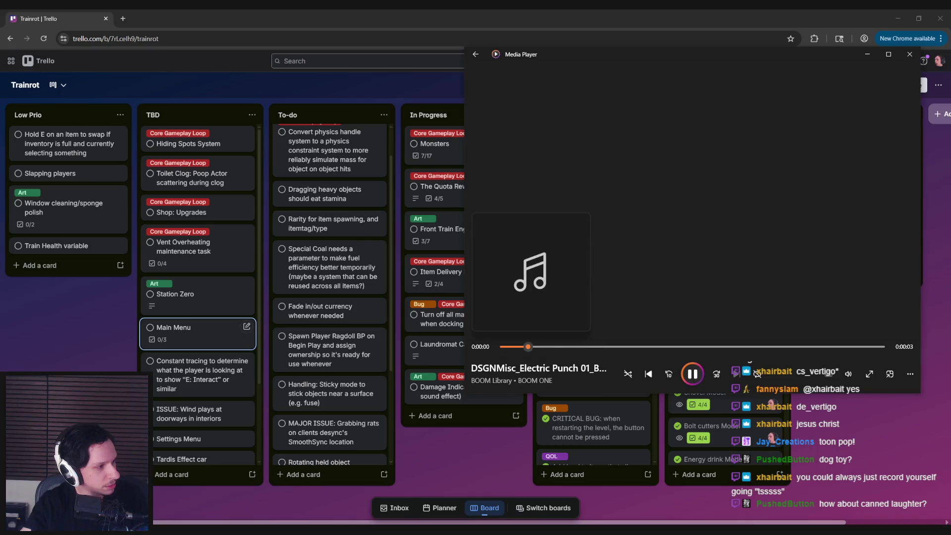
key(ctrl+f)
key(ctrl+f)
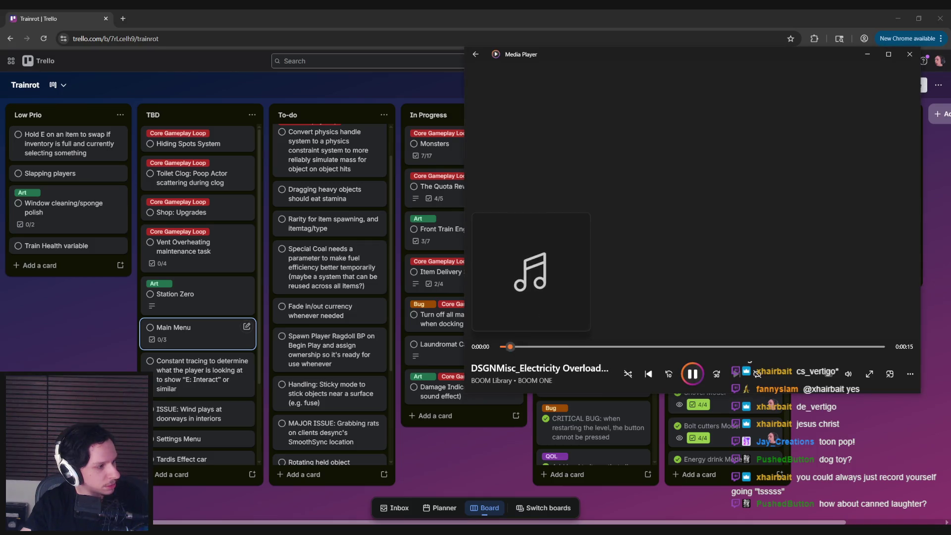
key(ctrl+f)
key(ctrl+f)
key(ctrl+f)
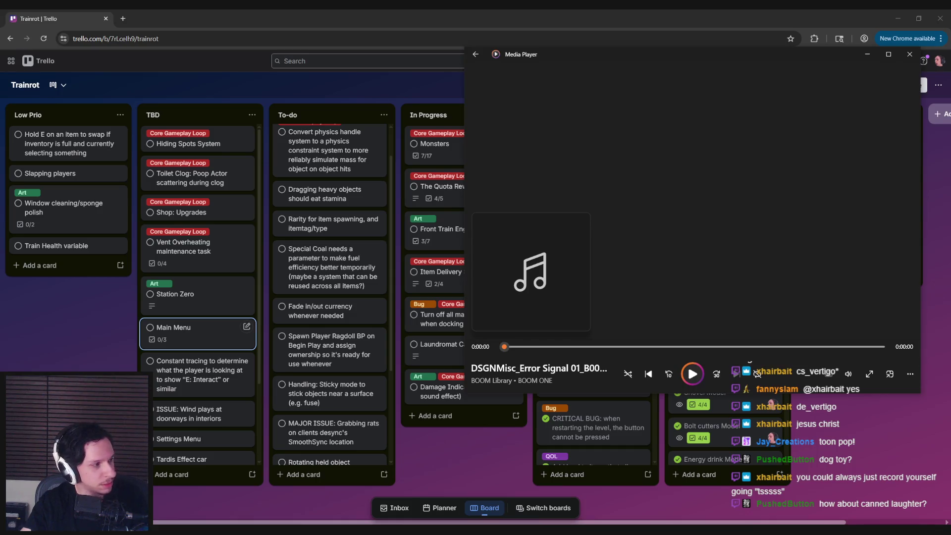
key(ctrl+f)
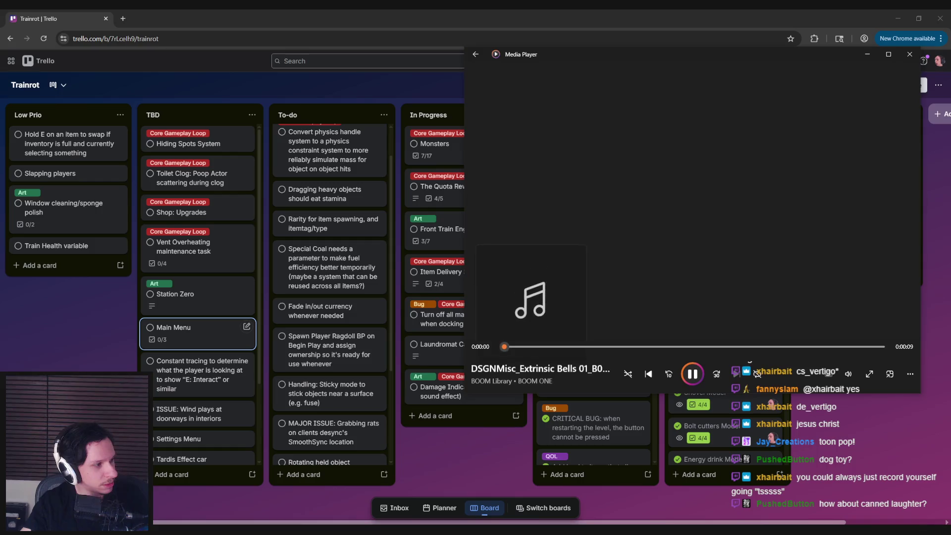
key(ctrl+f)
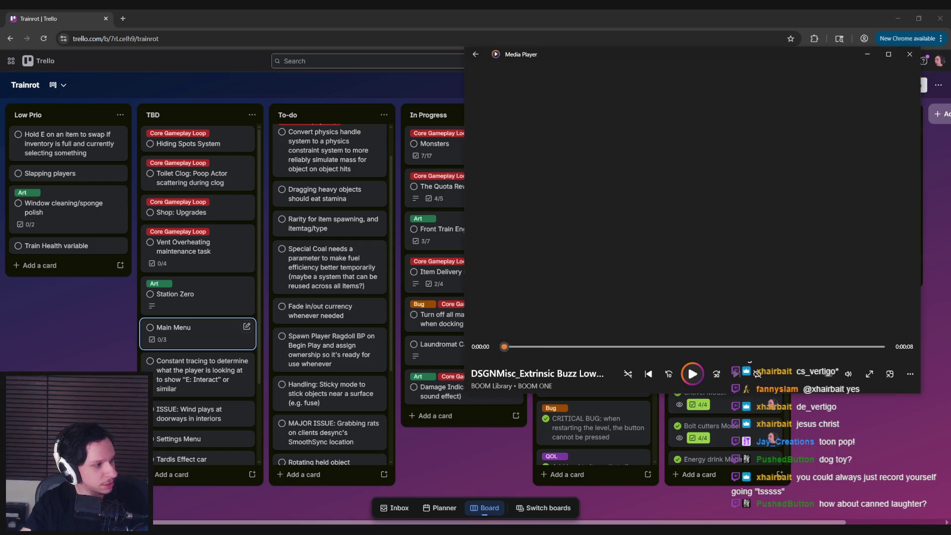
key(ctrl+f)
key(ctrl+f)
key(ctrl+f)
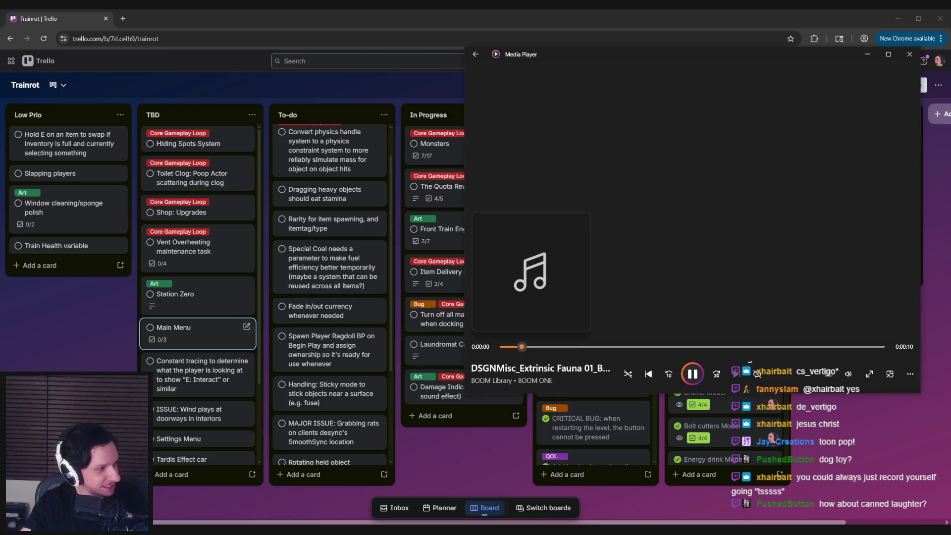
key(ctrl+f)
key(ctrl+f)
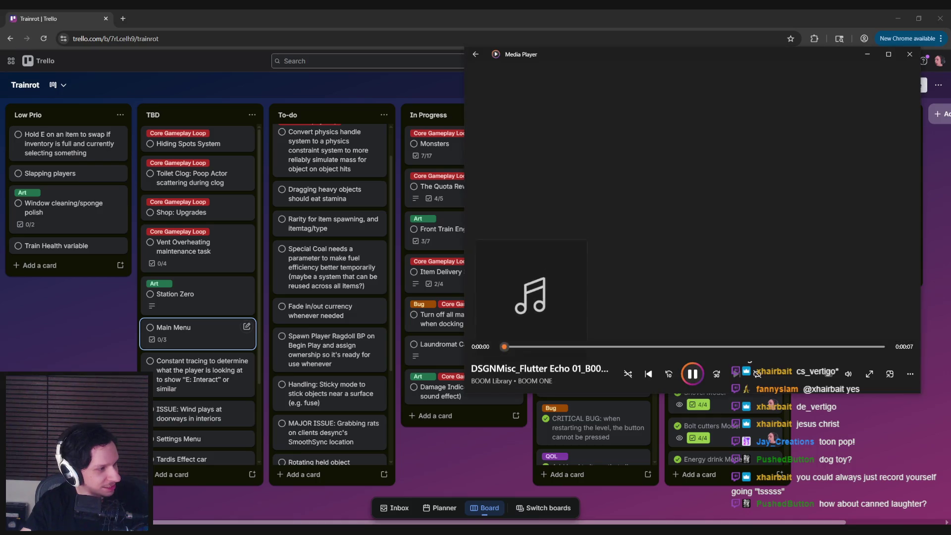
key(ctrl+f)
key(ctrl+f)
Audition gate slam, glitch chaos, granular birds and heavy brass, settling on Hit Electrocuted 02, then bring Spotify forward
key(ctrl+f)
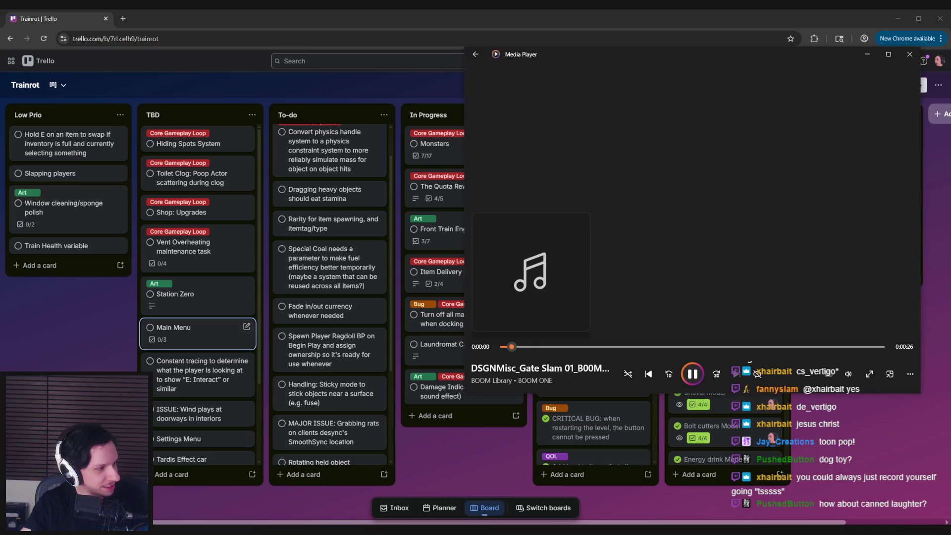
key(ctrl+f)
key(ctrl+f)
key(ctrl+f)
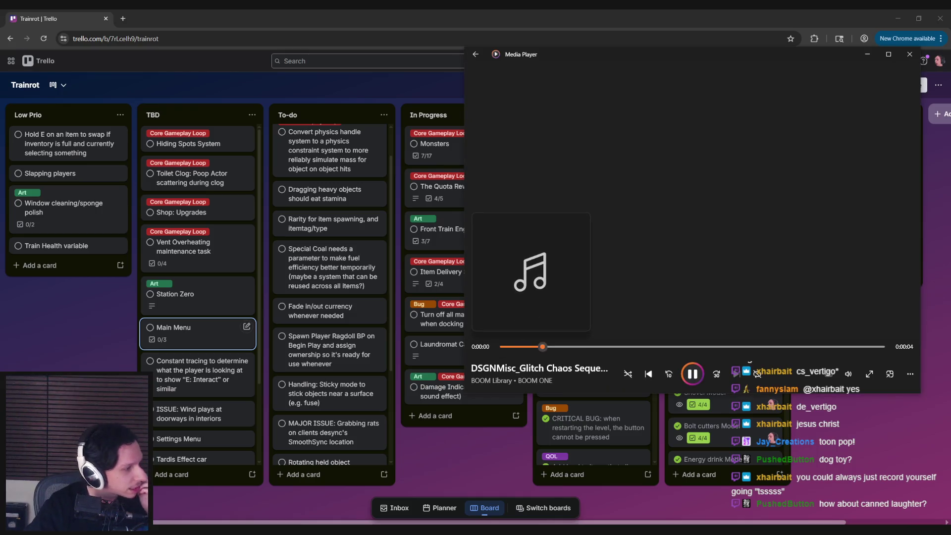
key(ctrl+f)
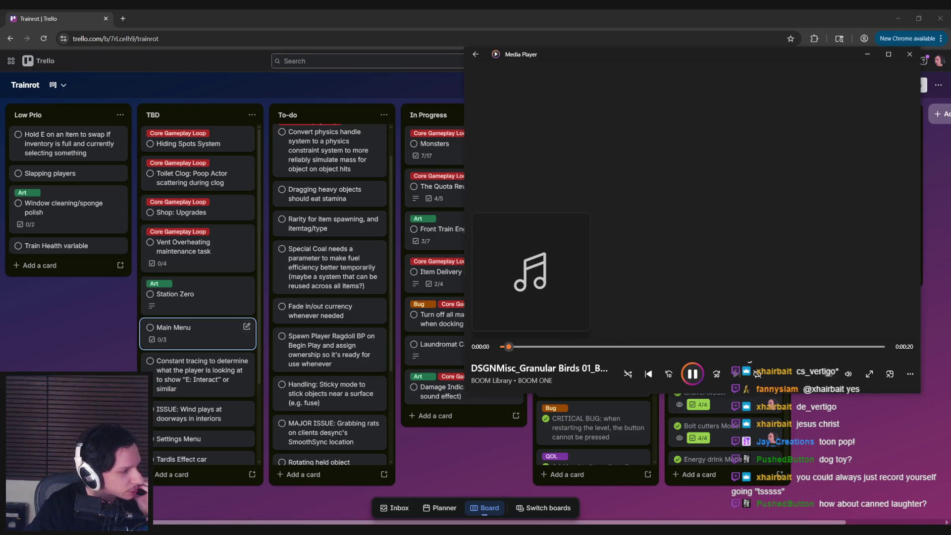
key(ctrl+f)
key(ctrl+f)
key(ctrl+f)
key(ctrl+f)
key(ctrl+f)
key(ctrl+f)
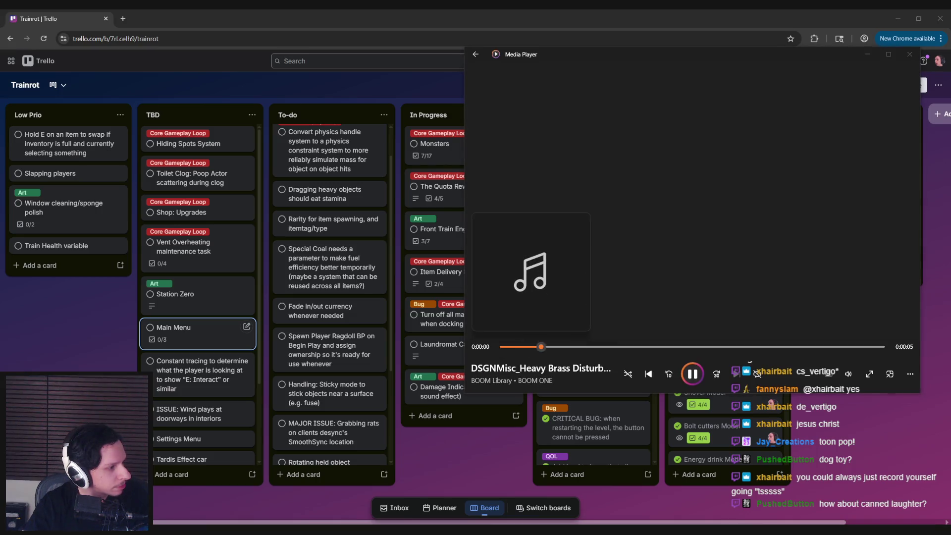
key(ctrl+f)
key(ctrl+f)
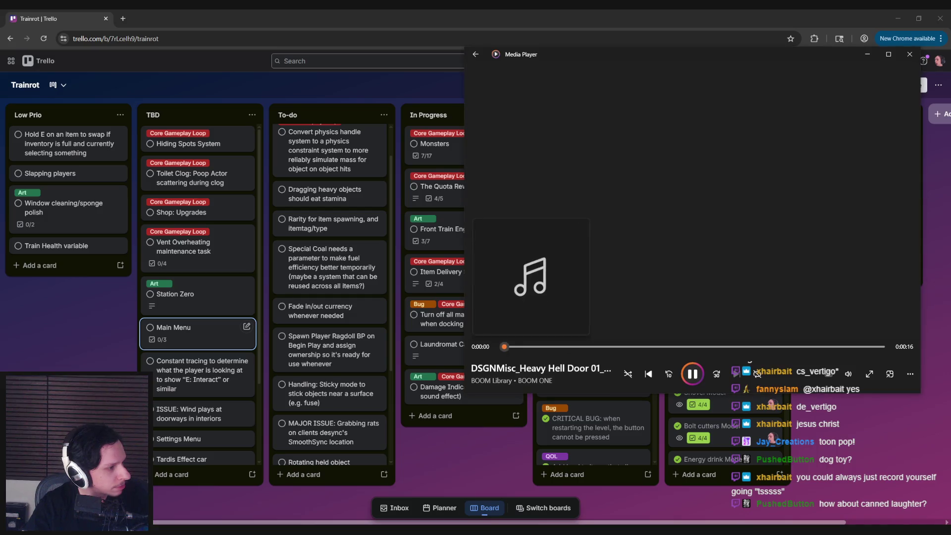
key(ctrl+f)
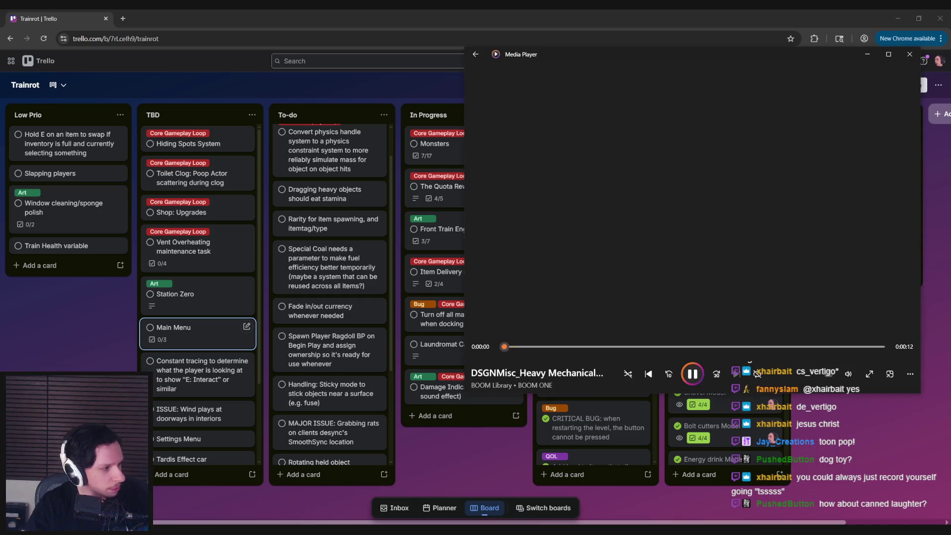
key(ctrl+f)
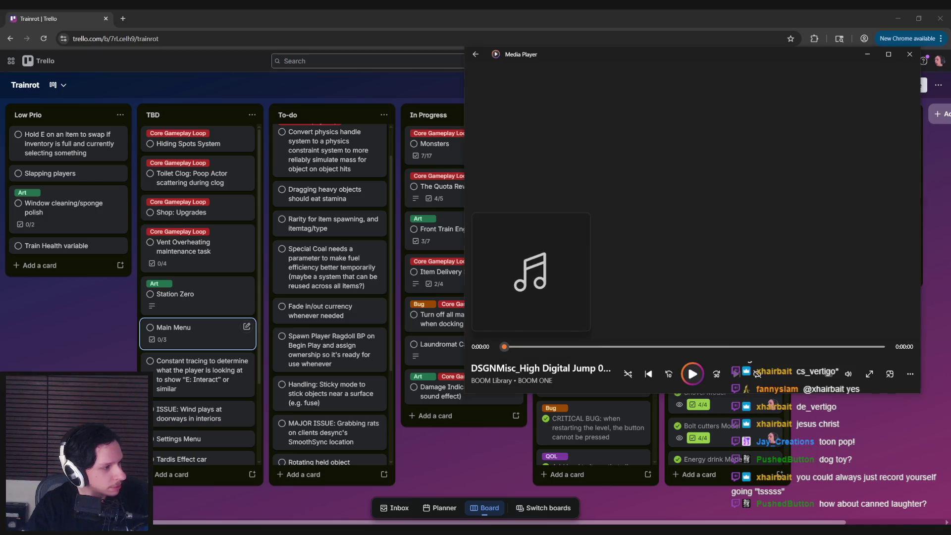
key(ctrl+f)
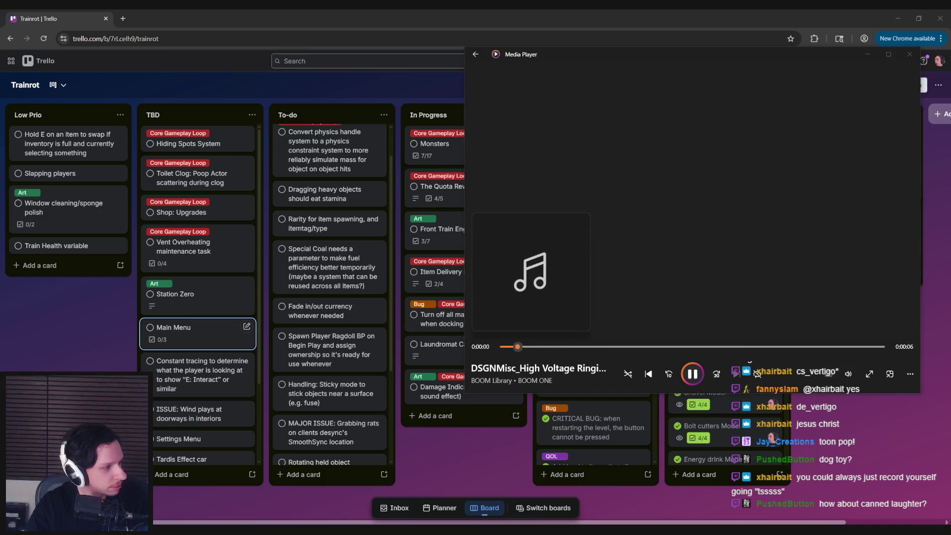
key(ctrl+f)
key(ctrl+f)
key(ctrl+b)
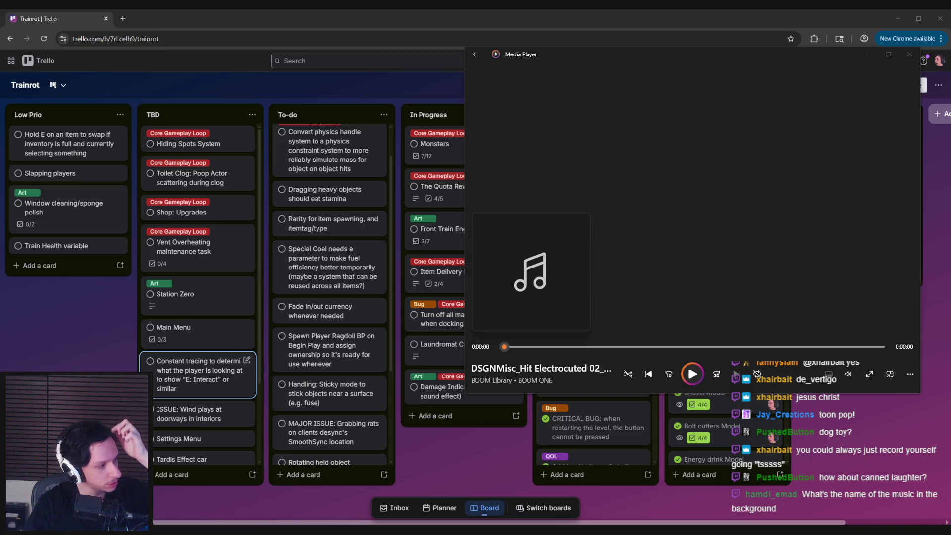
mouse_move(0, 137)
mouse_down()
mouse_move(131, 136)
mouse_move(436, 96)
mouse_move(431, 87)
mouse_up()
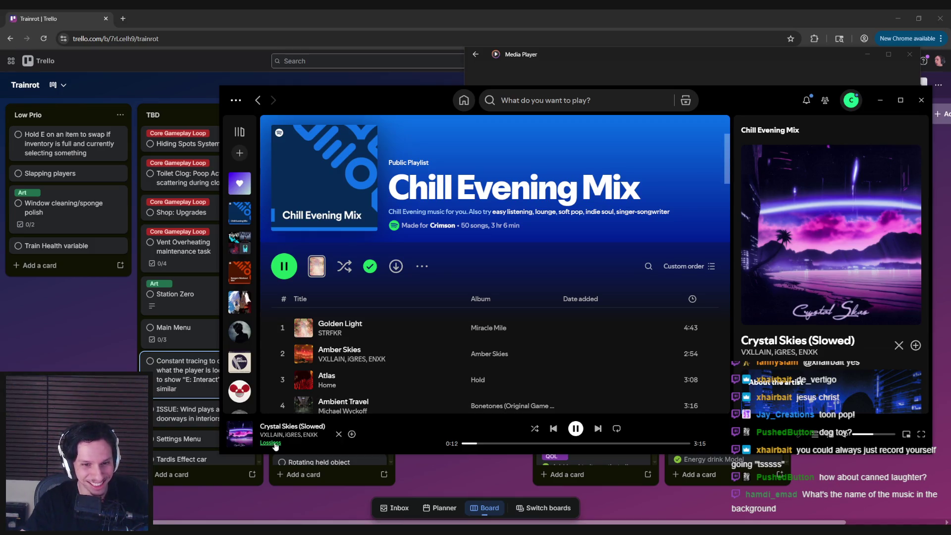
Skip Spotify's music from 'Crystal Skies (Slowed)' to 'Tides' and minimise the Spotify window
click(604, 426)
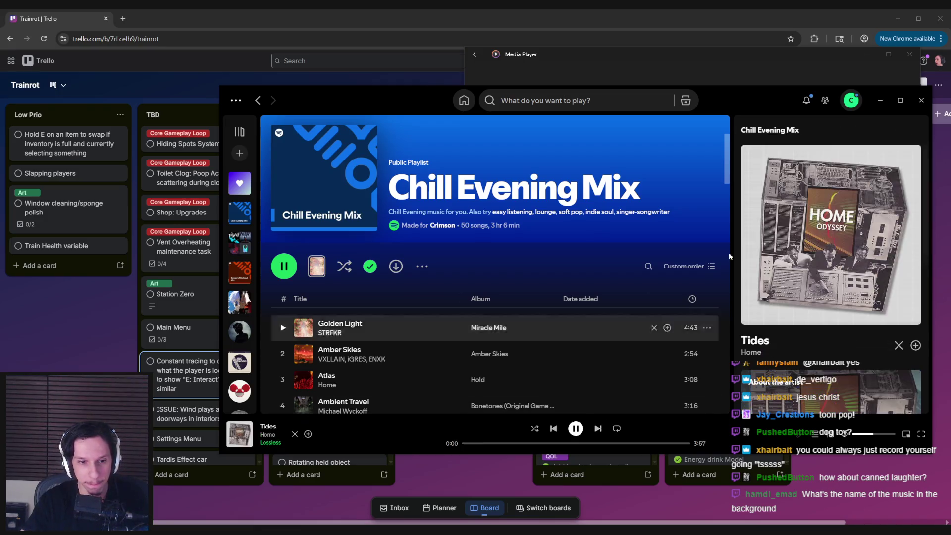
click(880, 100)
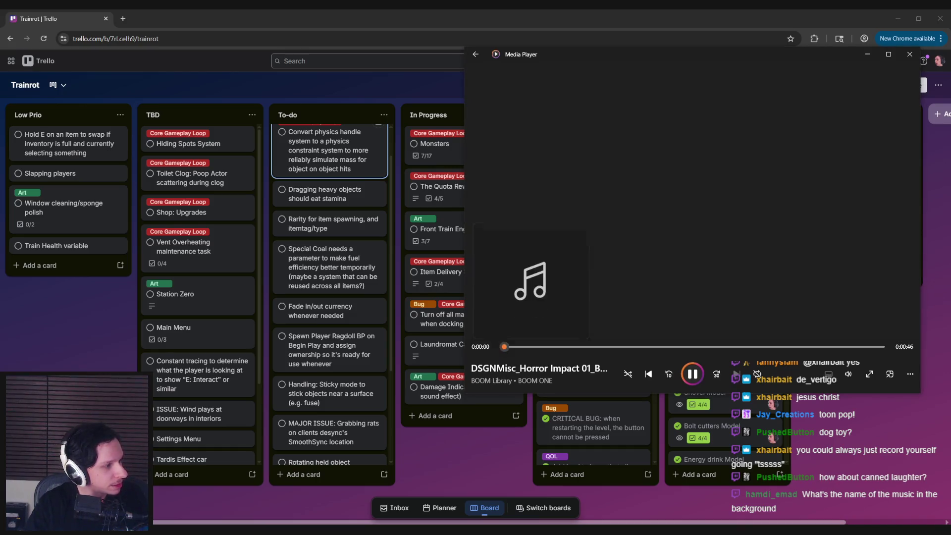
Audition the horror impact, ice bells, implode wobble and insect clicking effects
click(736, 374)
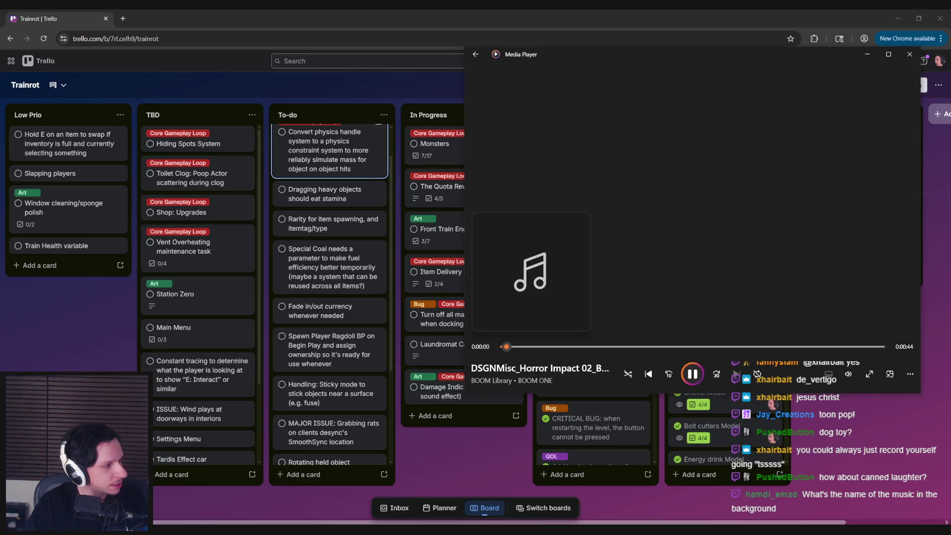
key(ctrl+f)
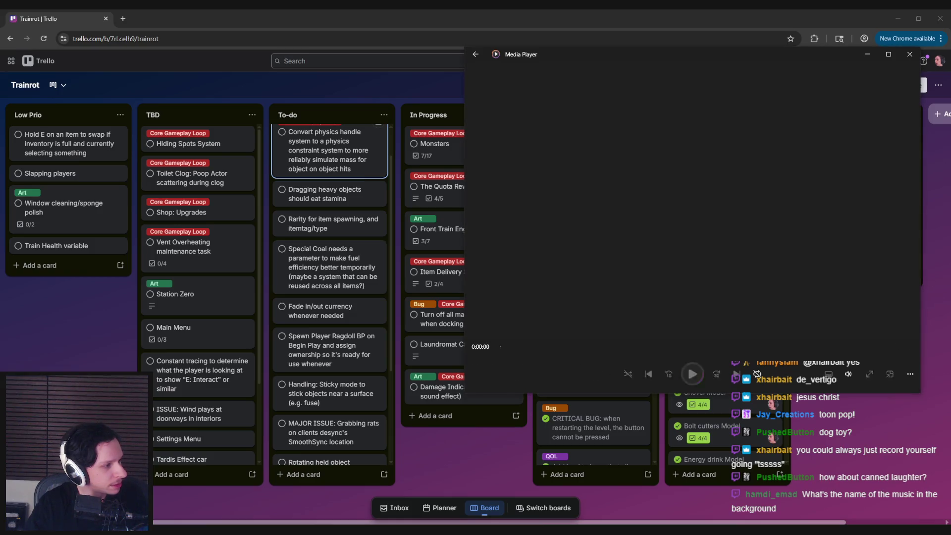
key(ctrl+f)
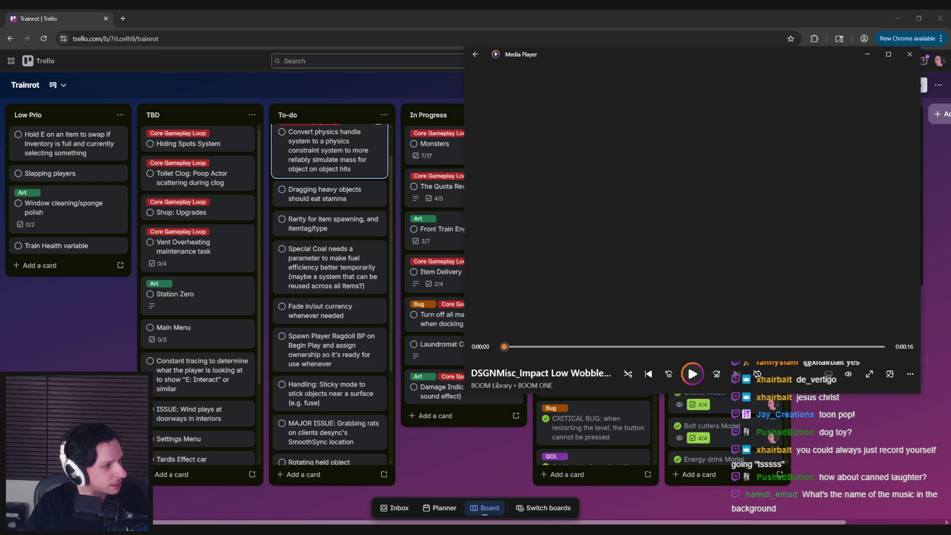
key(ctrl+f)
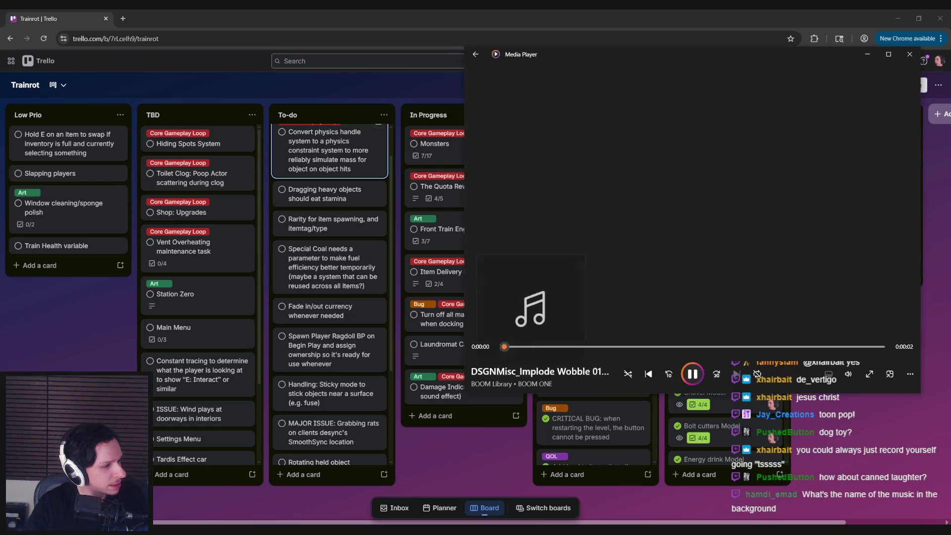
key(ctrl+f)
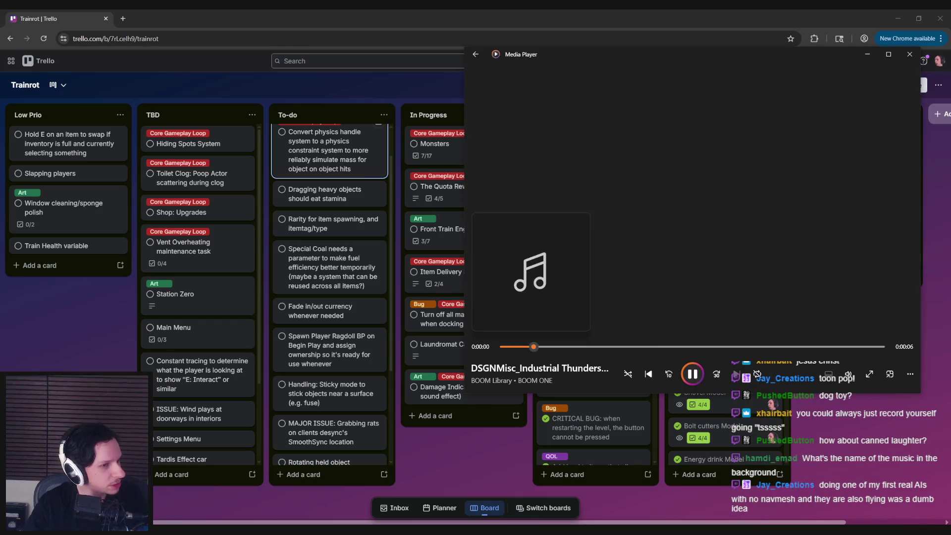
key(ctrl+f)
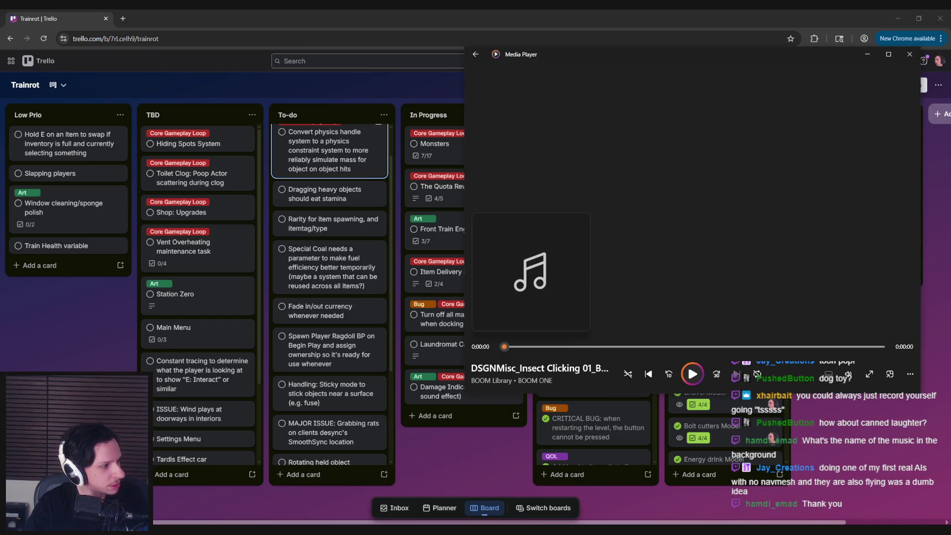
Skip through juicy rattle, melodic sub and metal chain sounds, pausing on the metallic thunder effect
key(ctrl+f)
key(ctrl+f)
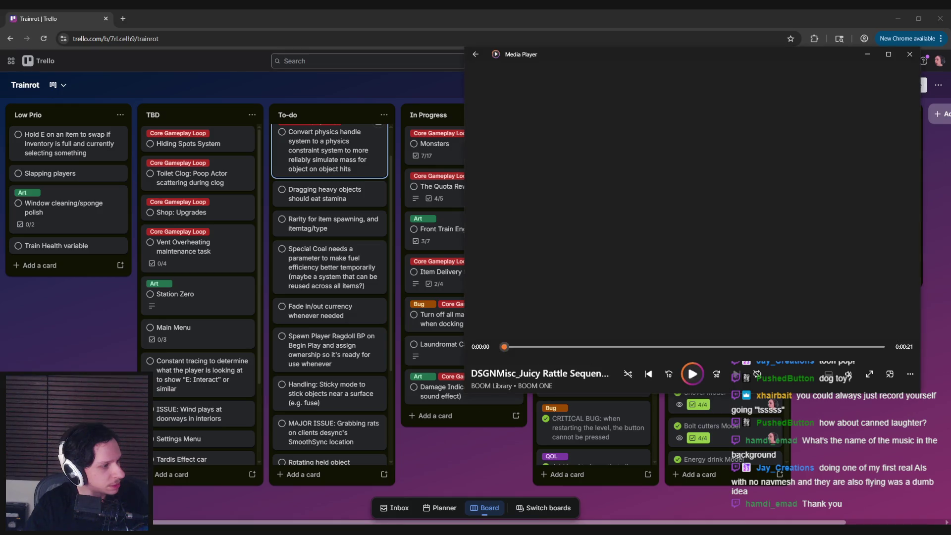
key(ctrl+f)
key(ctrl+f)
key(ctrl+f)
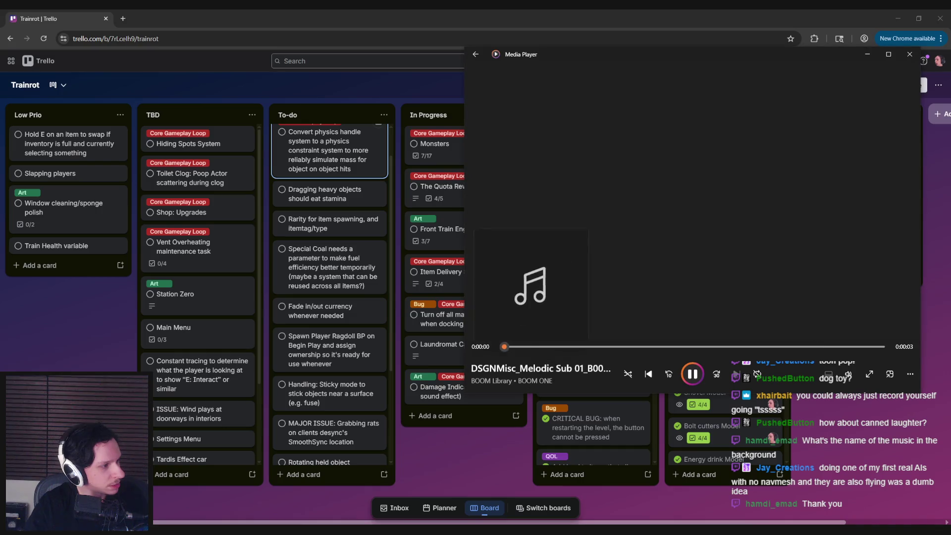
key(ctrl+f)
key(ctrl+f)
key(ctrl+f)
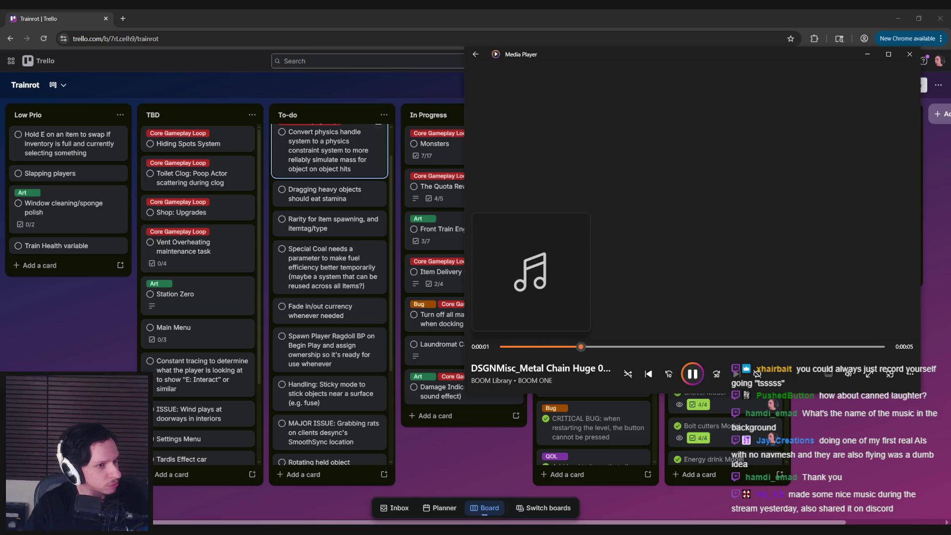
key(ctrl+f)
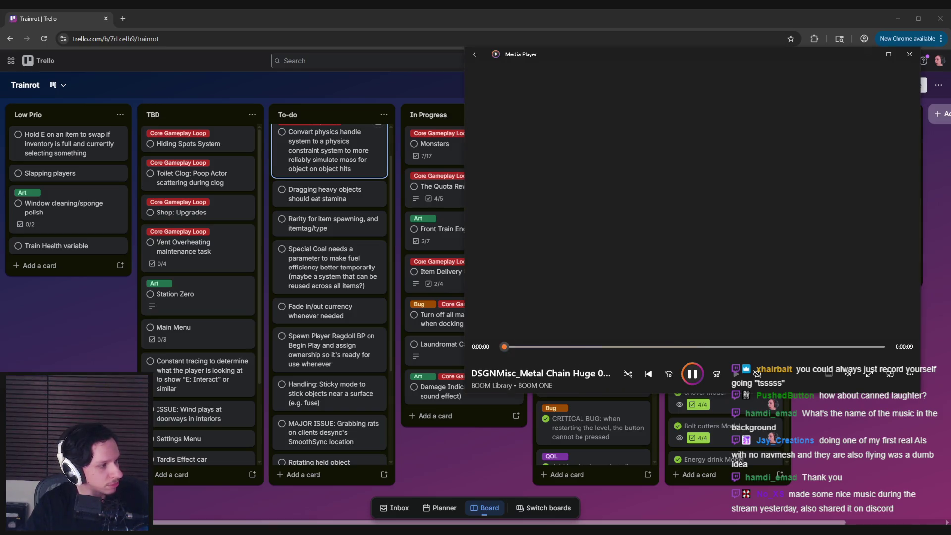
key(ctrl+f)
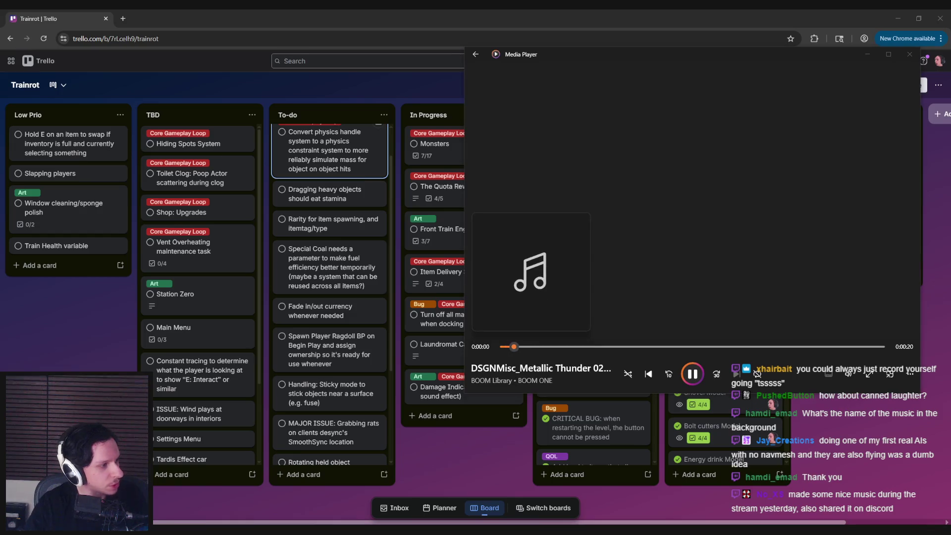
click(692, 373)
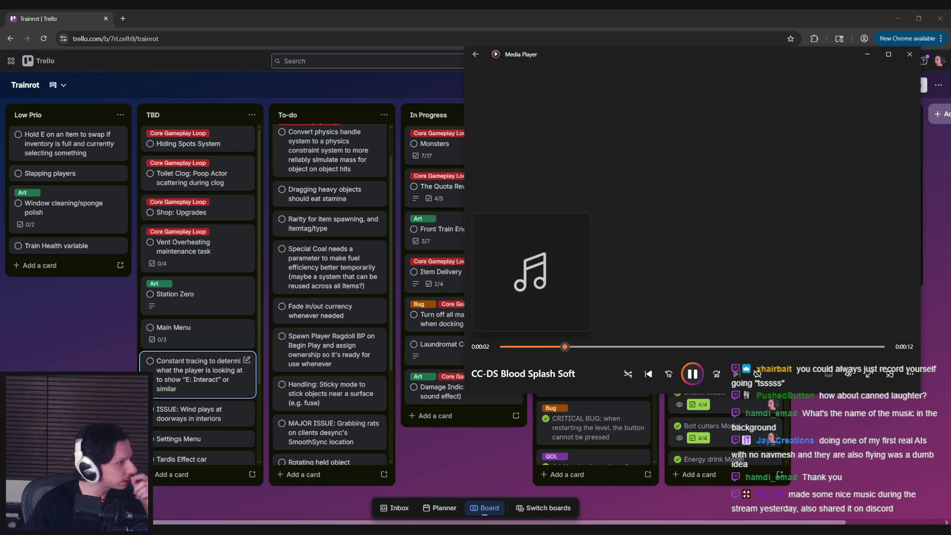
Audition the CC-DS body fall, bone break, blunt kick and bright kick sounds
key(ctrl+f)
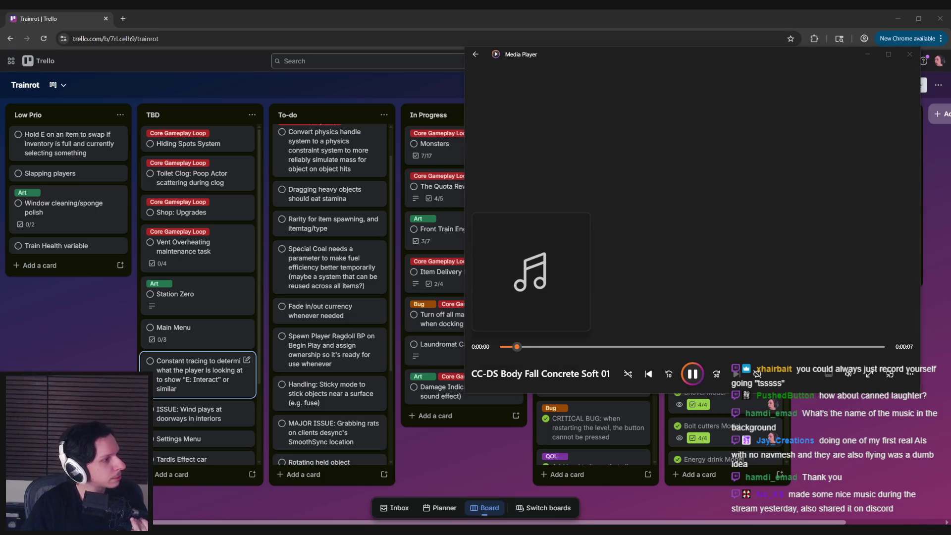
key(ctrl+f)
key(ctrl+f)
key(ctrl+f)
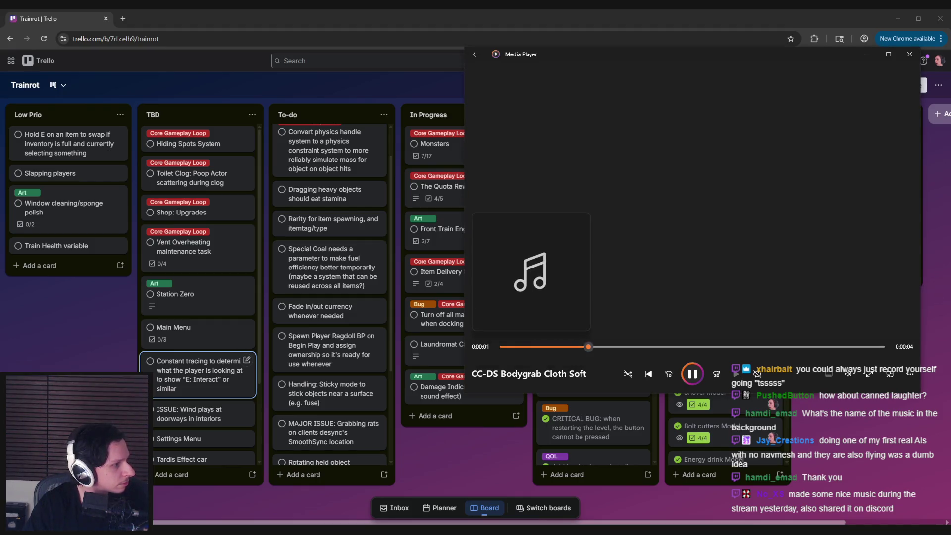
key(ctrl+f)
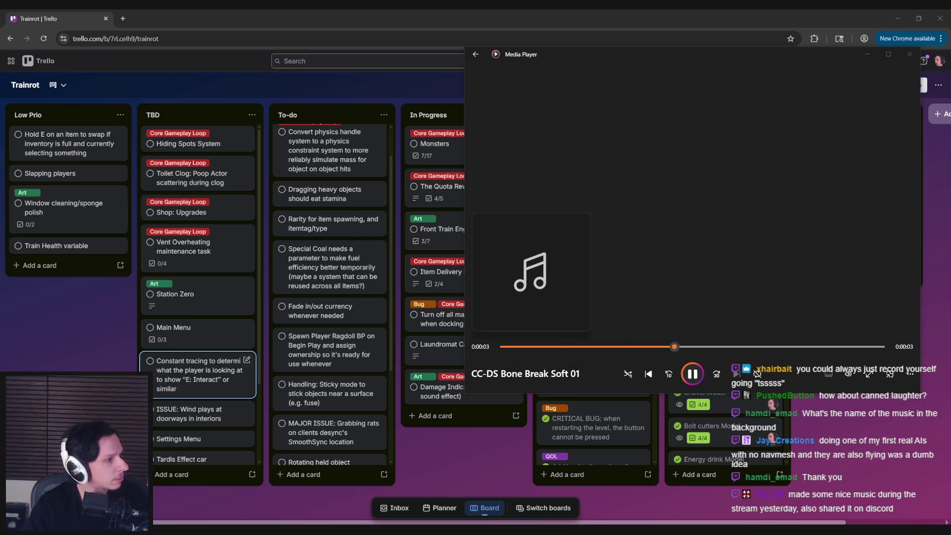
key(ctrl+f)
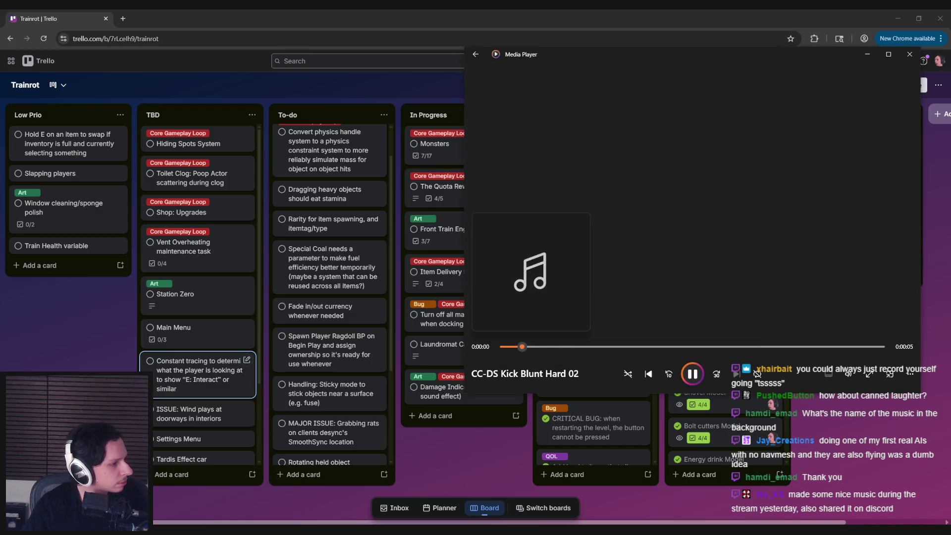
key(ctrl+f)
key(ctrl+f)
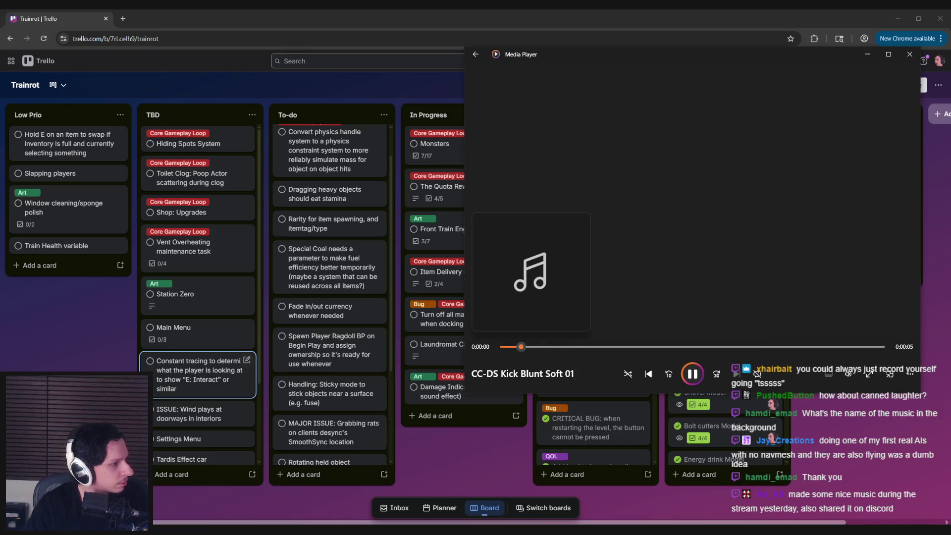
key(ctrl+f)
key(ctrl+f)
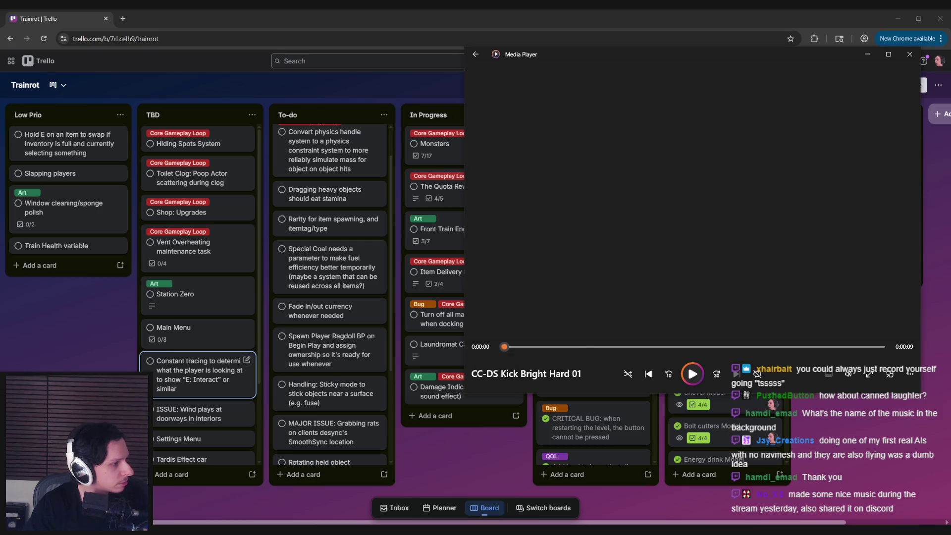
key(ctrl+f)
key(ctrl+f)
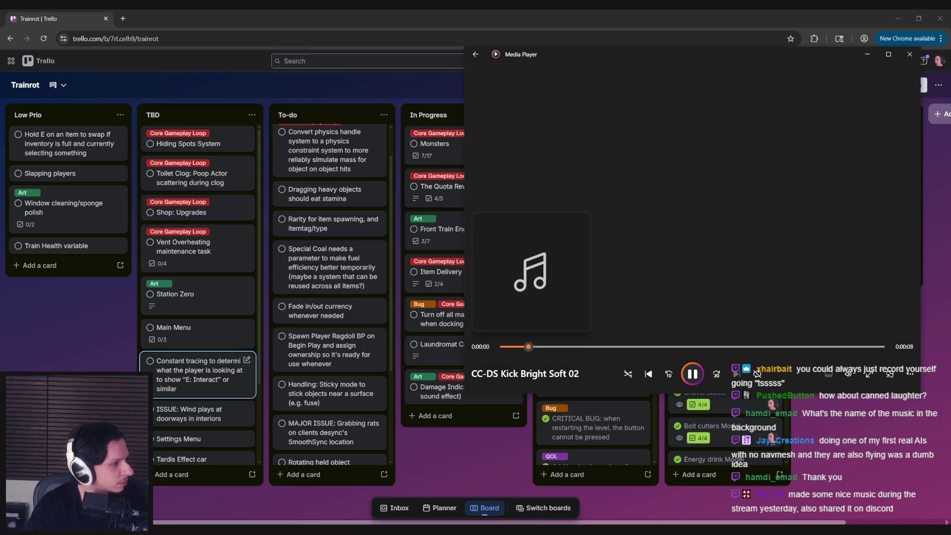
key(ctrl+f)
Step through CC-DS torso kicks, punches, slaps and cloth whooshes to Whoosh Nylon Soft 02
key(ctrl+f)
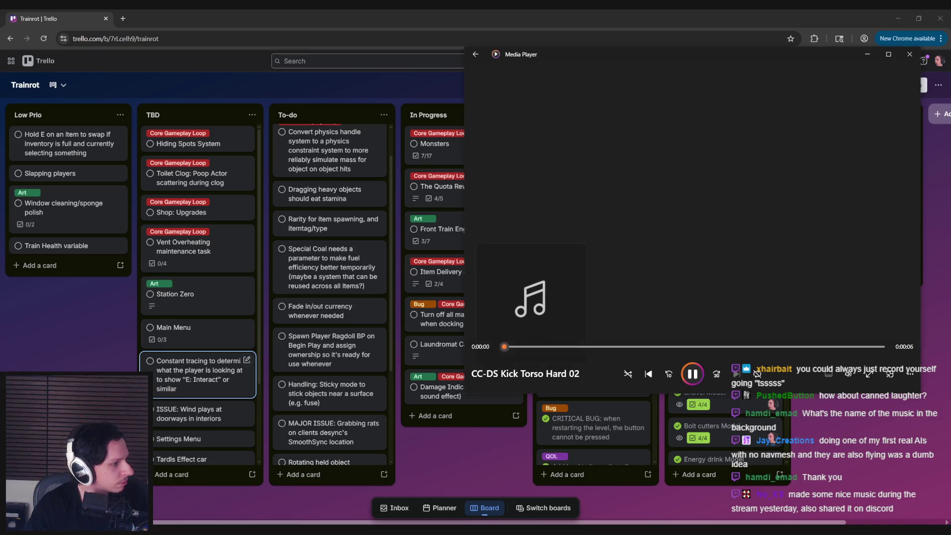
key(ctrl+f)
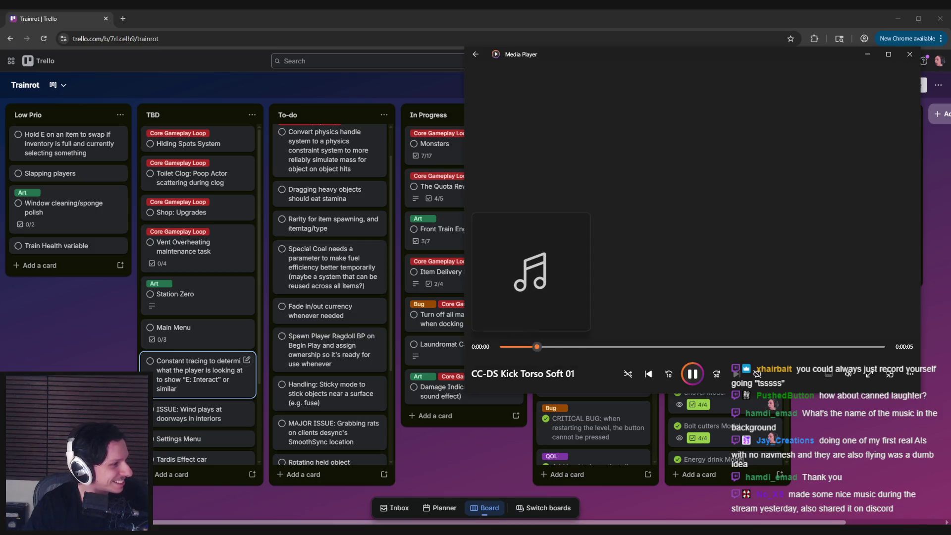
key(ctrl+f)
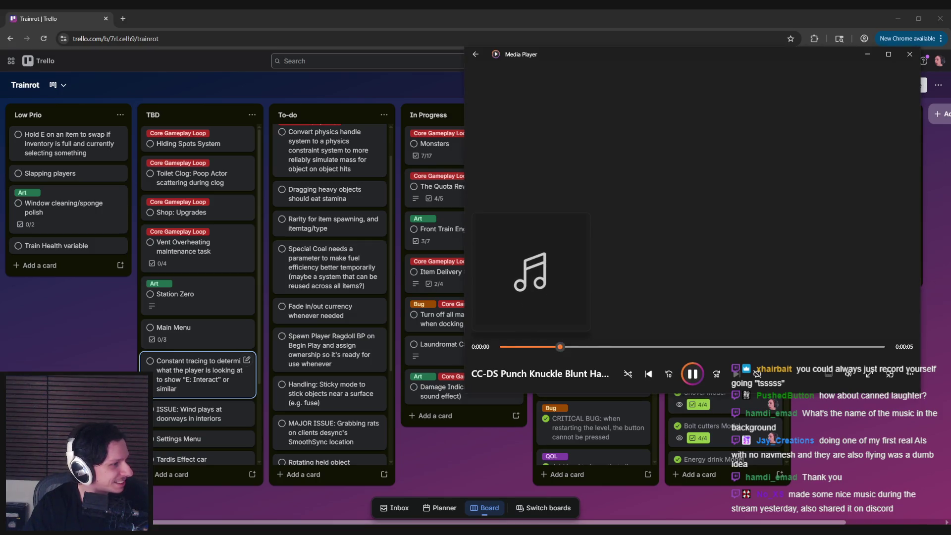
key(ctrl+f)
key(ctrl+f)
key(ctrl+f)
key(ctrl+f)
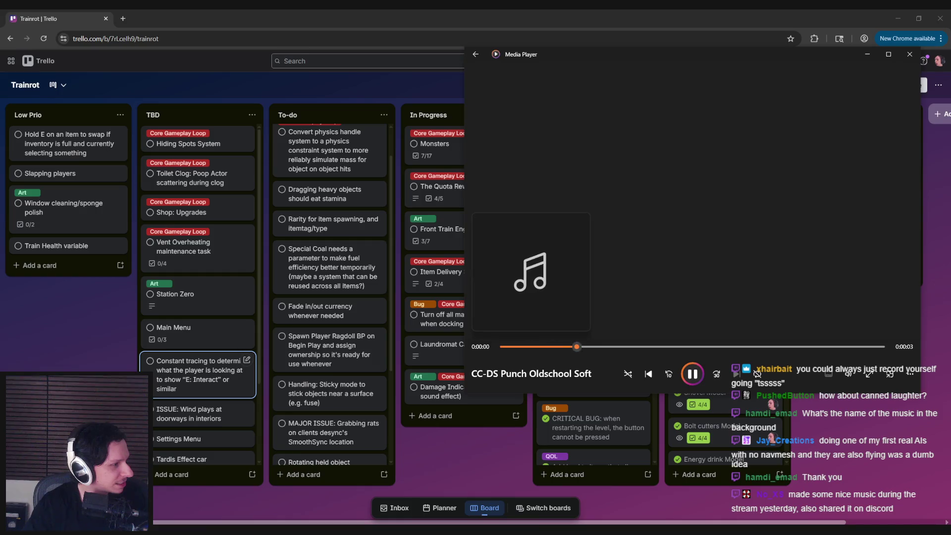
key(ctrl+f)
key(ctrl+f)
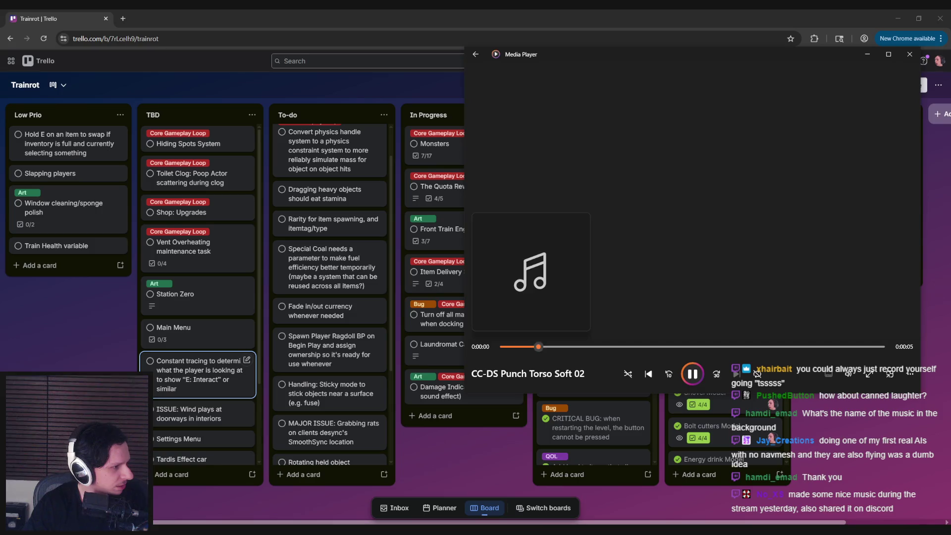
key(ctrl+f)
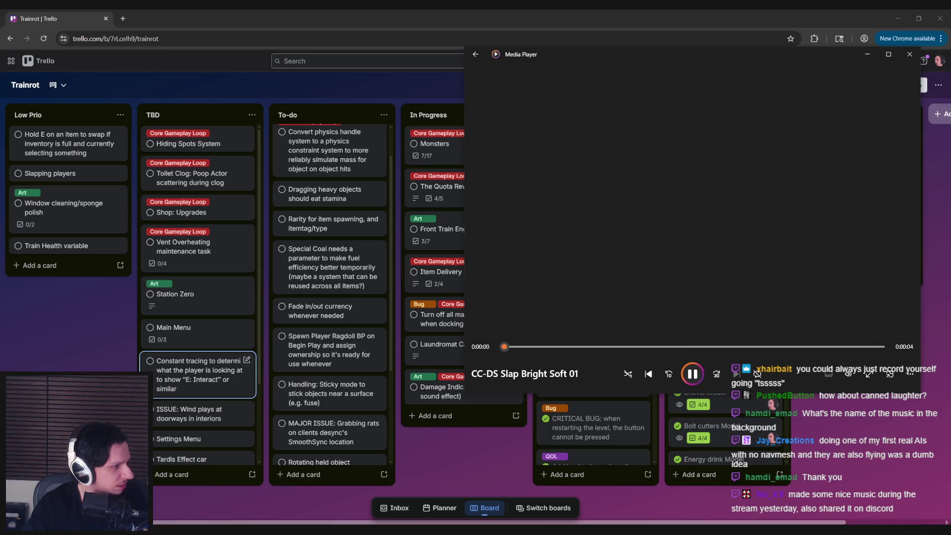
key(ctrl+f)
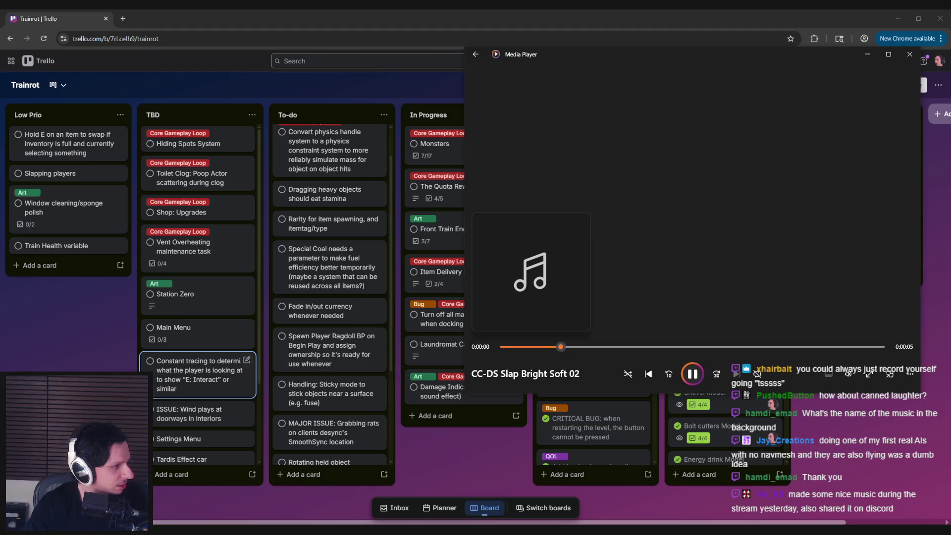
key(ctrl+f)
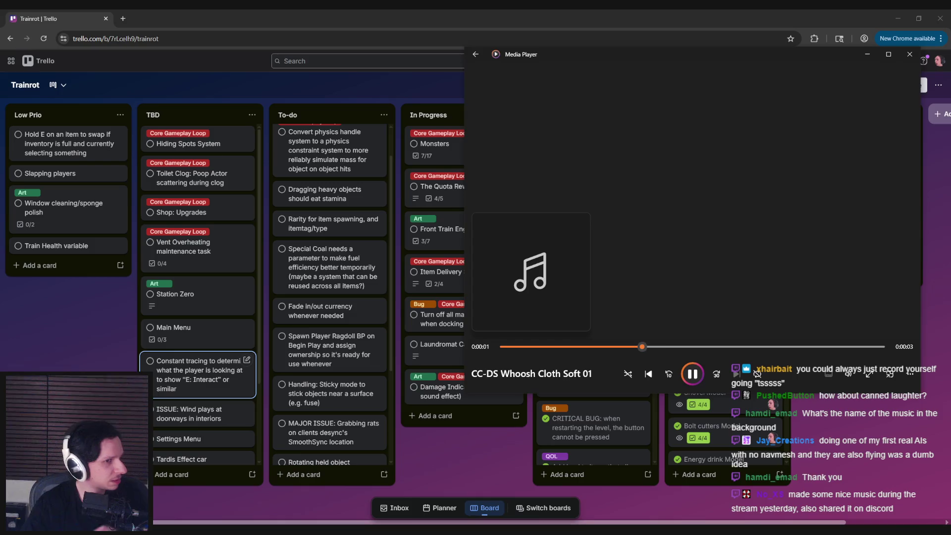
key(ctrl+f)
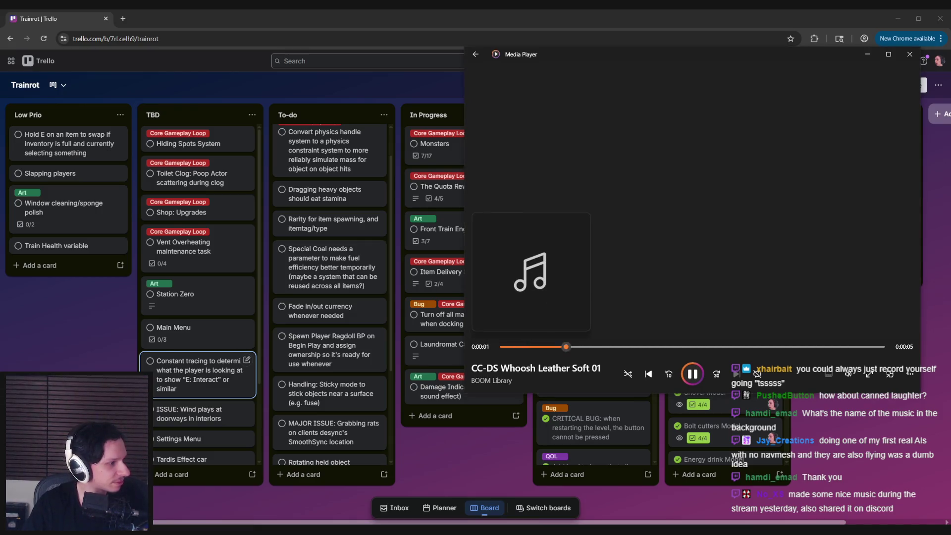
key(ctrl+f)
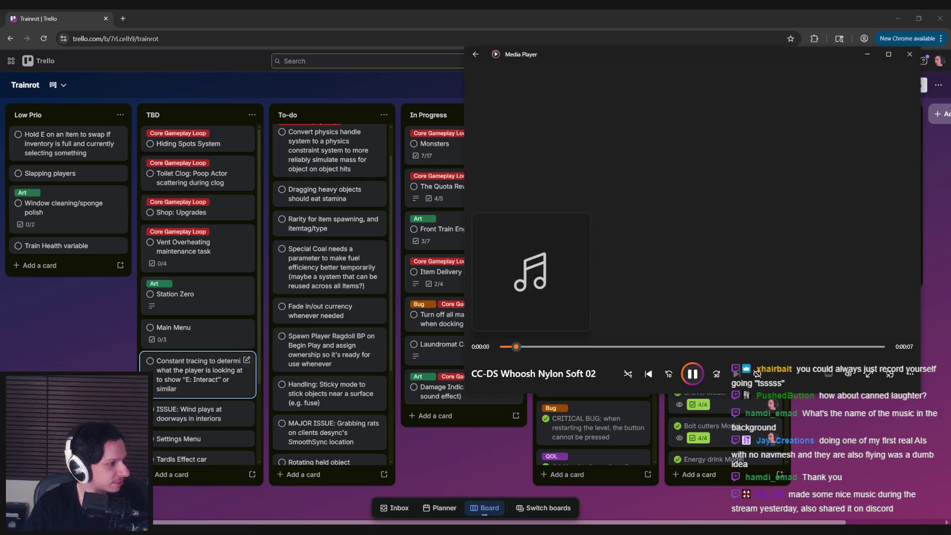
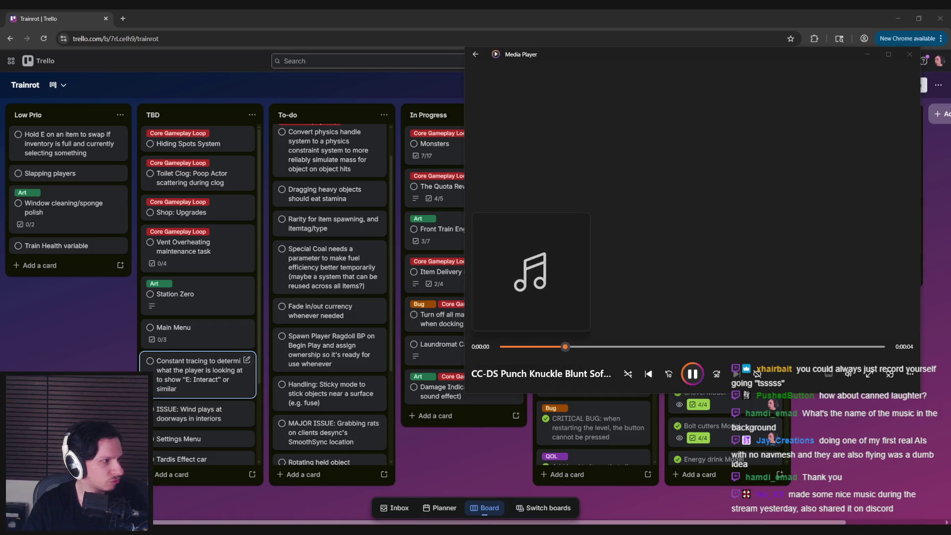
Close the media player and launch Audacity from Windows search
click(909, 54)
key(super)
text(audacity)
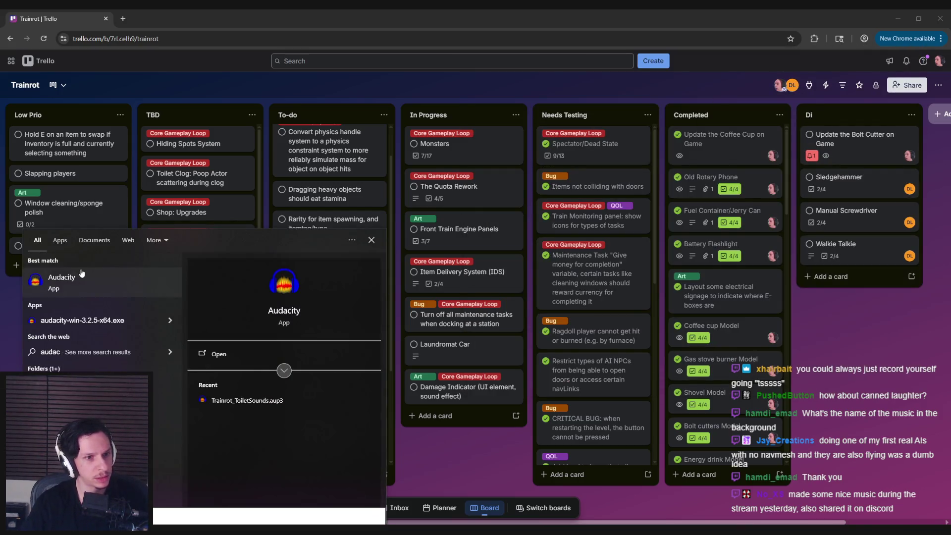
key(Return)
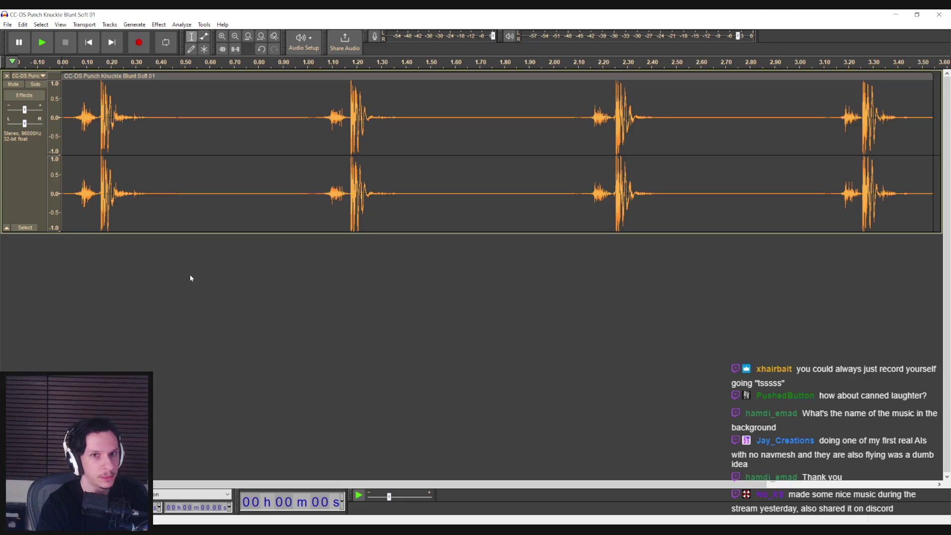
Mix the stereo punch clip down to mono and play it back
double_click(146, 149)
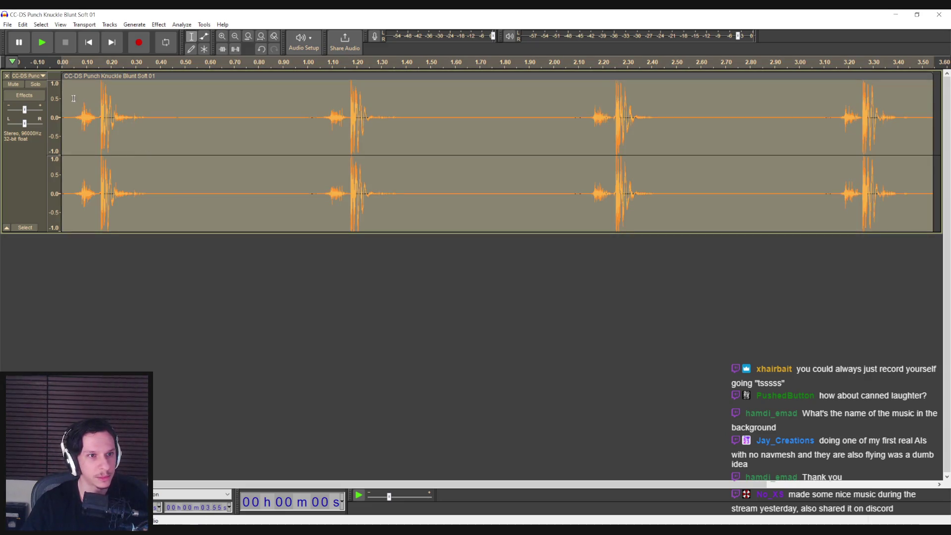
click(134, 24)
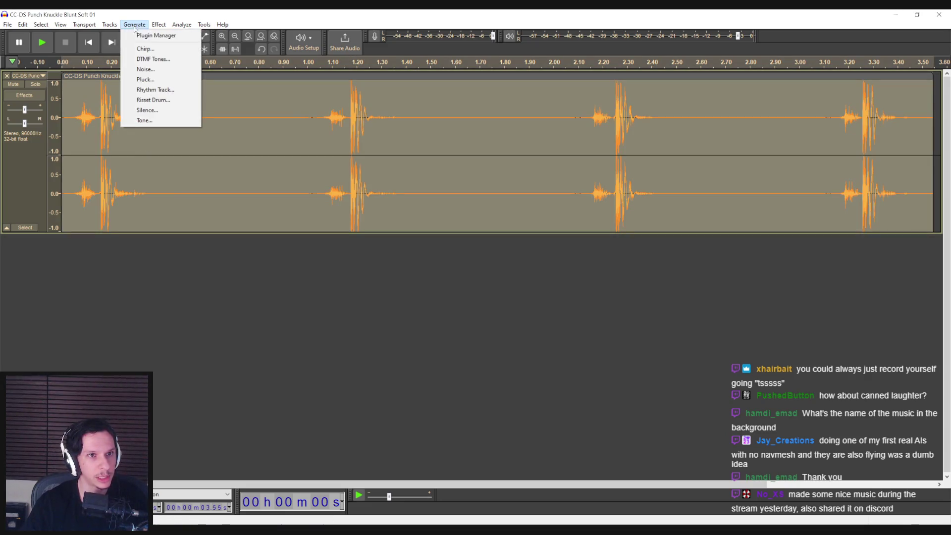
click(109, 24)
mouse_move(118, 48)
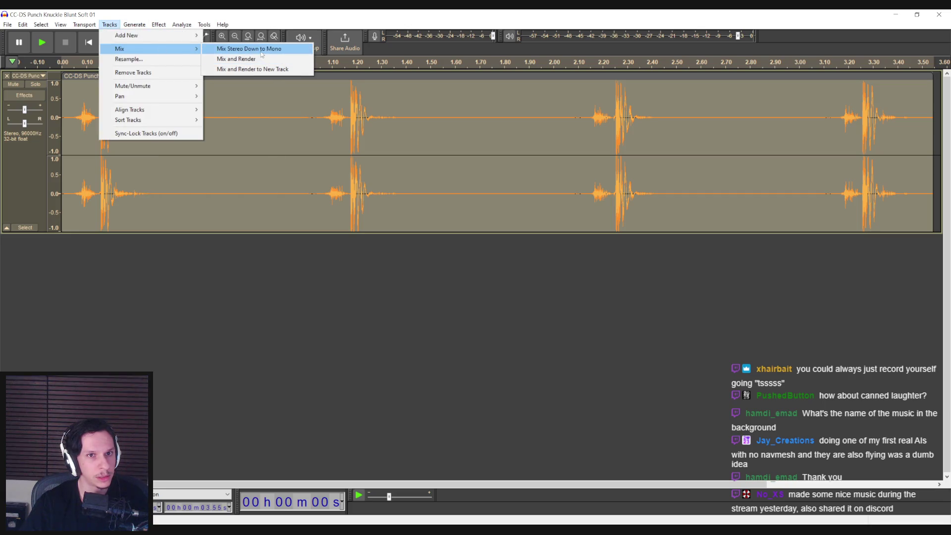
click(233, 46)
click(77, 118)
key(space)
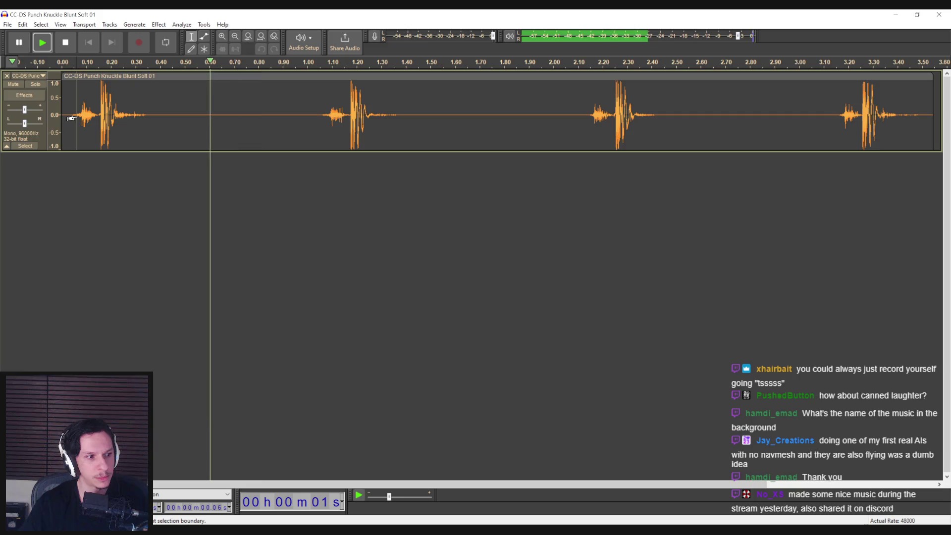
key(space)
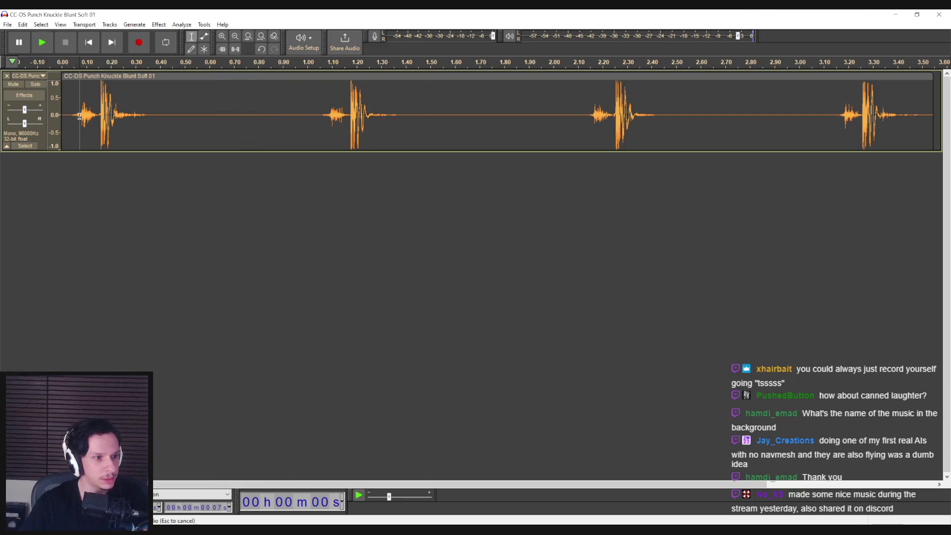
key(space)
key(space)
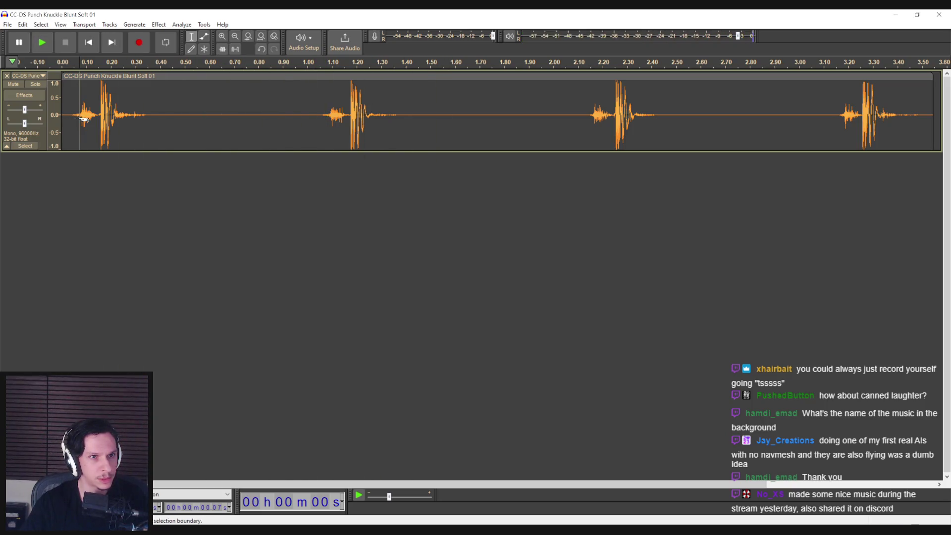
Apply a Low-Pass Filter to the whole clip and listen to the result
key(ctrl+a)
click(146, 29)
mouse_move(158, 25)
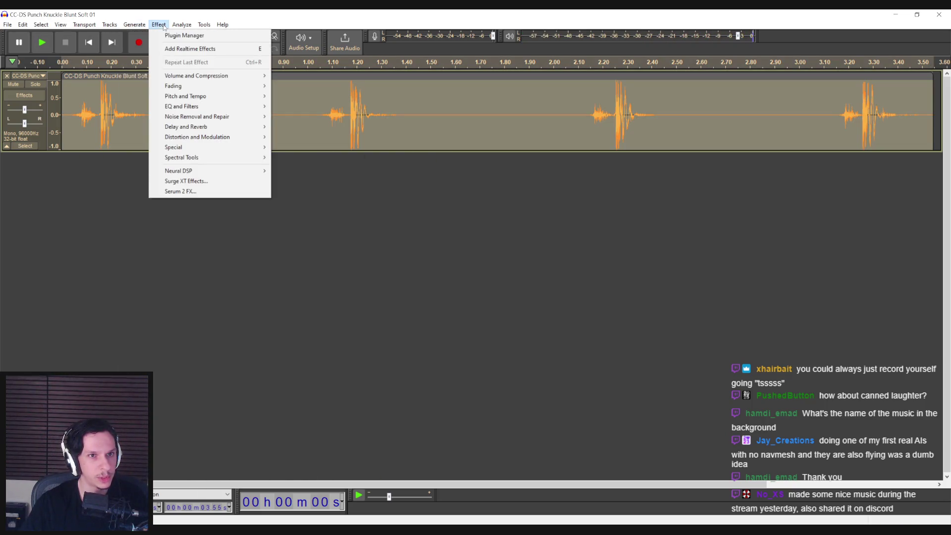
mouse_move(177, 88)
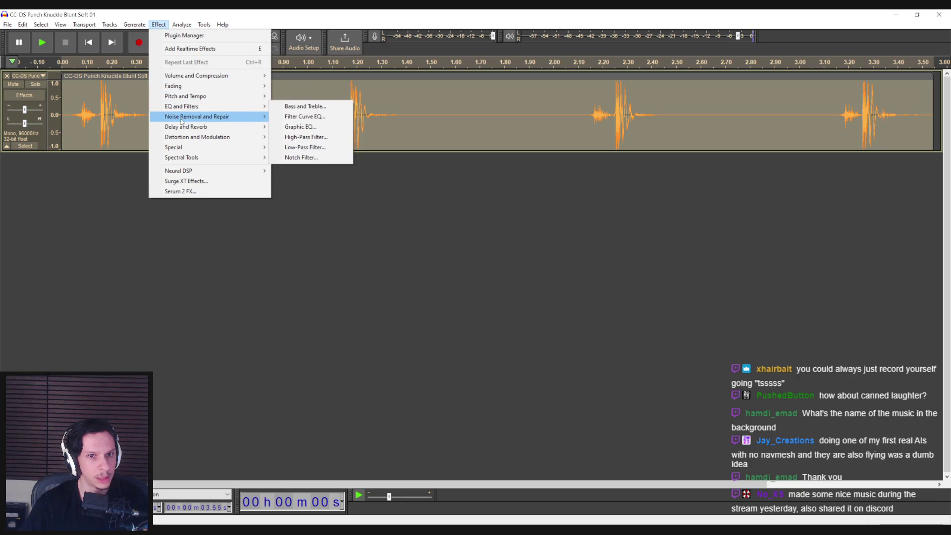
click(295, 148)
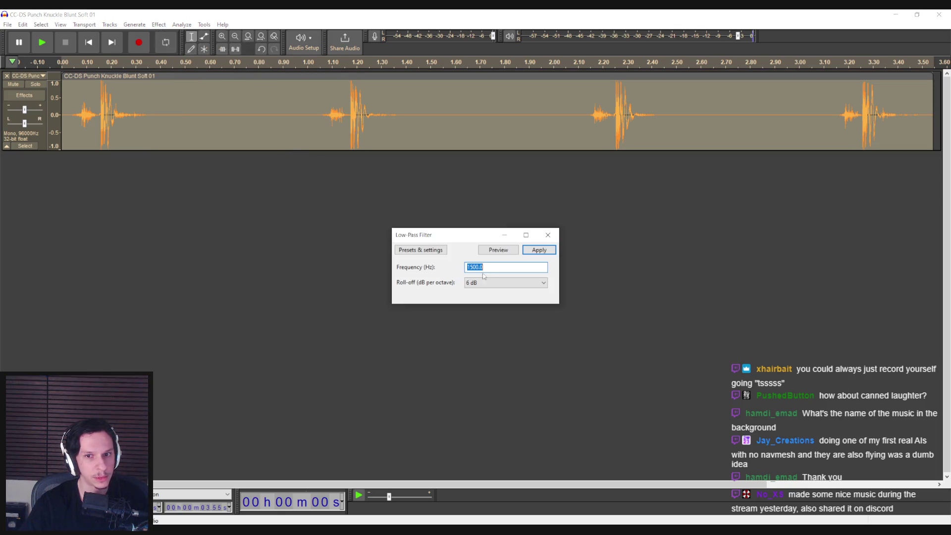
click(538, 249)
click(68, 116)
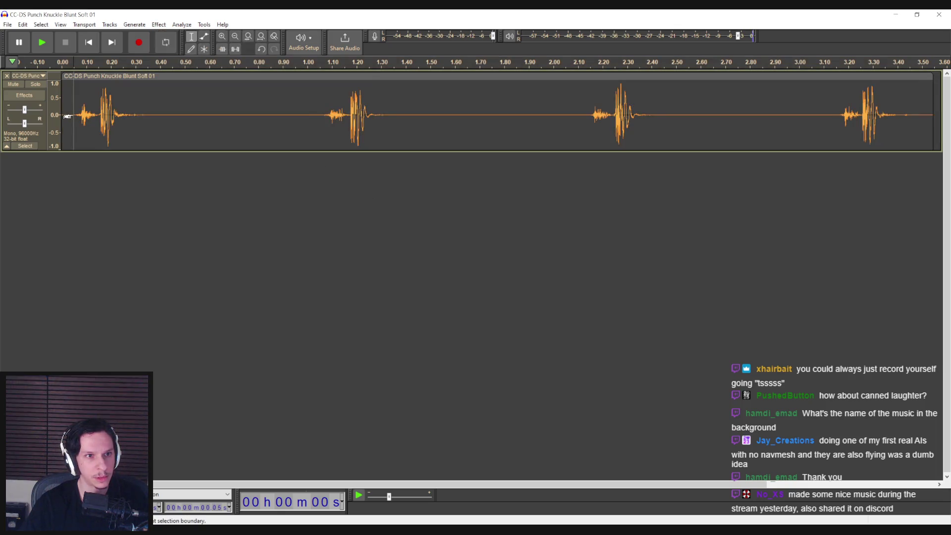
key(space)
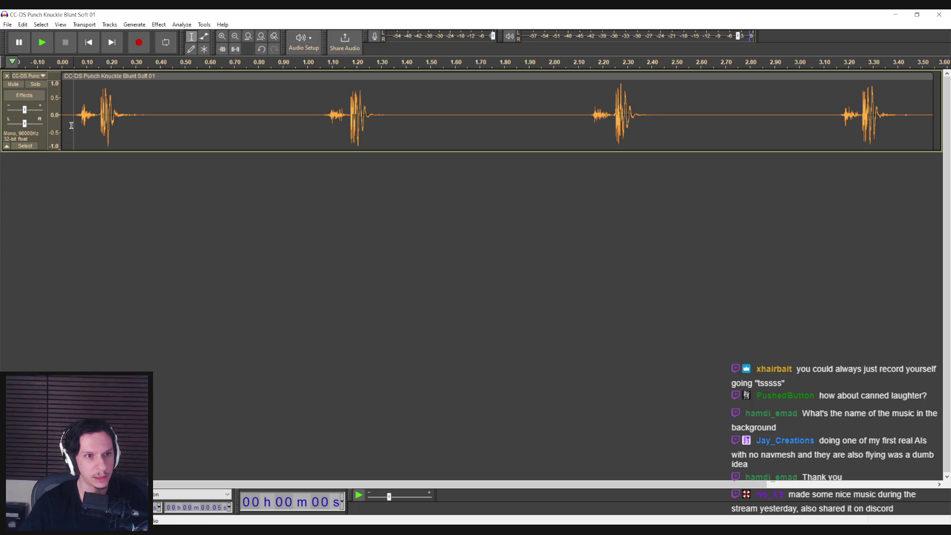
key(space)
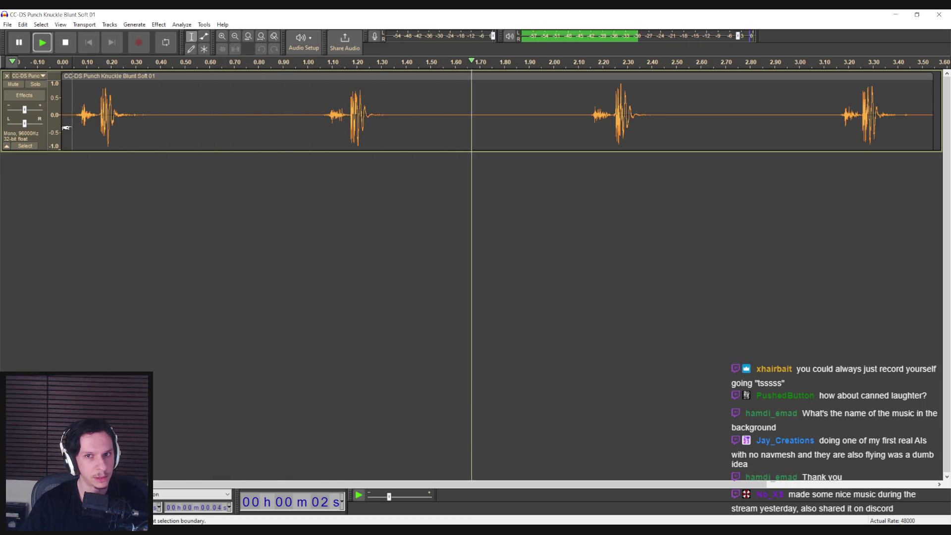
click(158, 25)
Speed the clip up with a Change Speed multiplier of 1.525 and preview it
mouse_move(180, 96)
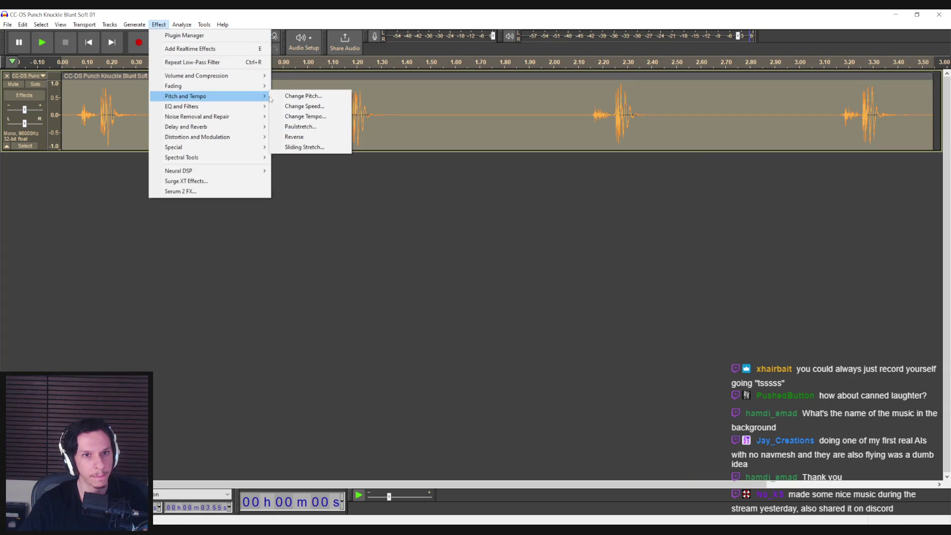
click(292, 107)
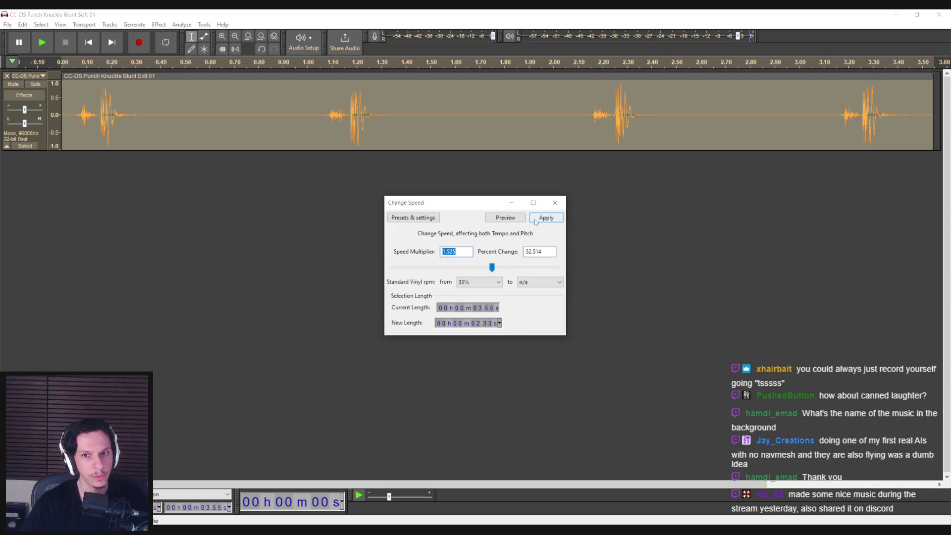
click(545, 217)
key(space)
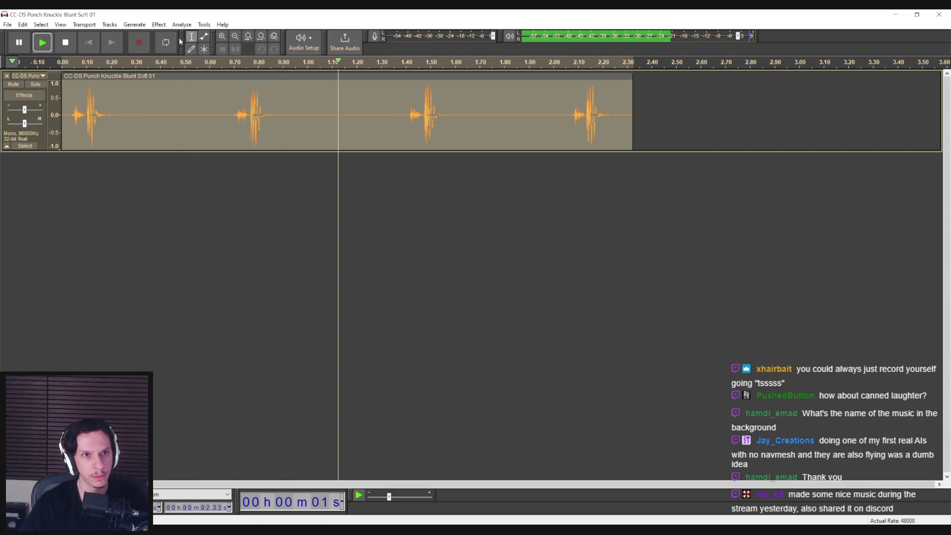
Lower the clip's pitch with Change Pitch, ending at -30 percent, and play it
click(158, 24)
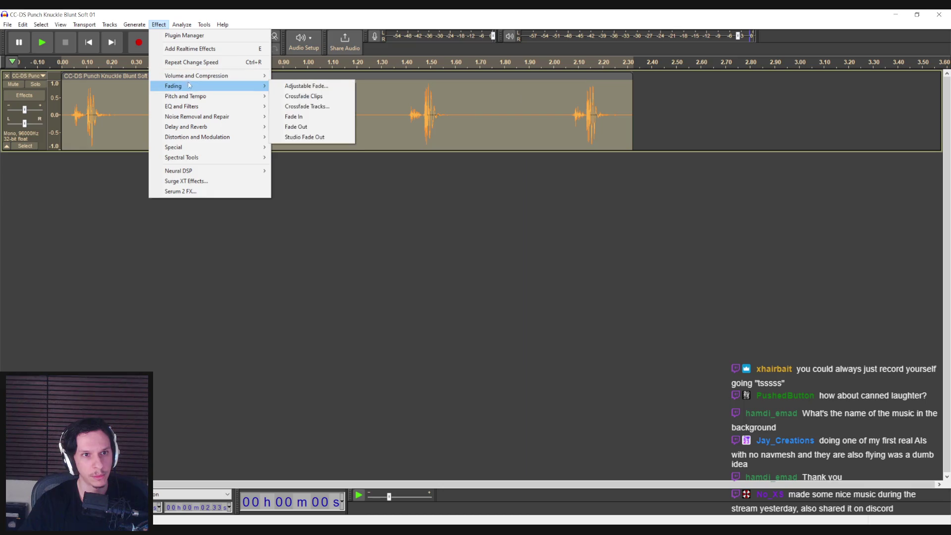
mouse_move(198, 96)
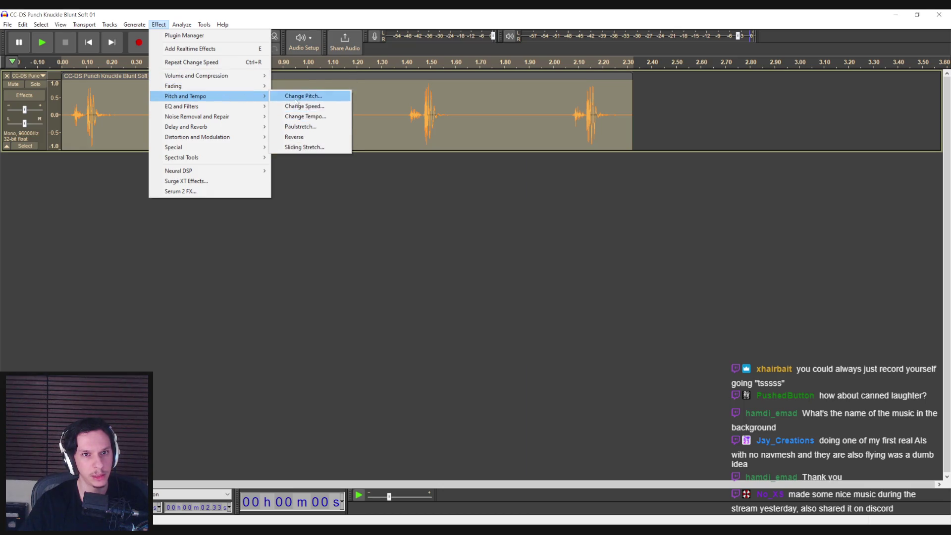
click(302, 96)
click(543, 201)
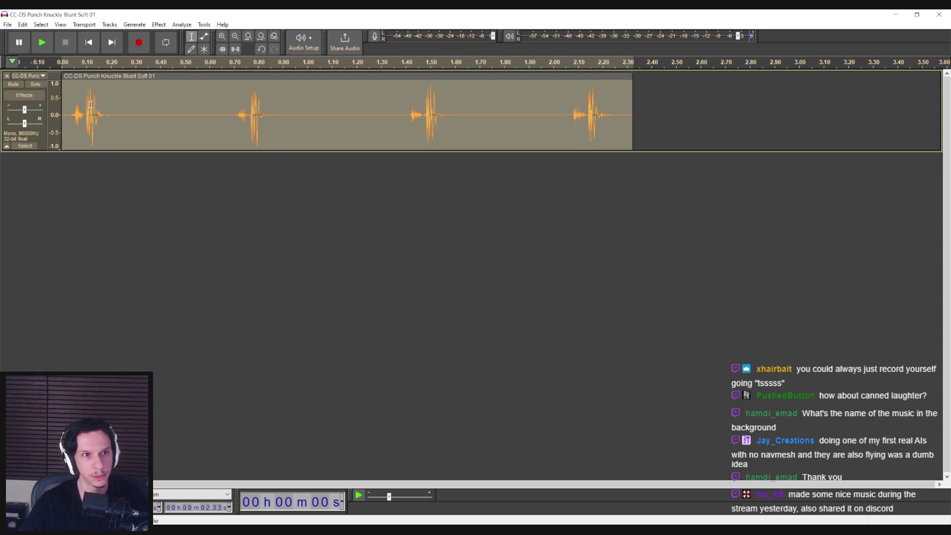
key(space)
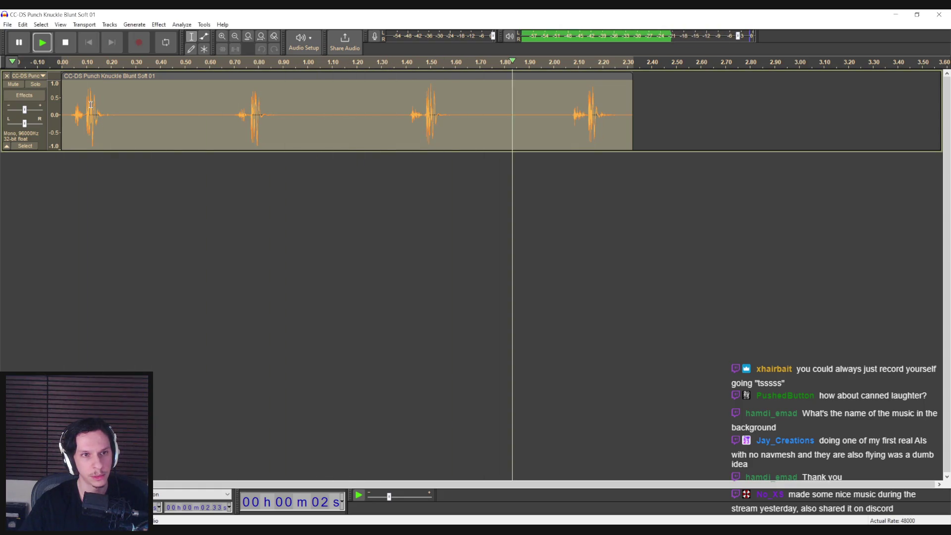
click(159, 24)
mouse_move(212, 96)
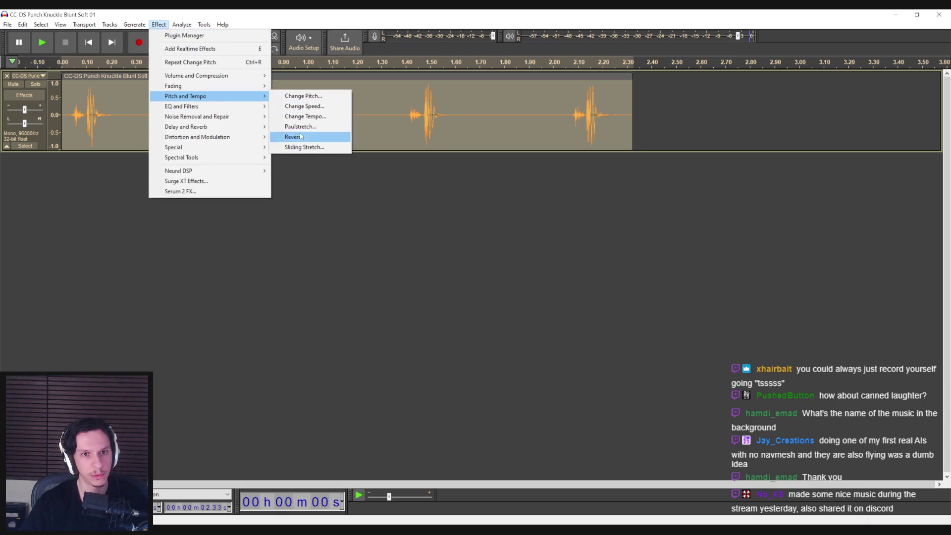
click(300, 98)
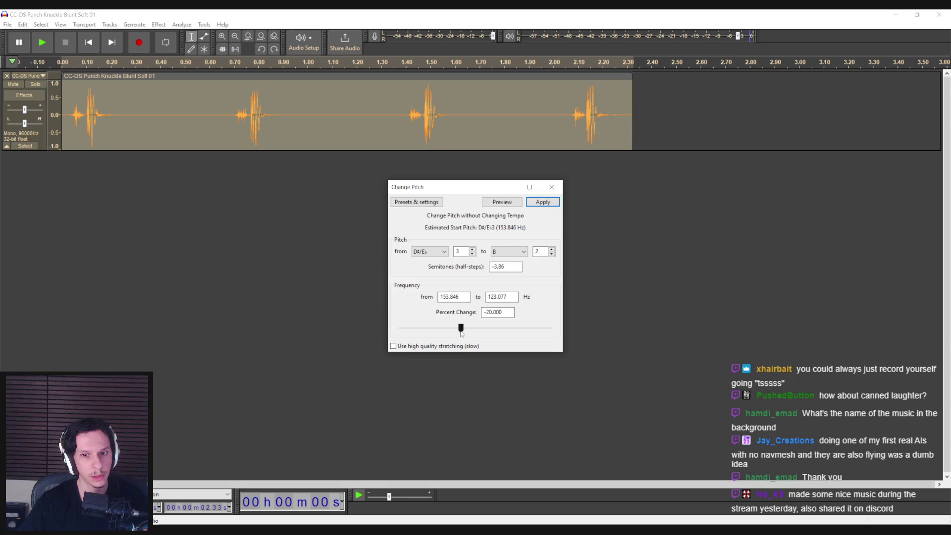
drag(452, 332, 453, 333)
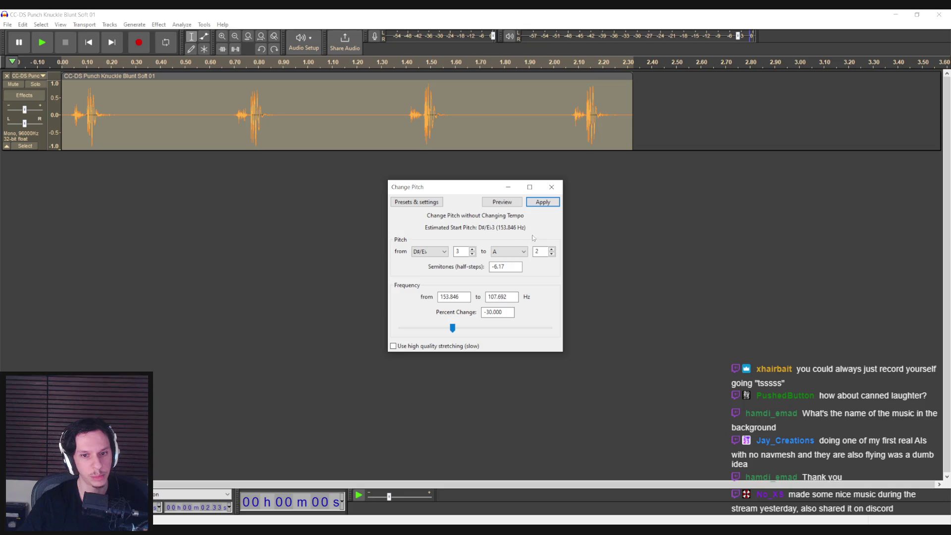
click(533, 205)
click(83, 103)
key(space)
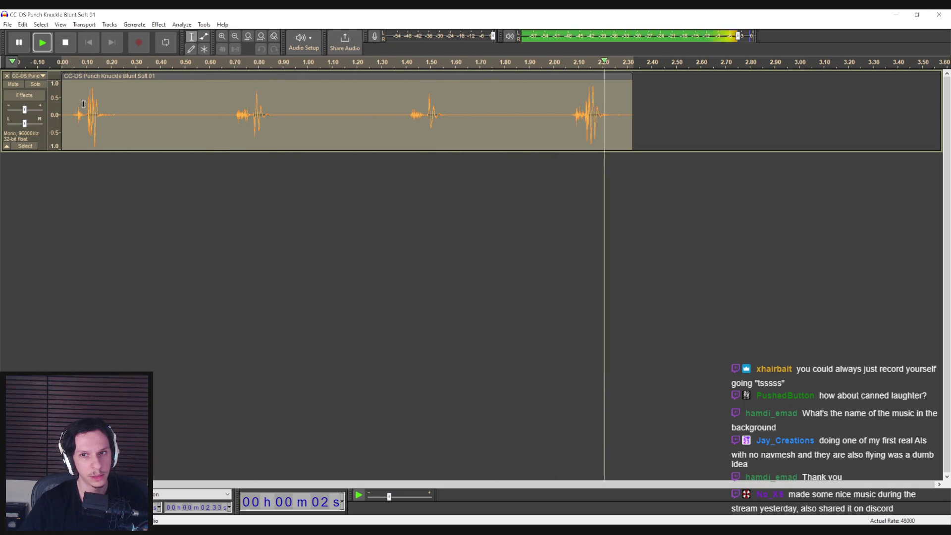
Audition the clip start from points between 0.04 and 0.10 s to locate the first hit
click(76, 119)
click(71, 121)
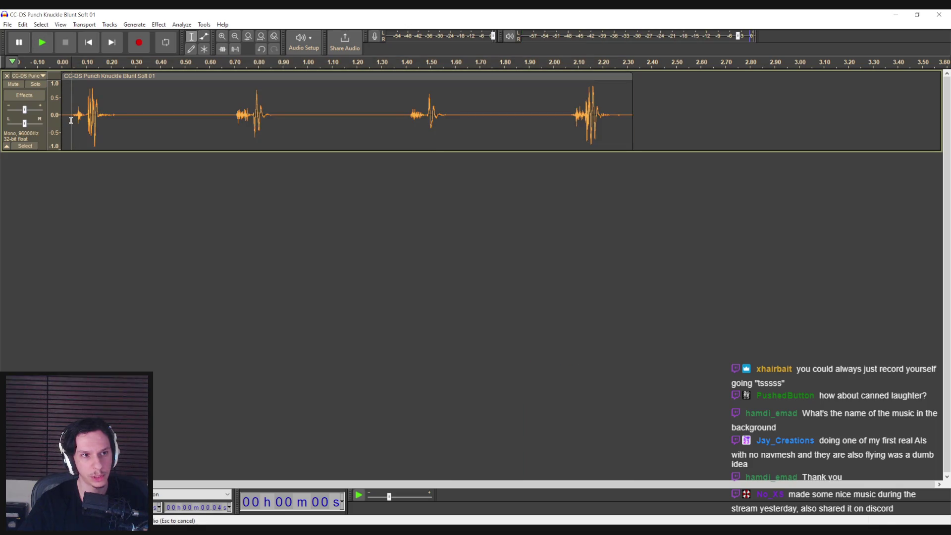
click(75, 121)
key(space)
key(space)
key(space)
click(88, 118)
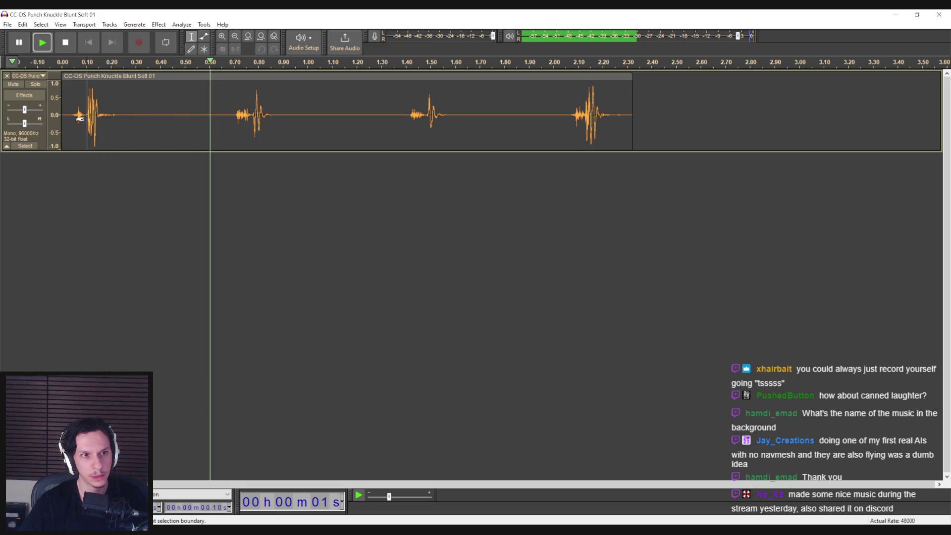
key(space)
click(75, 120)
key(space)
key(space)
drag(70, 121, 85, 120)
key(space)
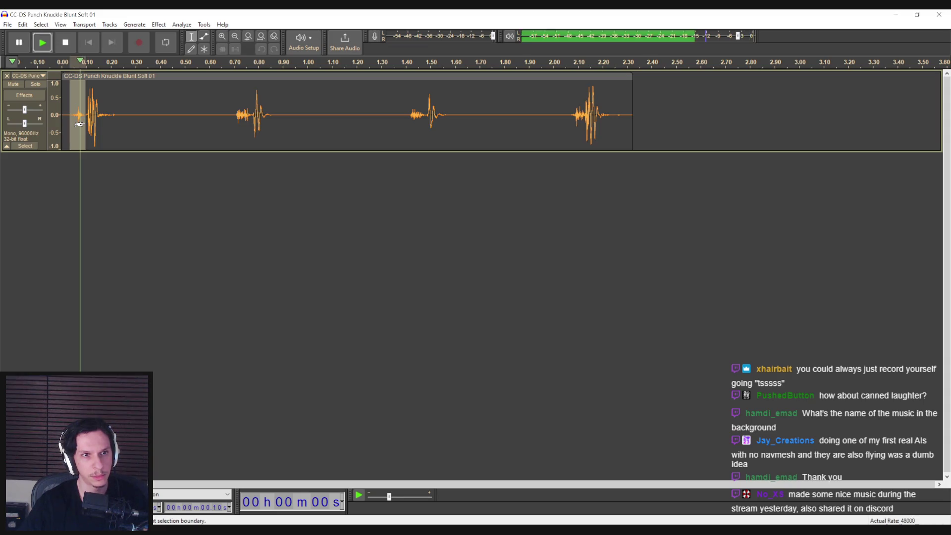
click(86, 120)
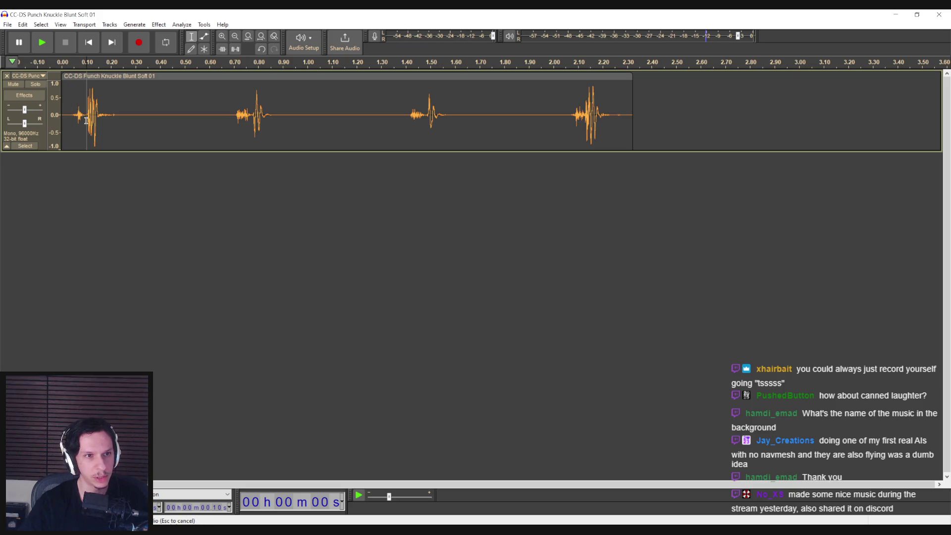
mouse_move(72, 123)
mouse_down()
mouse_move(153, 122)
mouse_move(120, 124)
mouse_up()
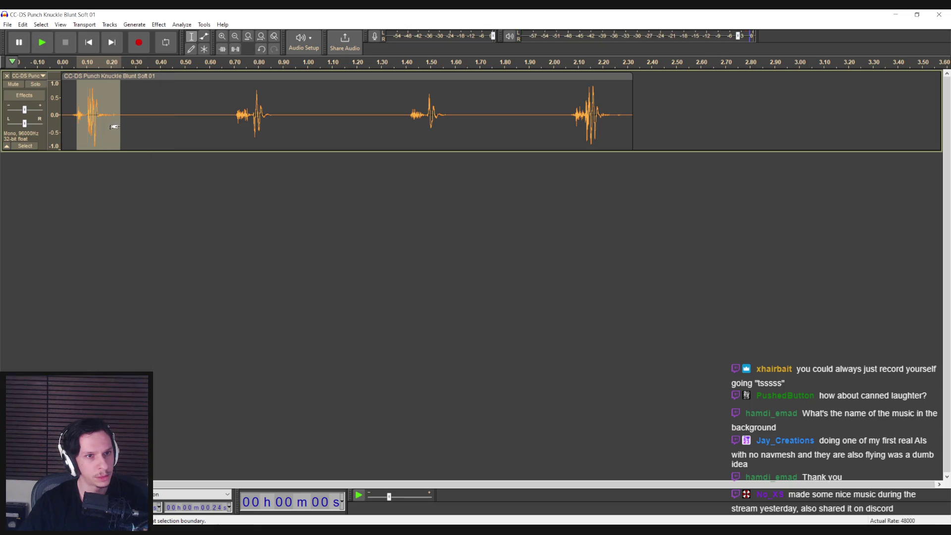
Play the first-hit selection, move its left edge slightly earlier, and replay it
key(space)
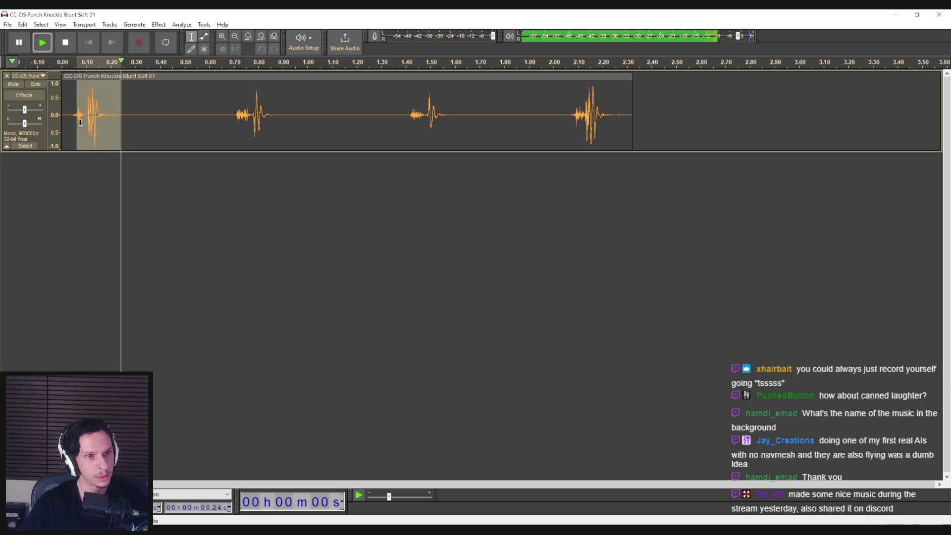
drag(77, 126, 73, 126)
key(space)
key(space)
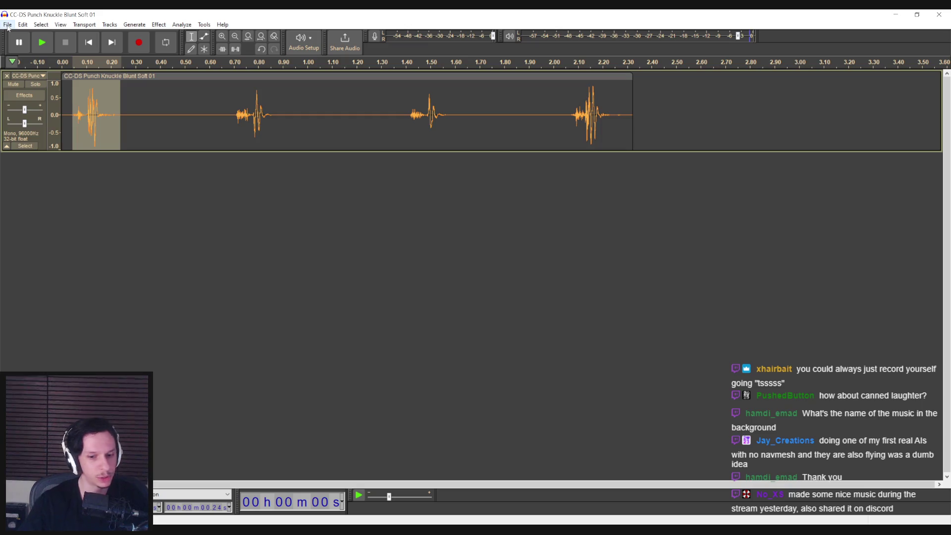
key(alt+Tab)
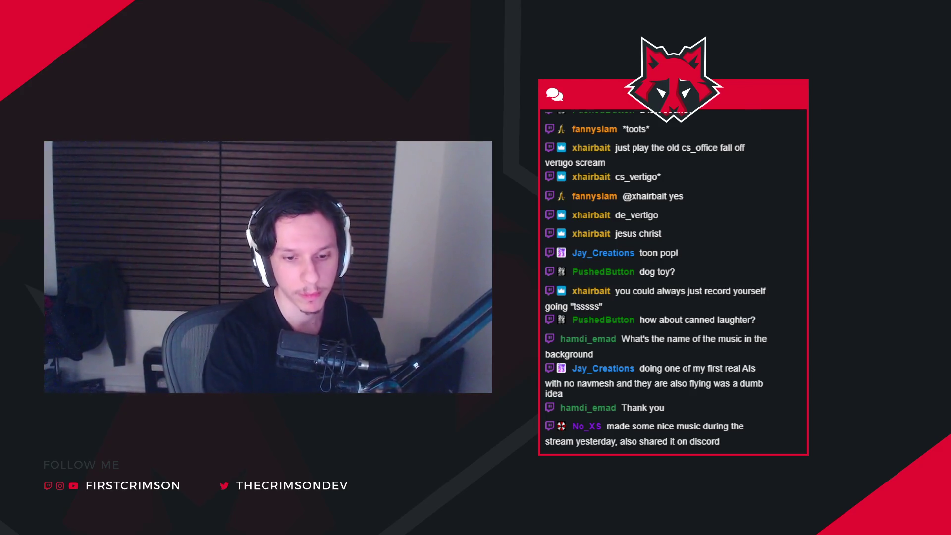
Save the first hit as PlayerDamageBase_Light-01
text(PO)
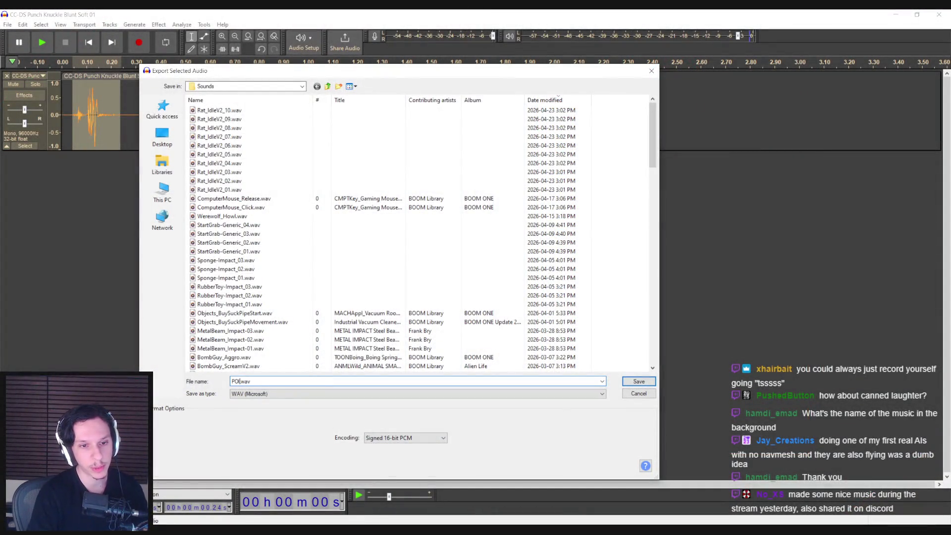
text(rDamagedBase_)
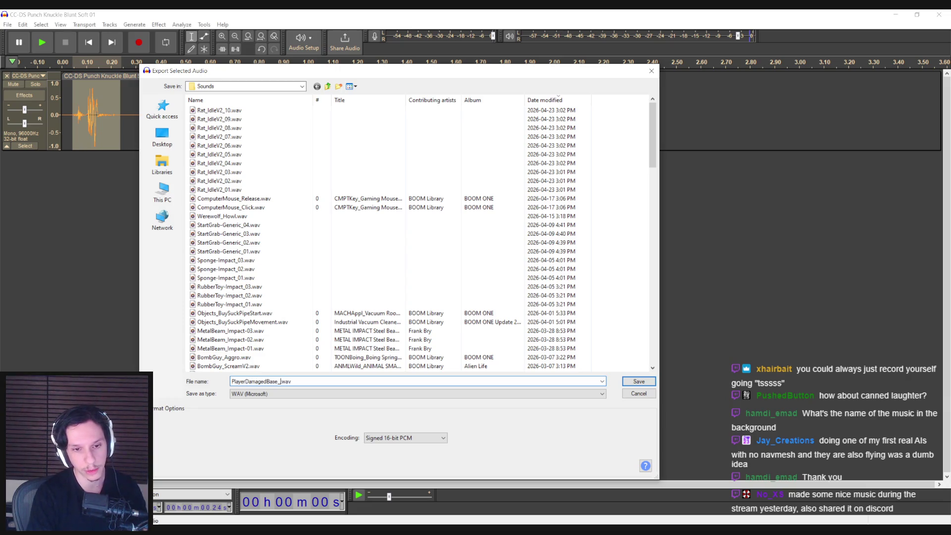
text(Light-01)
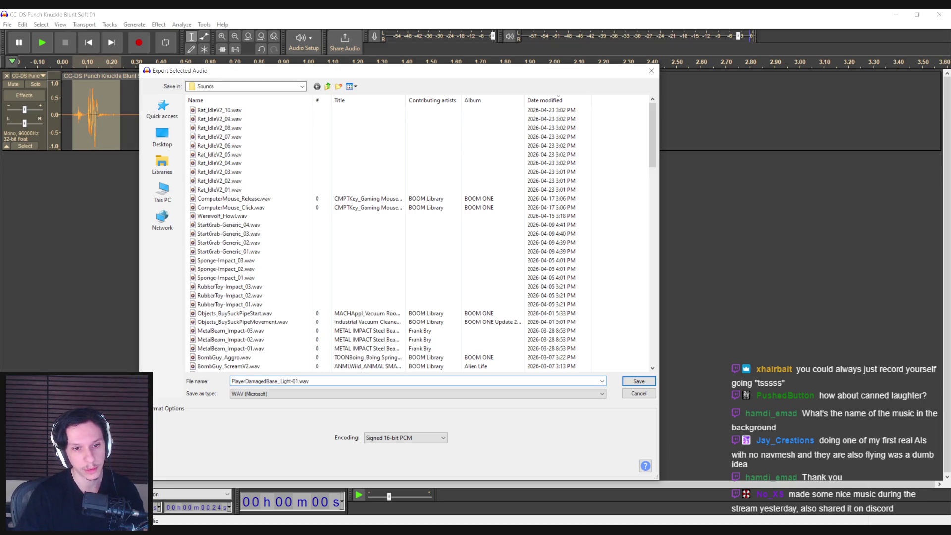
click(299, 381)
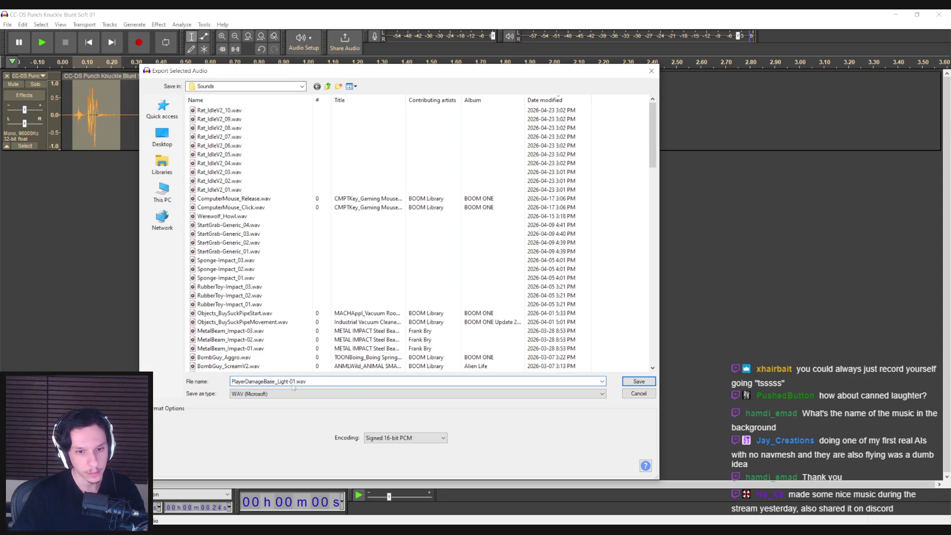
key(Return)
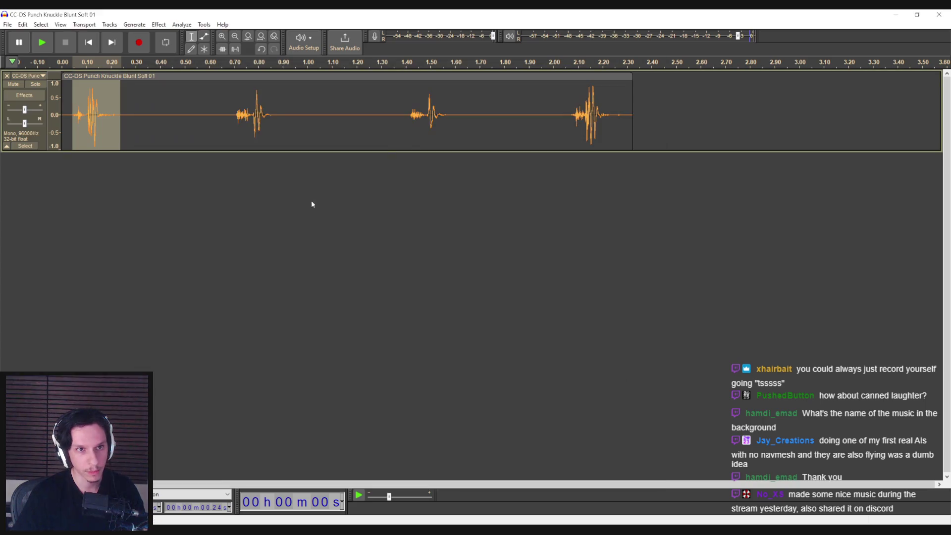
Export the second hit (about 0.70–0.88 s) as PlayerDamageBase_Light-02
drag(235, 120, 279, 119)
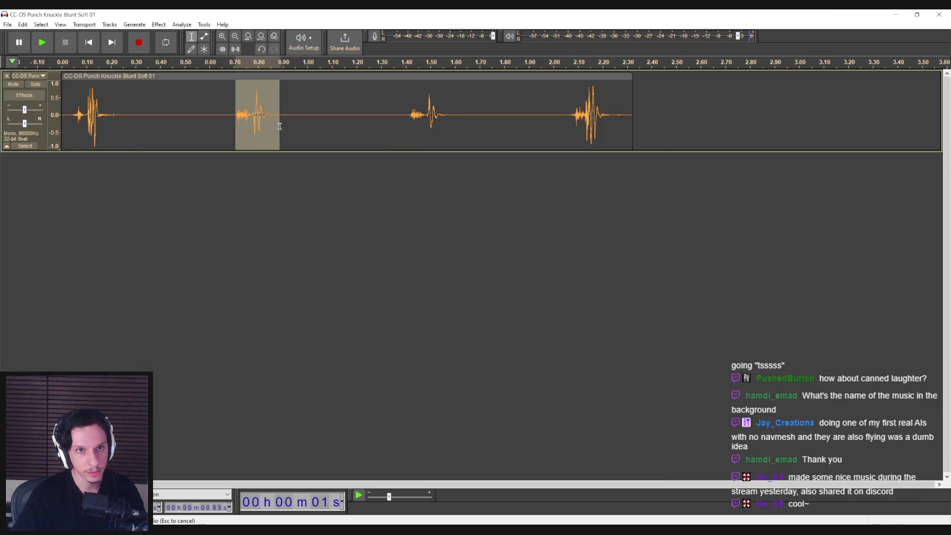
click(8, 25)
mouse_move(29, 87)
click(137, 132)
text(PlayerDamageBase_Light-01)
text(2)
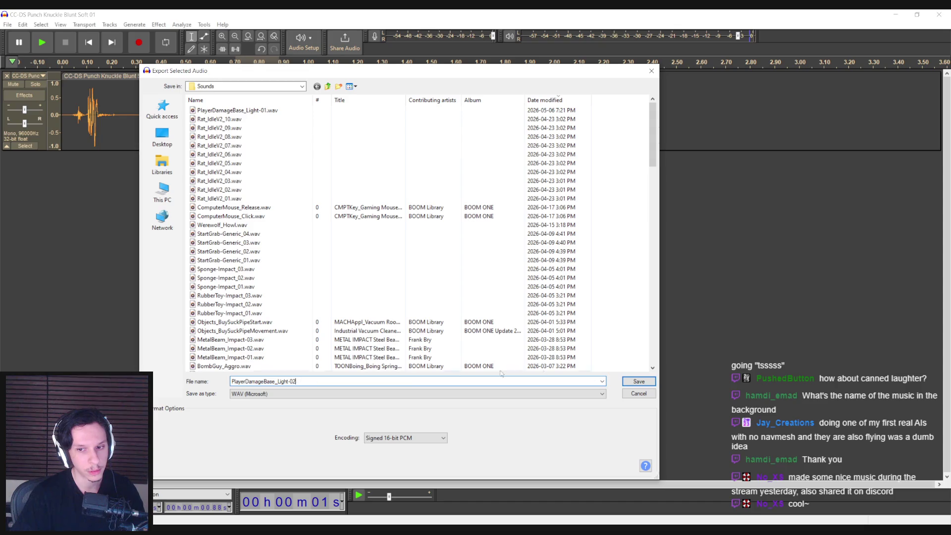
click(638, 382)
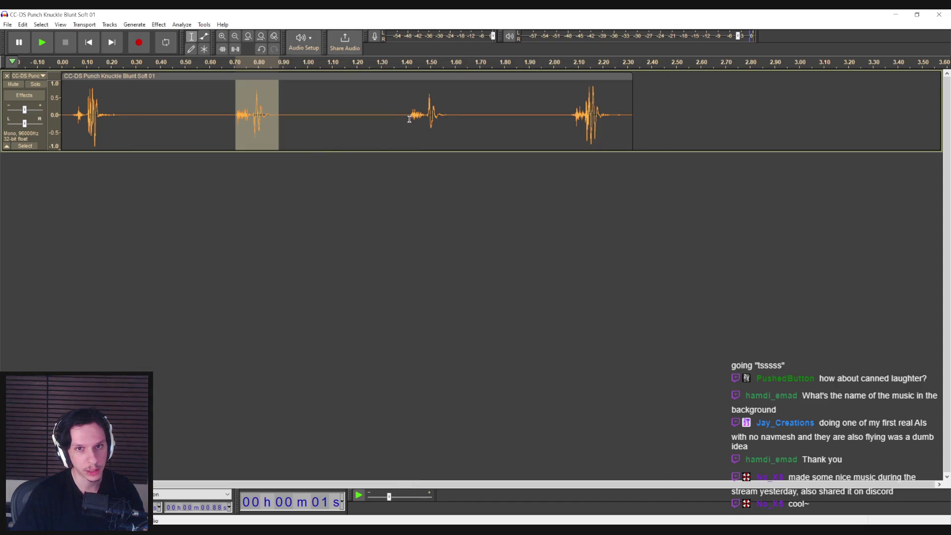
Export the third hit (about 1.42–1.60 s) as PlayerDamageBase_Light-03
drag(410, 119, 453, 120)
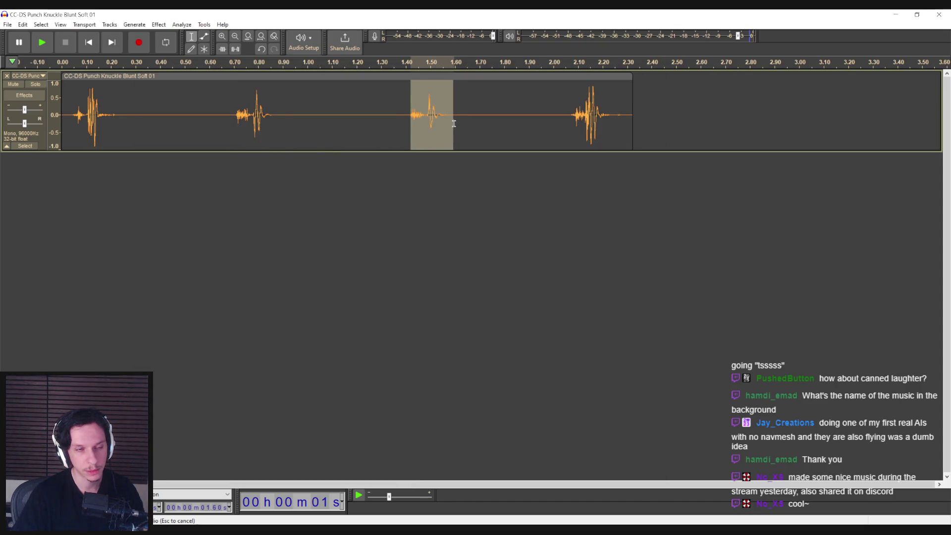
click(7, 25)
mouse_move(30, 93)
click(128, 131)
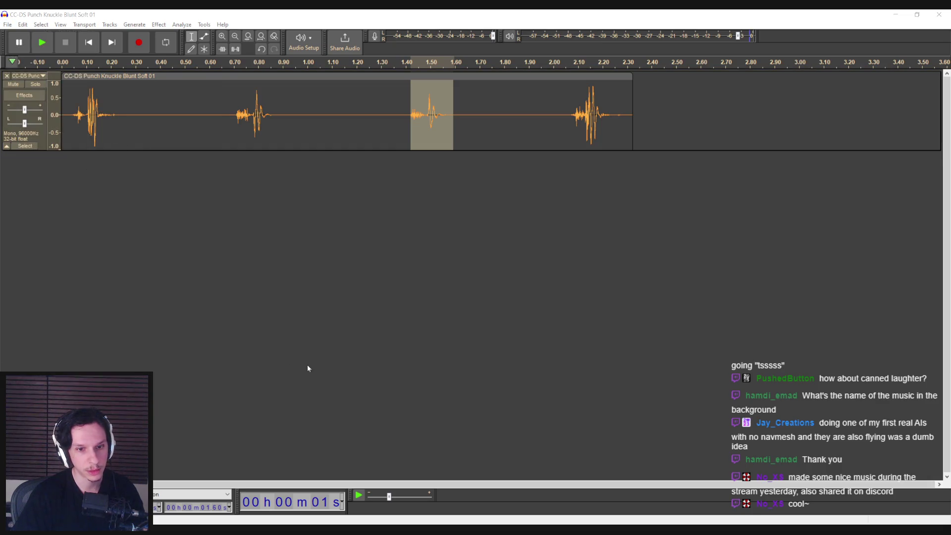
text(PlayerDamageBase_Light-01)
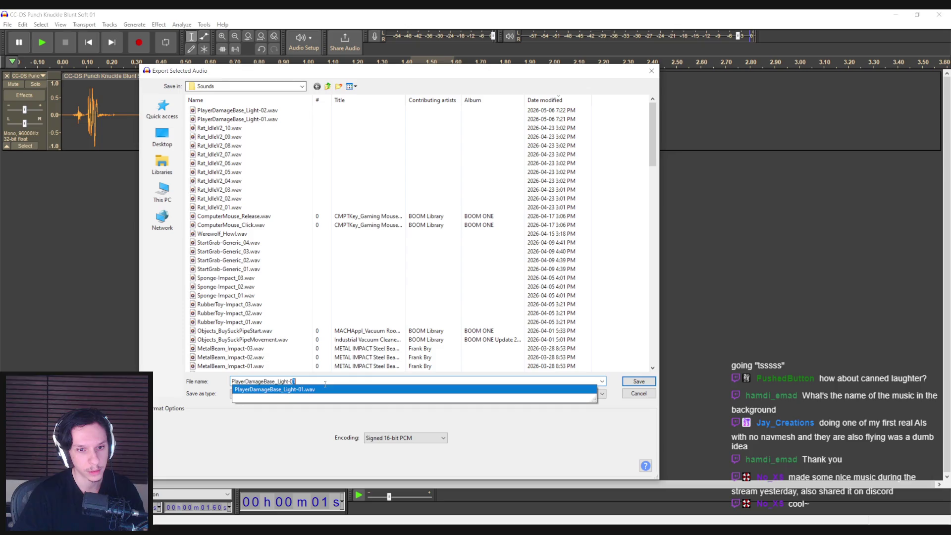
click(638, 381)
Export the fourth hit (from about 2.08 s) as PlayerDamageBase_Light-04
drag(572, 116, 626, 120)
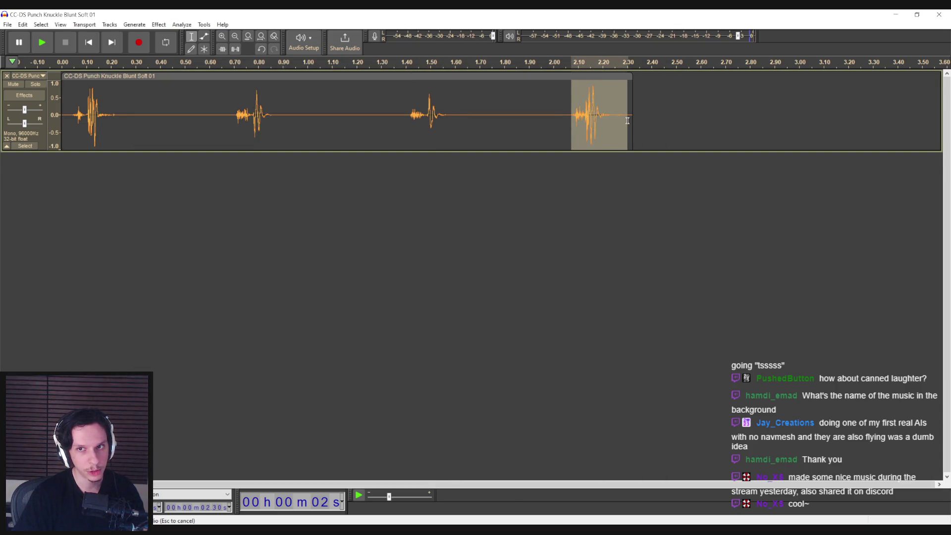
click(6, 25)
mouse_move(30, 93)
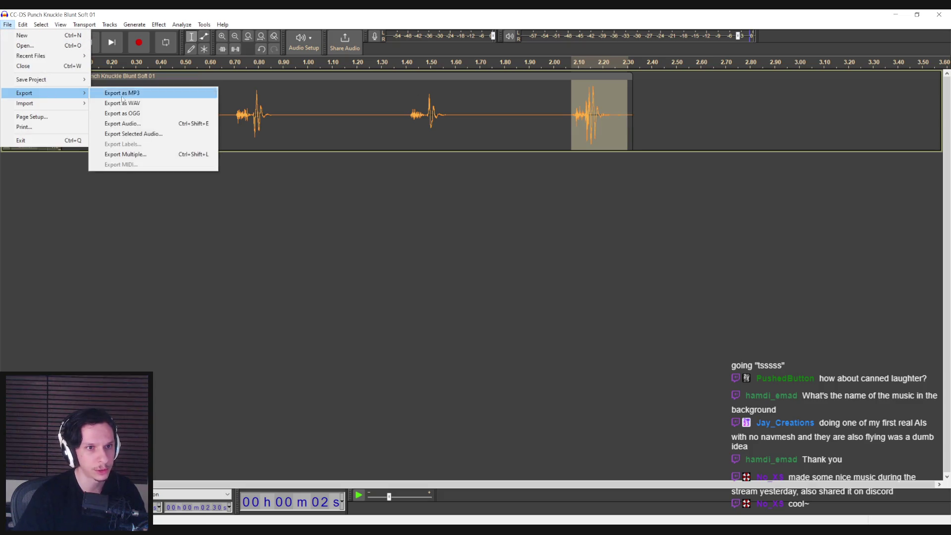
click(126, 132)
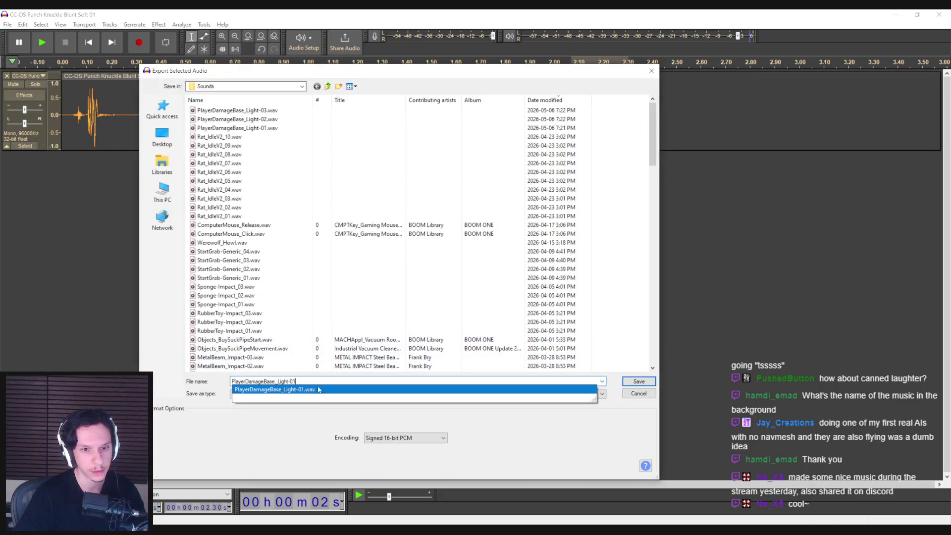
key(End)
key(BackSpace)
text(4)
click(628, 378)
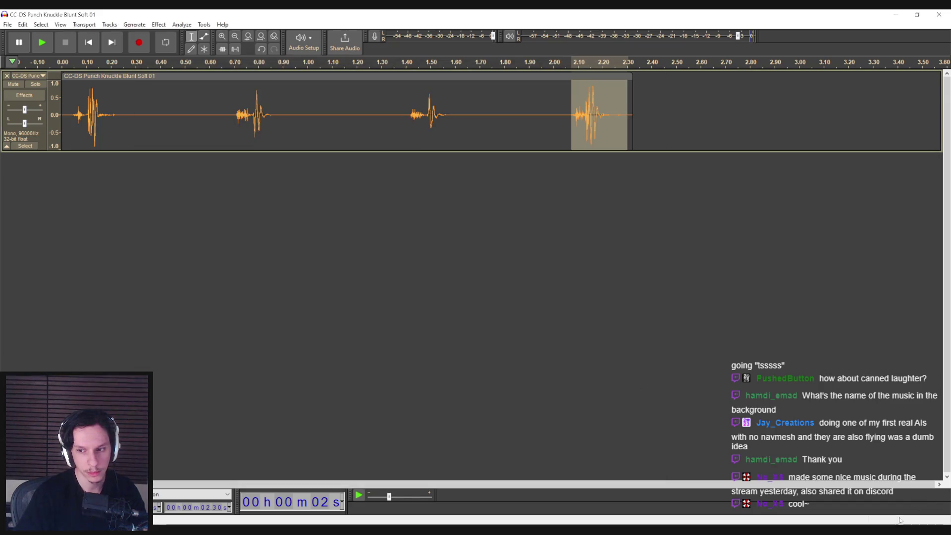
Open the export options again, then cancel without saving another file
click(4, 26)
mouse_move(20, 92)
click(145, 144)
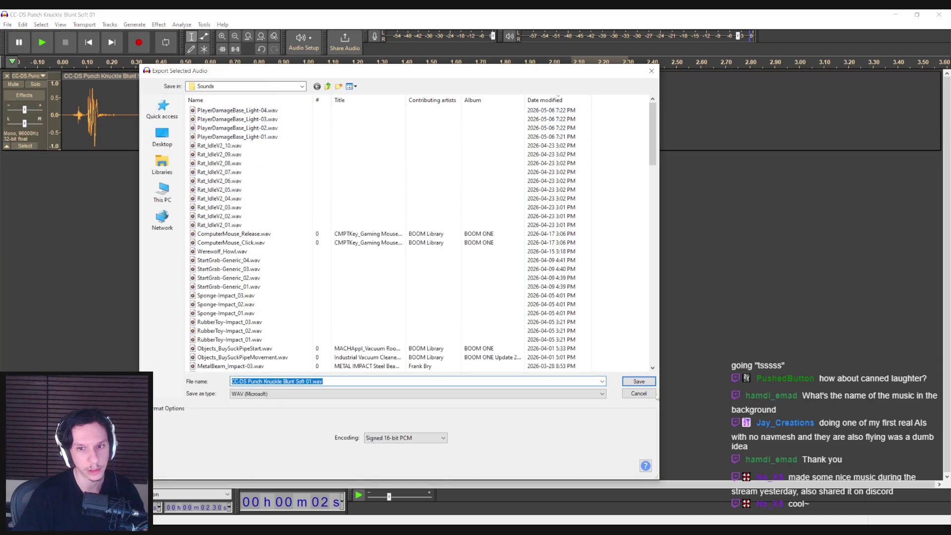
click(655, 400)
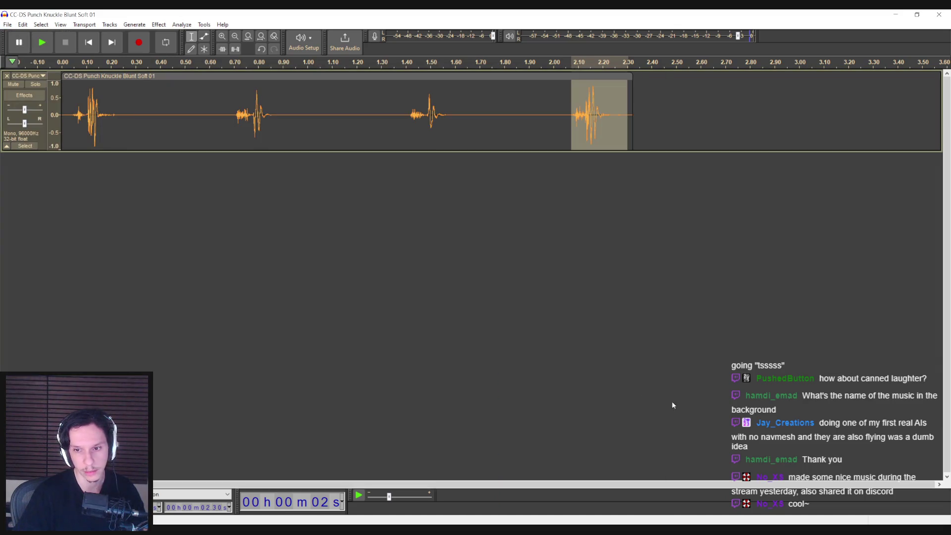
key(alt+Tab)
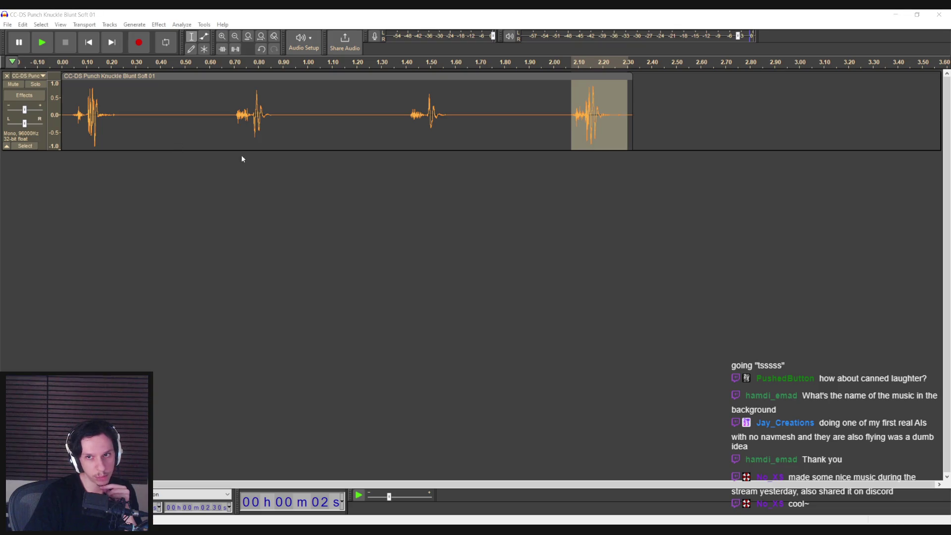
Deselect the waveform, close Audacity without saving, and return to the Unreal Editor
click(283, 126)
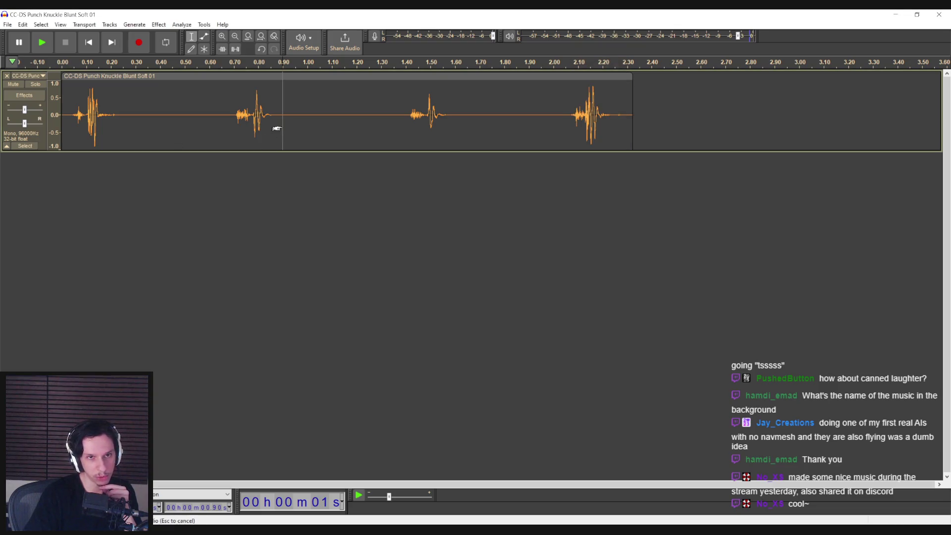
click(939, 14)
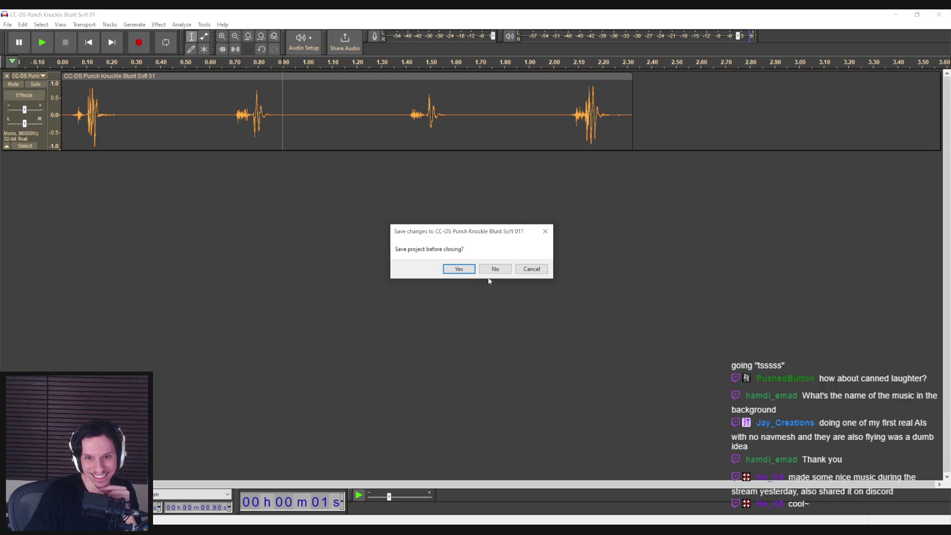
click(491, 268)
click(294, 509)
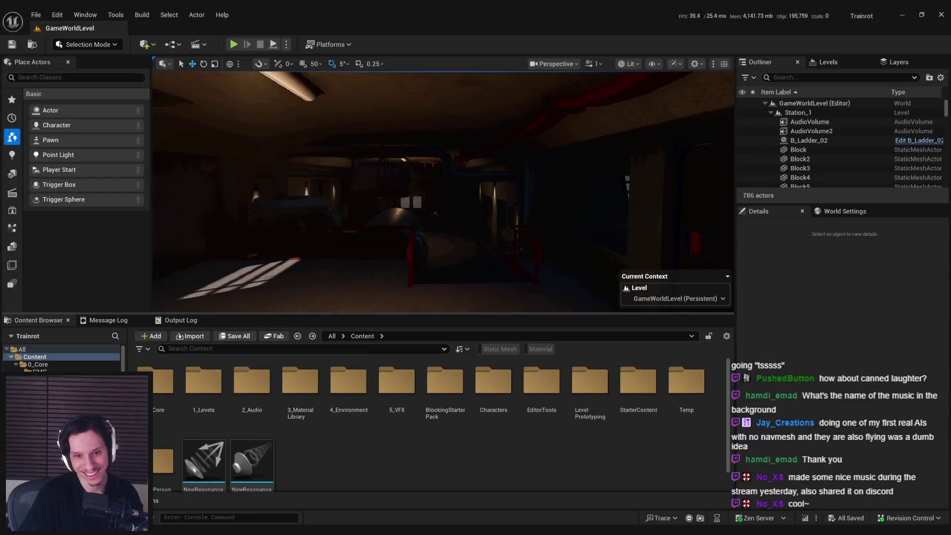
Import the four PlayerDamageBase_Light files into 2_Audio/Sounds and save them
double_click(251, 400)
double_click(203, 381)
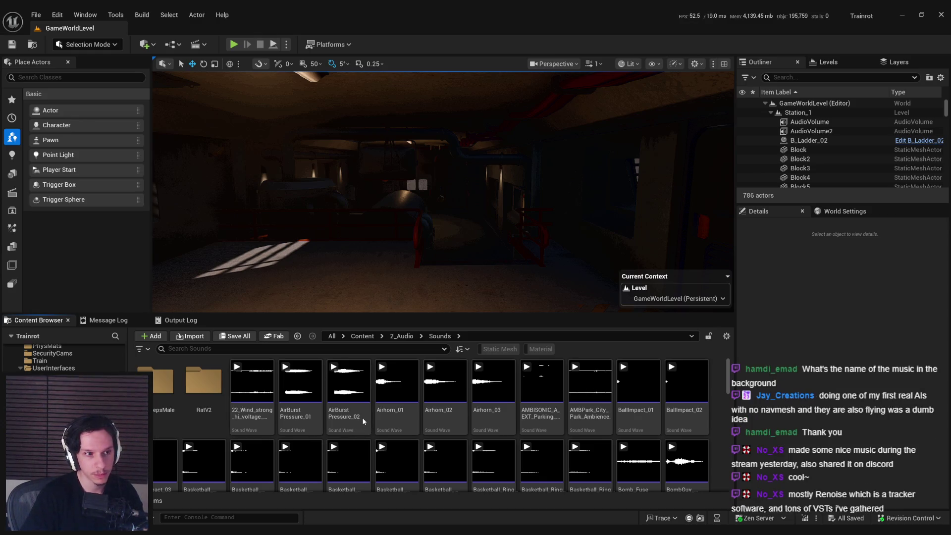
drag(364, 423, 363, 423)
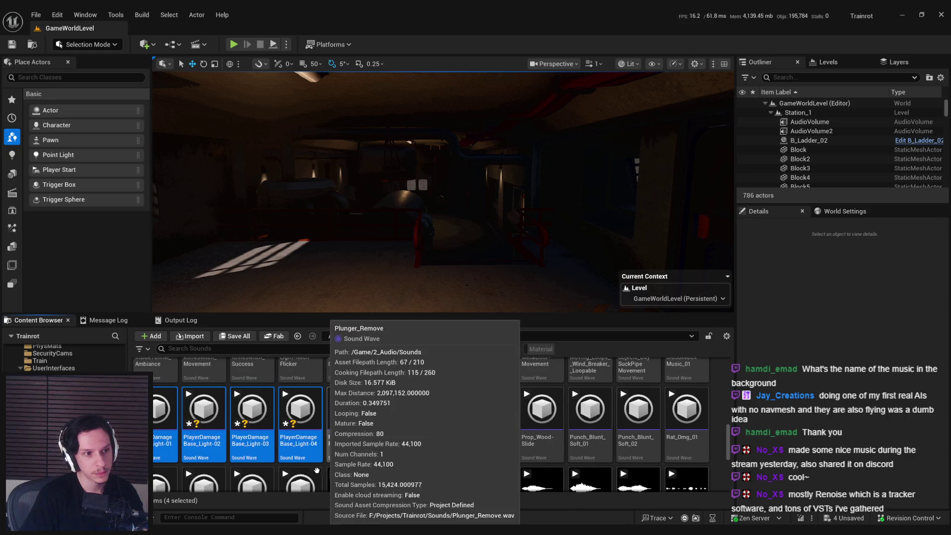
click(286, 436)
key(ctrl+shift+s)
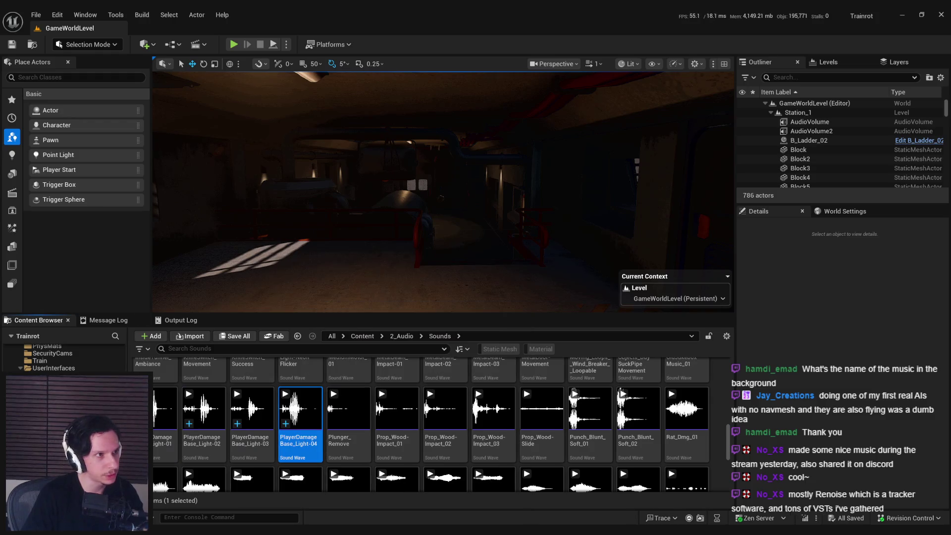
scroll(431, 421, up, 1)
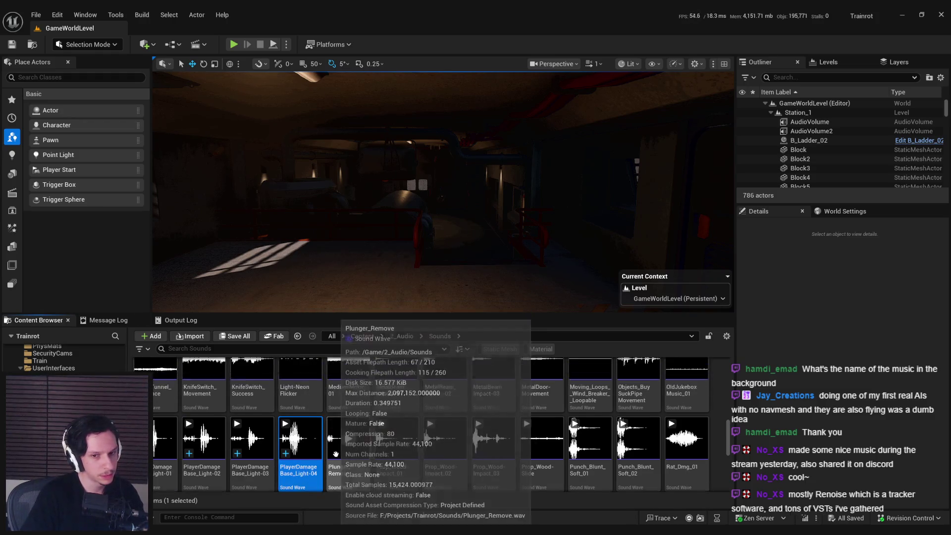
scroll(297, 446, down, 1)
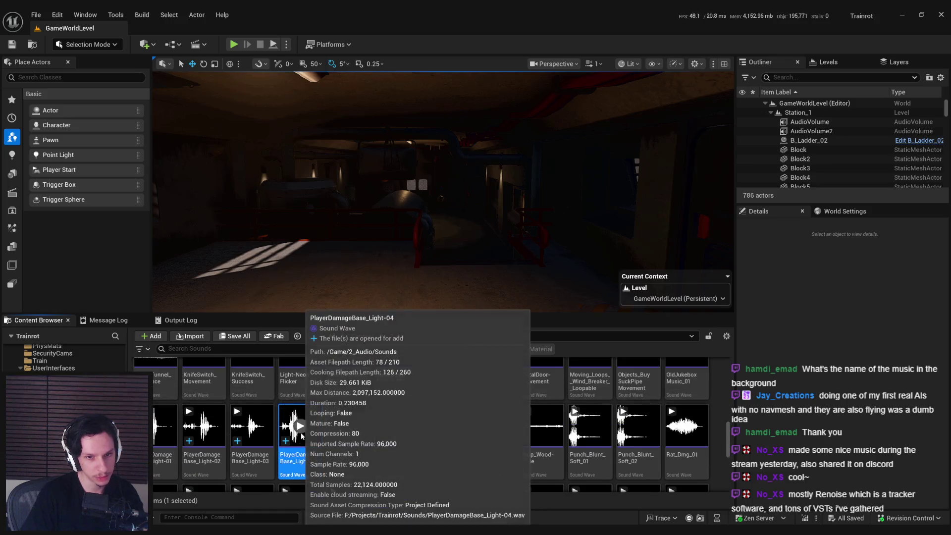
Create a single sound cue, Cue_PlayerDamagedFeedback, from all four Light sounds
right_click(298, 460)
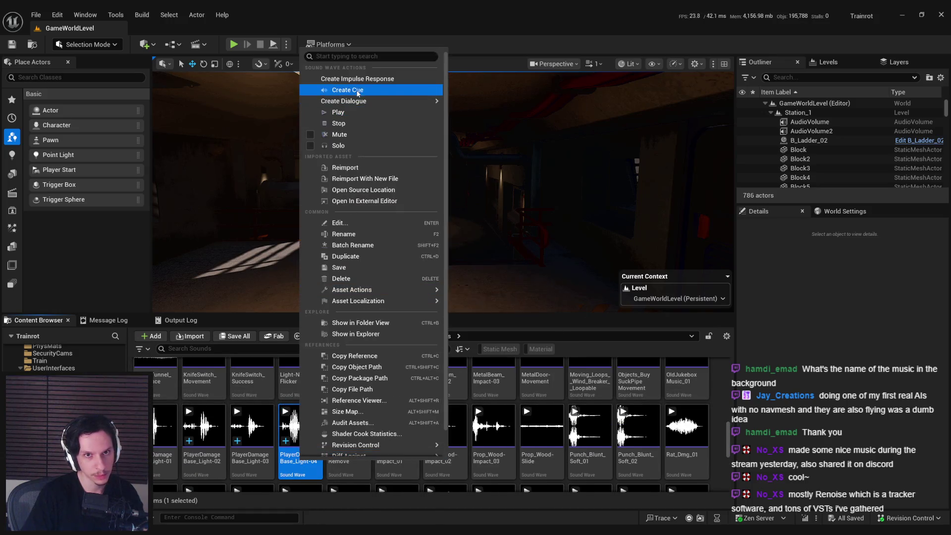
click(158, 464)
shift+click(298, 445)
right_click(299, 445)
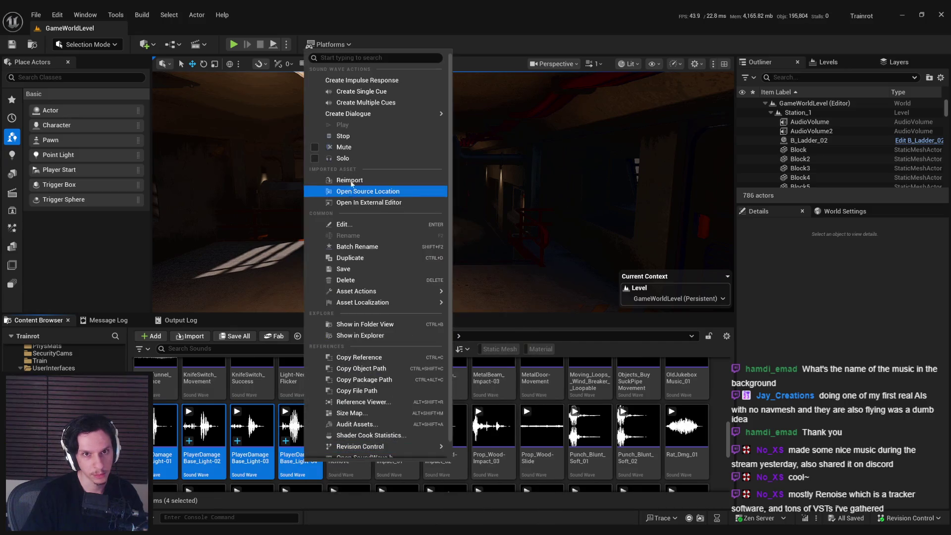
click(360, 92)
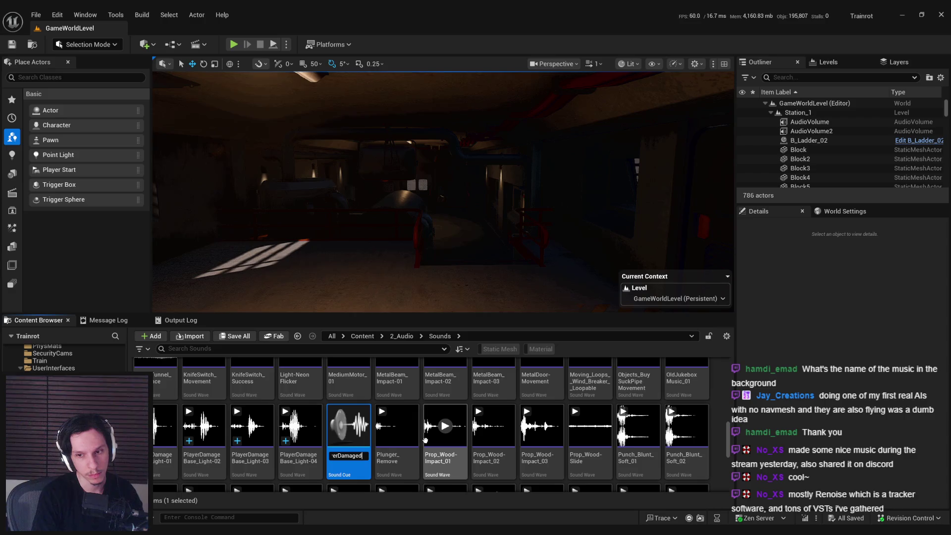
key(Return)
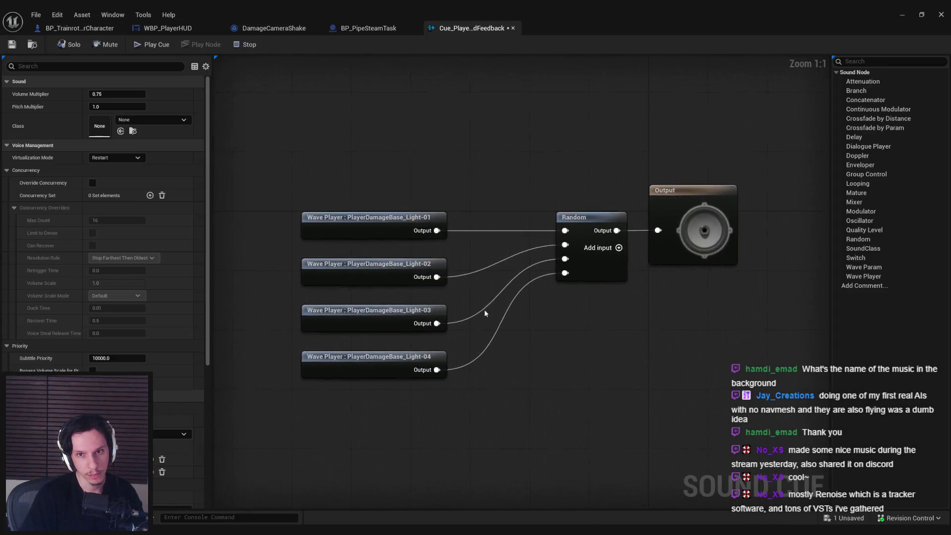
Insert a Modulator node between the Random node and the cue Output
drag(475, 391, 394, 201)
shift+click(573, 263)
drag(574, 263, 439, 264)
click(518, 233)
drag(482, 231, 518, 232)
text(mod)
key(Return)
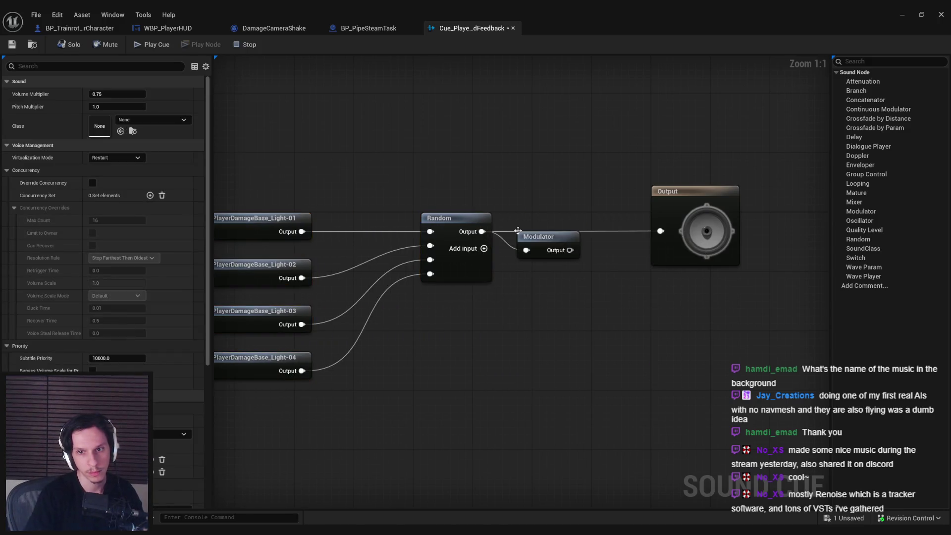
drag(663, 235, 661, 231)
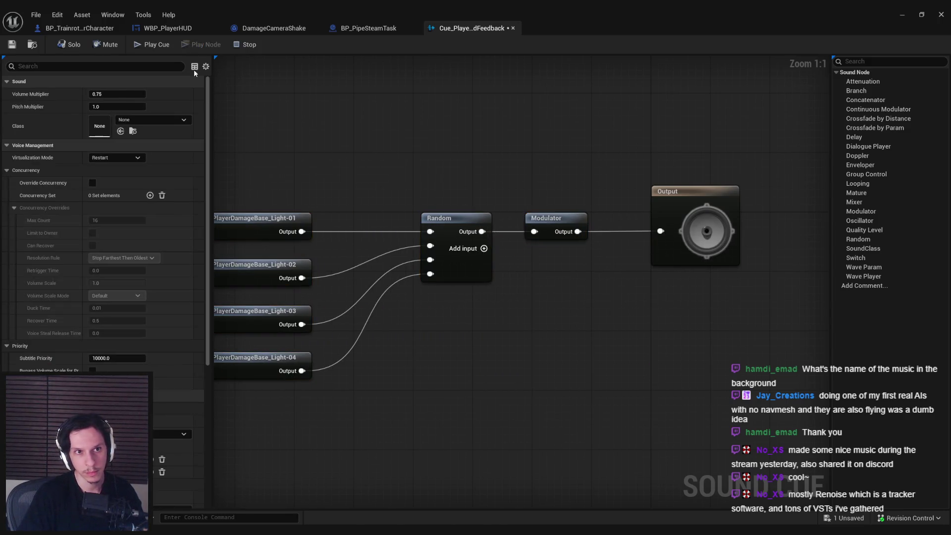
Set the cue's sound class to Master, preview variations, save, and close the editor
click(157, 45)
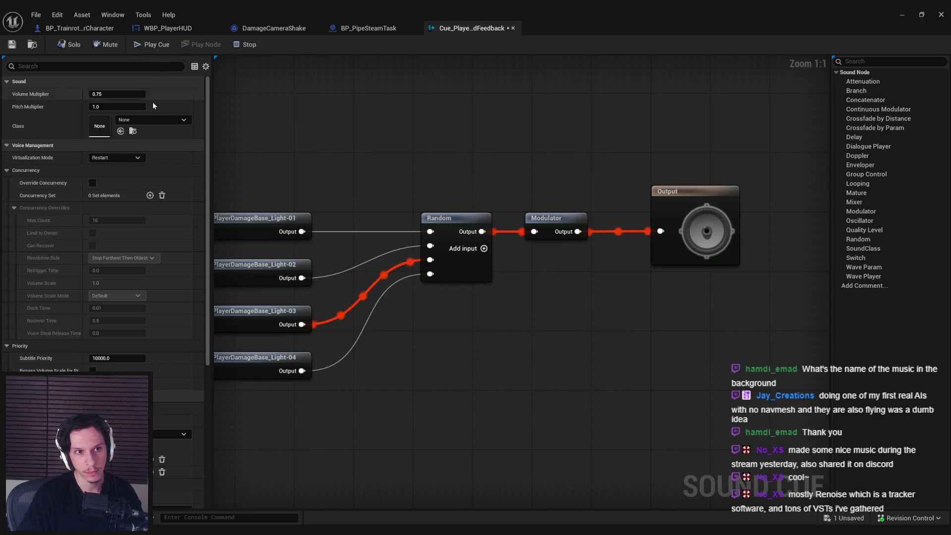
click(155, 120)
click(172, 252)
click(153, 45)
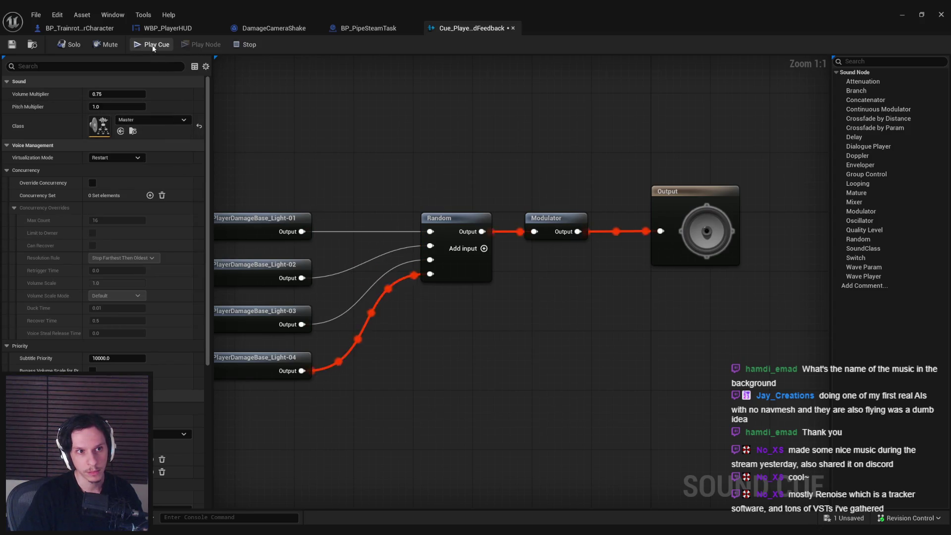
click(153, 45)
mouse_move(207, 208)
mouse_down()
mouse_move(214, 348)
mouse_move(371, 185)
mouse_up()
key(ctrl+s)
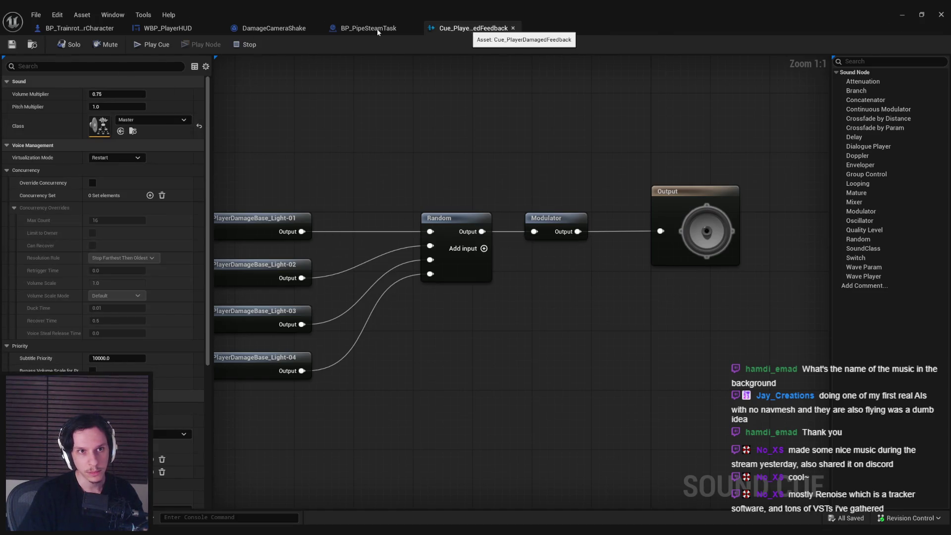
click(513, 28)
Check the player character blueprint graph, then reopen Cue_PlayerDamagedFeedback from the level editor
click(79, 28)
mouse_move(425, 161)
mouse_down()
mouse_move(388, 154)
mouse_move(539, 124)
mouse_up()
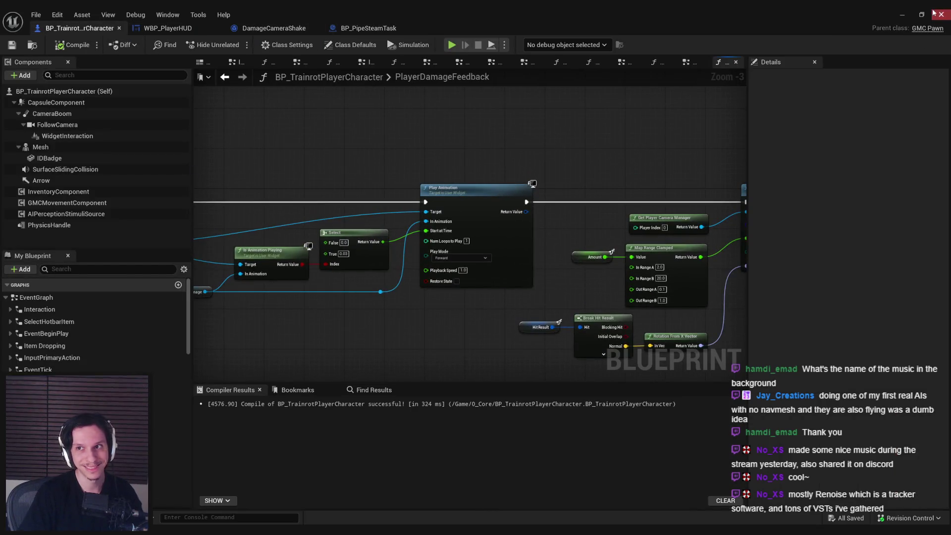
click(903, 14)
double_click(403, 451)
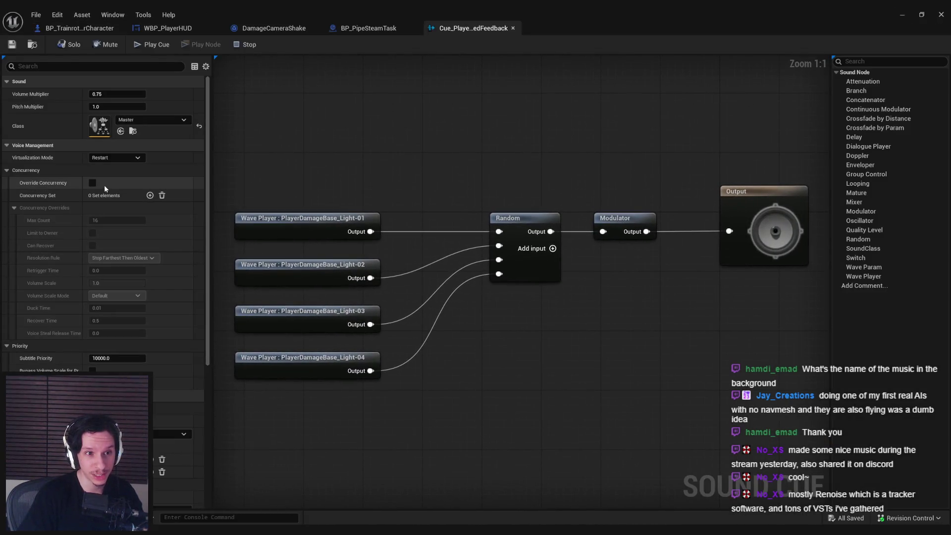
Enable Override Concurrency on the cue, set Max Count to 3, and save
click(92, 183)
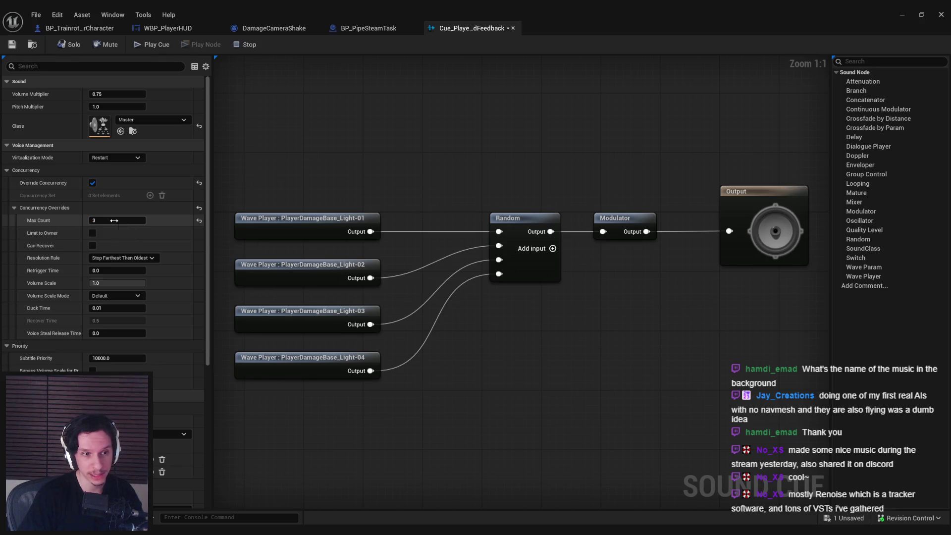
click(94, 220)
text(3)
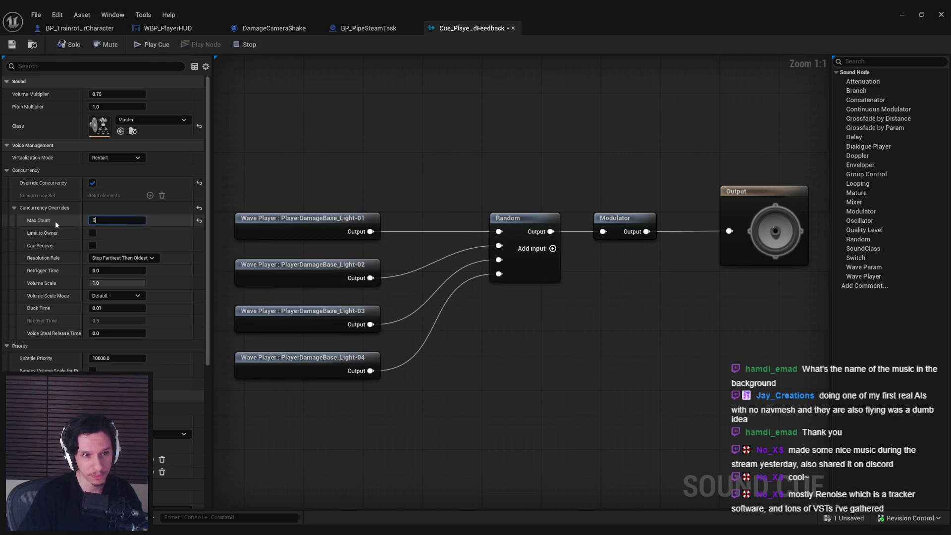
key(ctrl+s)
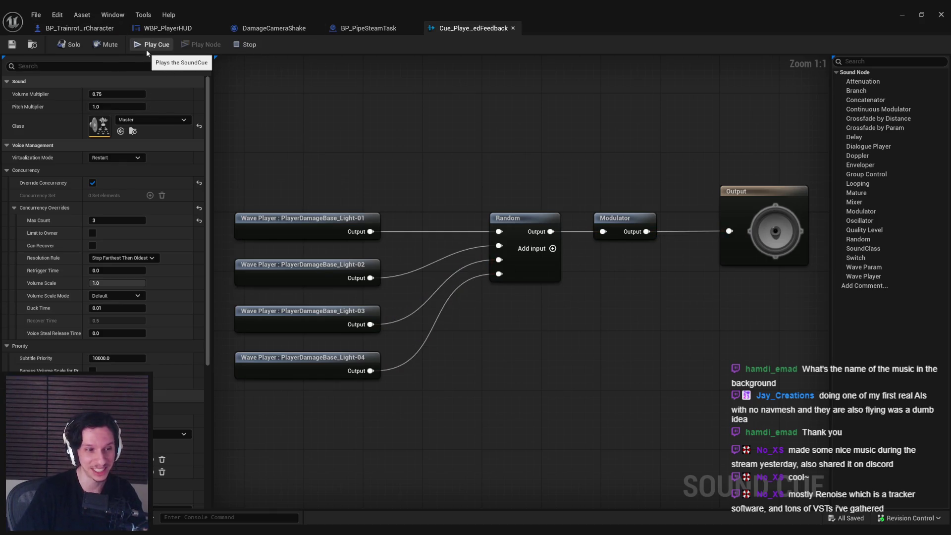
click(80, 28)
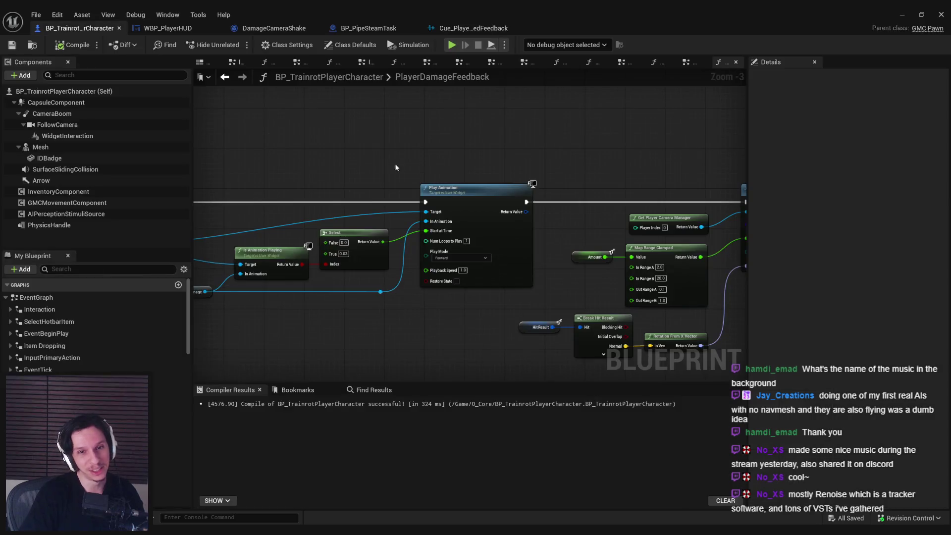
Add Play Sound 2D after Start Camera Shake using Cue_PlayerDamagedFeedback, then compile and save
mouse_move(370, 155)
mouse_down()
mouse_move(361, 177)
mouse_move(567, 195)
mouse_up()
click(489, 194)
text(play)
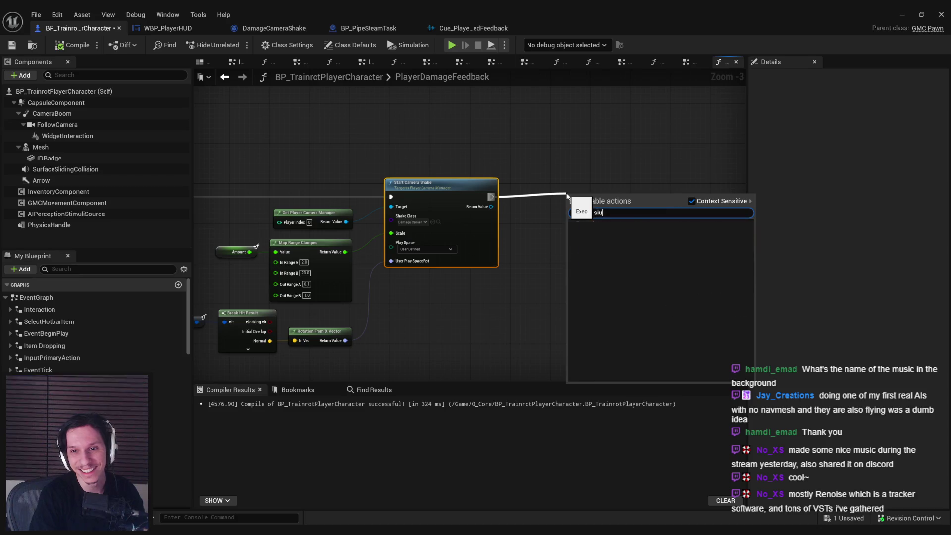
text( sound)
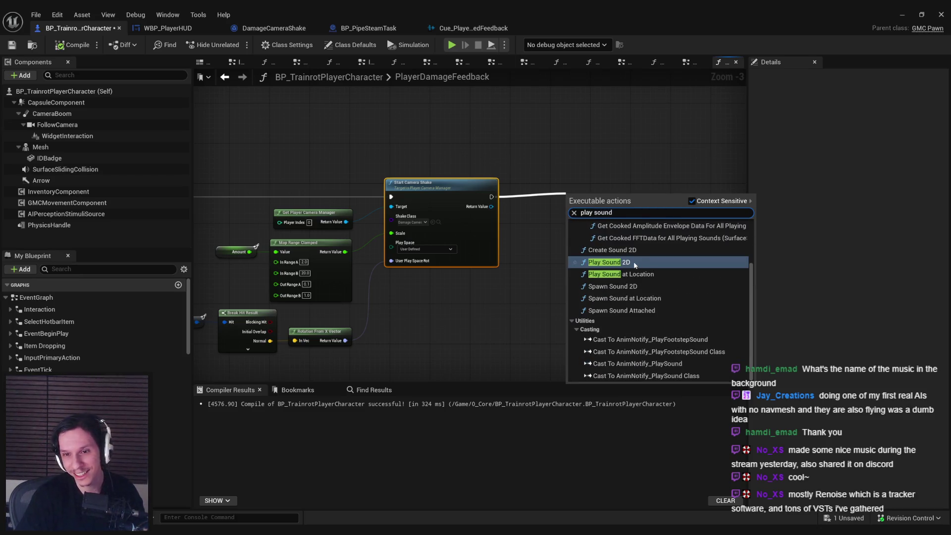
click(635, 264)
click(596, 220)
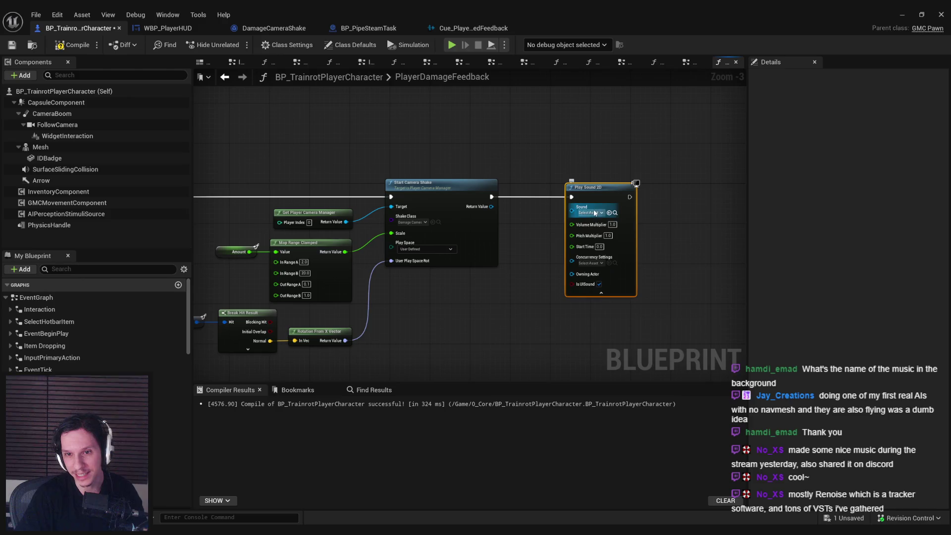
click(590, 212)
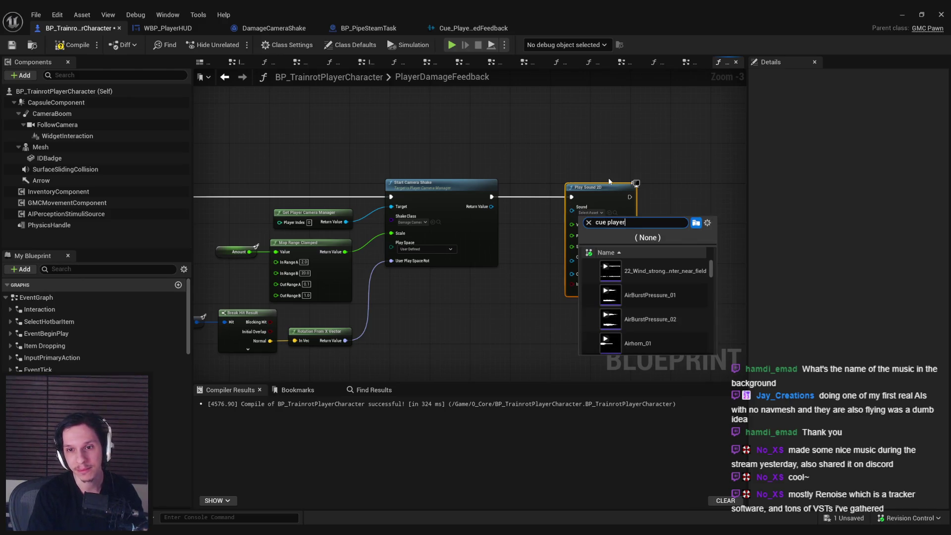
click(648, 271)
scroll(572, 274, up, 1)
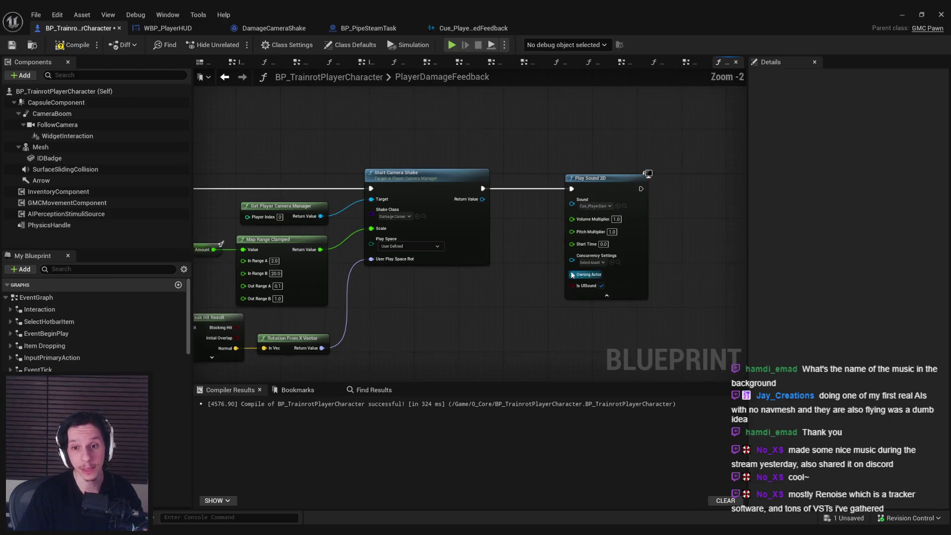
scroll(572, 273, up, 1)
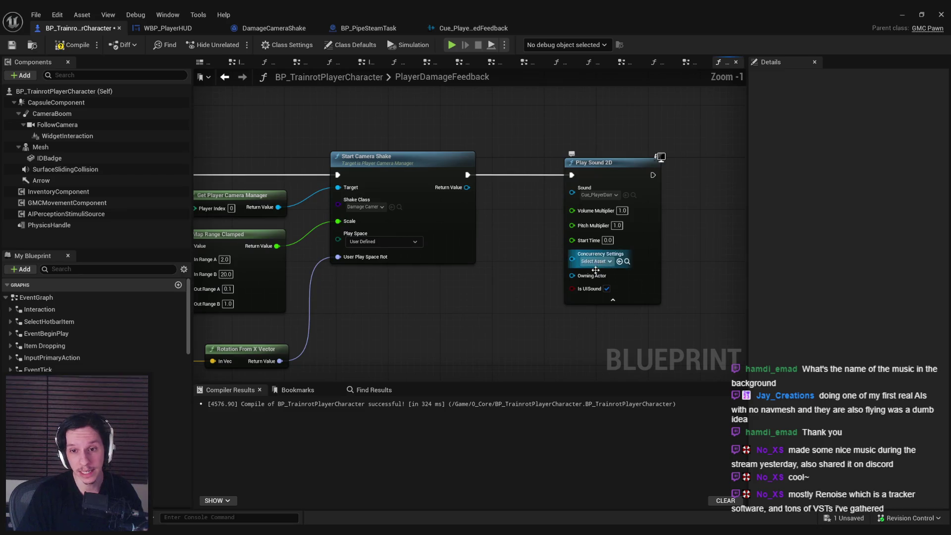
click(15, 48)
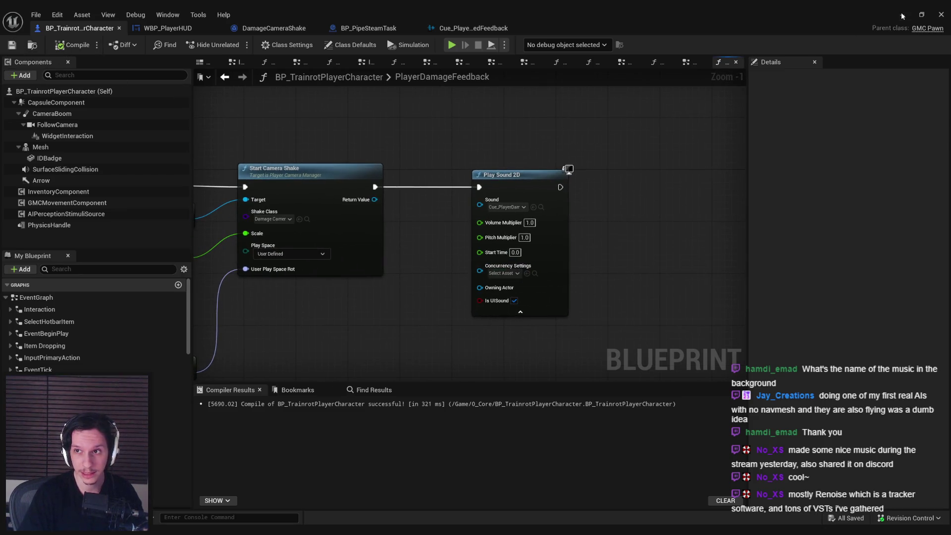
click(901, 16)
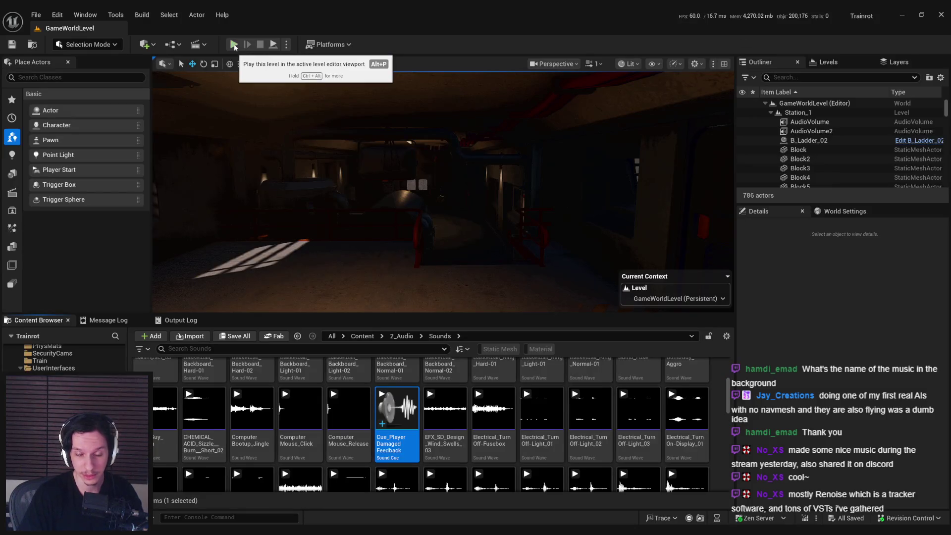
Play the level fullscreen, start the run, spray the extinguisher and walk up to the cockpit START/STOP button
click(233, 45)
key(F11)
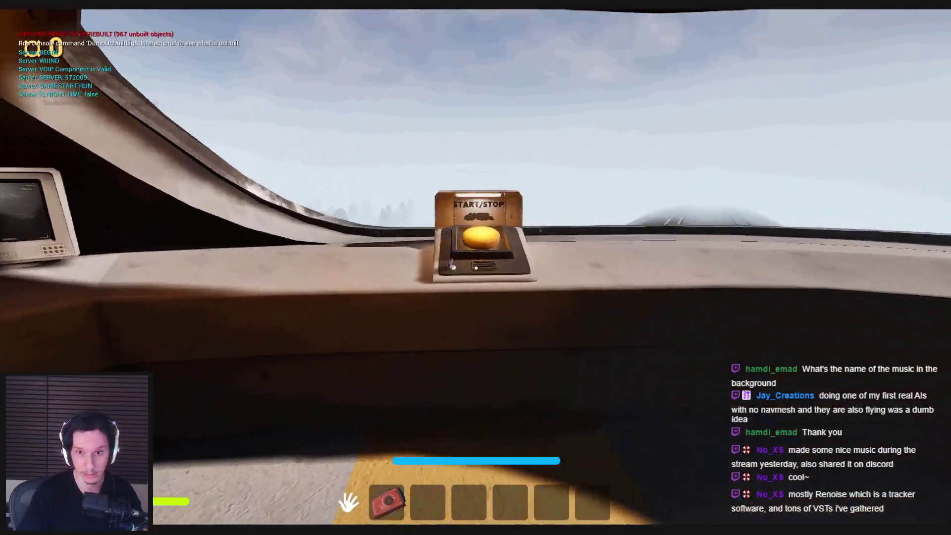
click(476, 268)
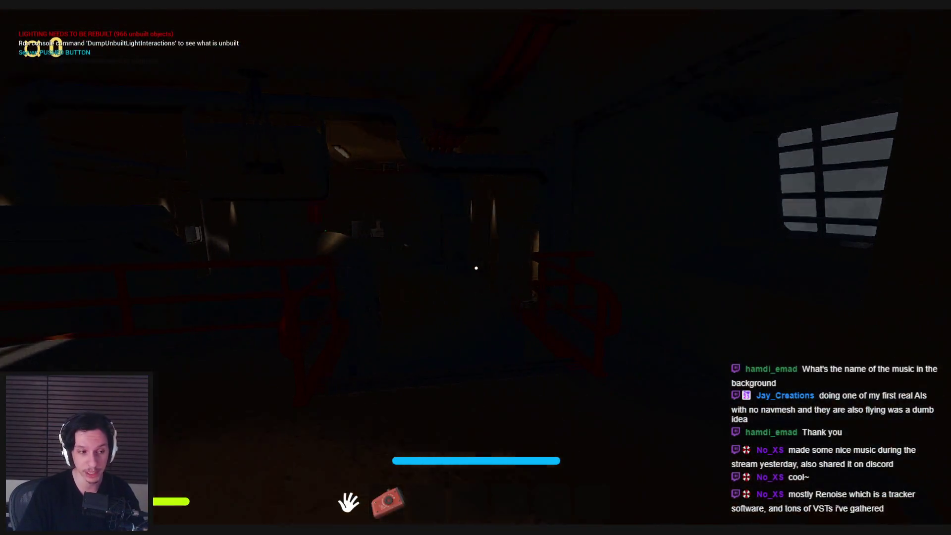
key(grave)
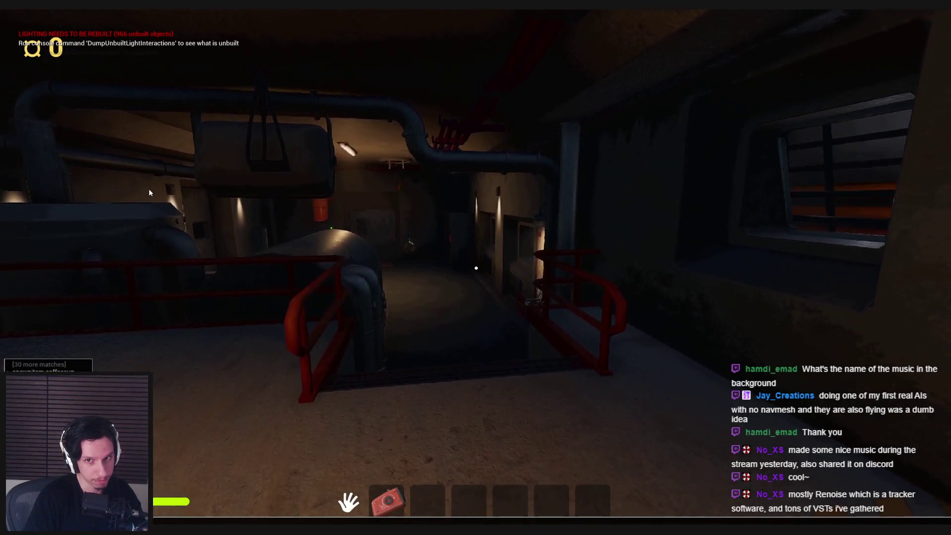
key(grave)
click(149, 189)
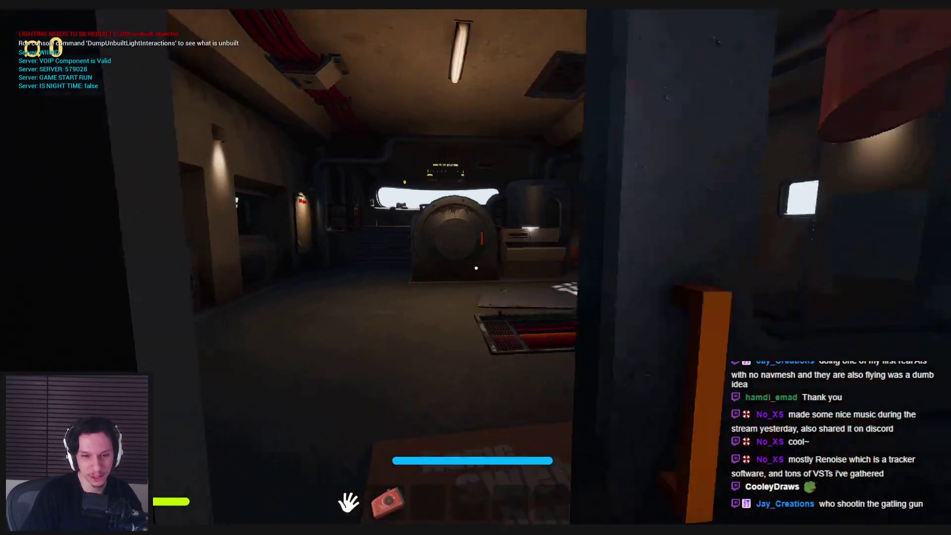
key(w)
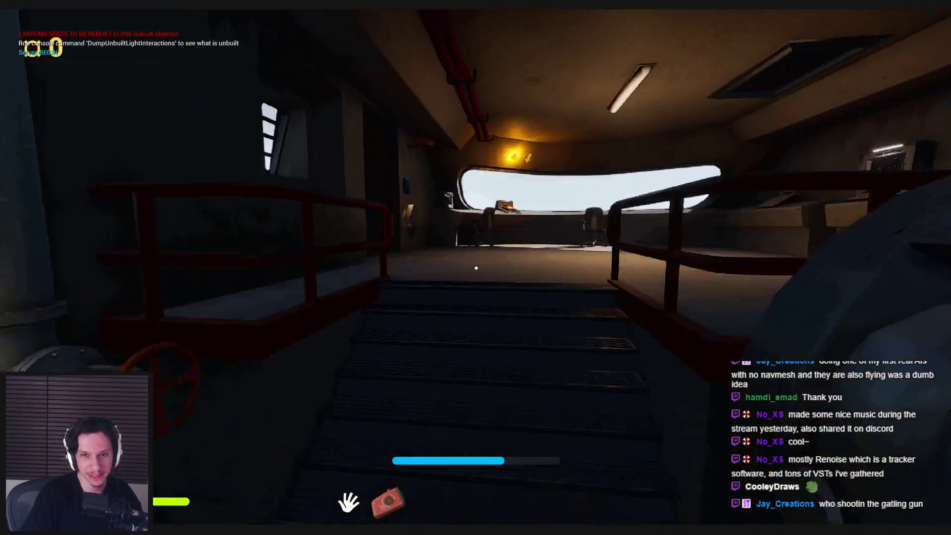
key(w)
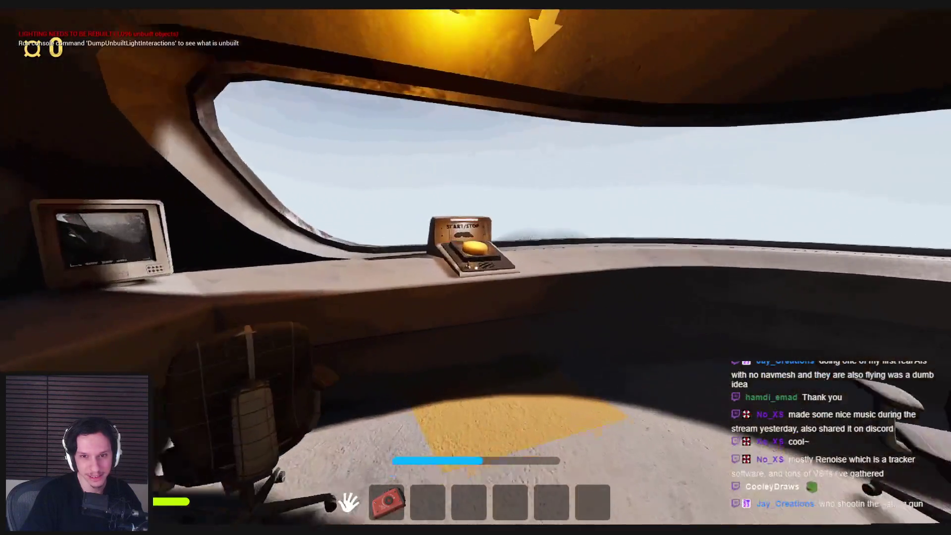
click(475, 268)
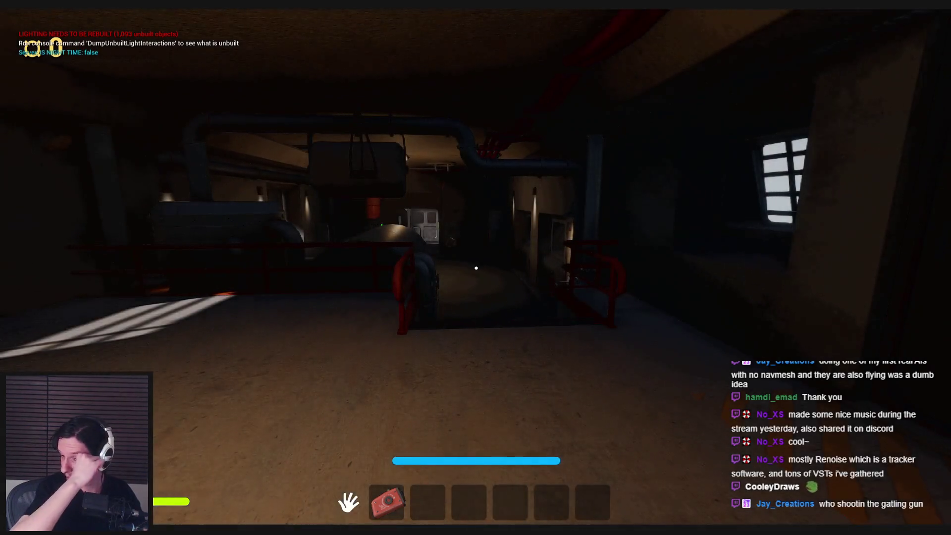
Walk back and forth through the steam to take damage, then stop the play session
key(shift+F1)
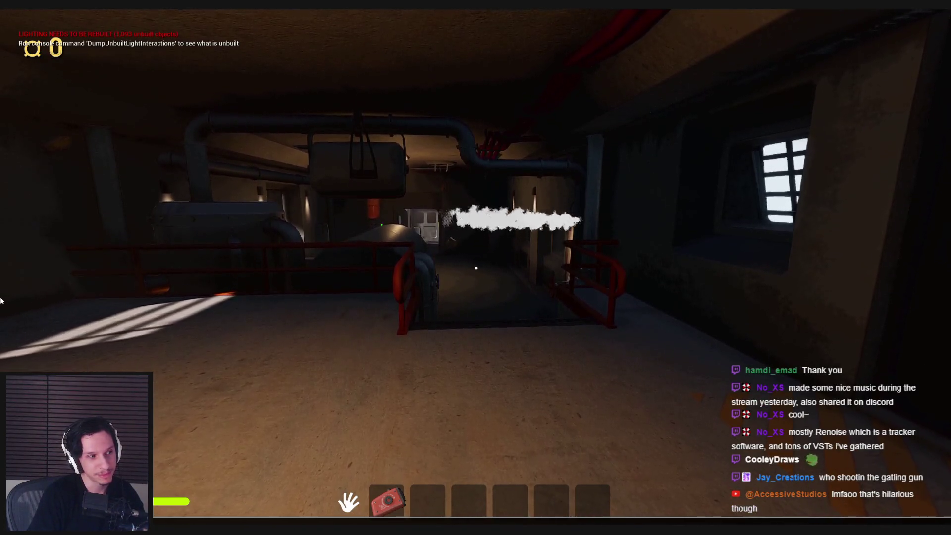
click(2, 300)
key(w)
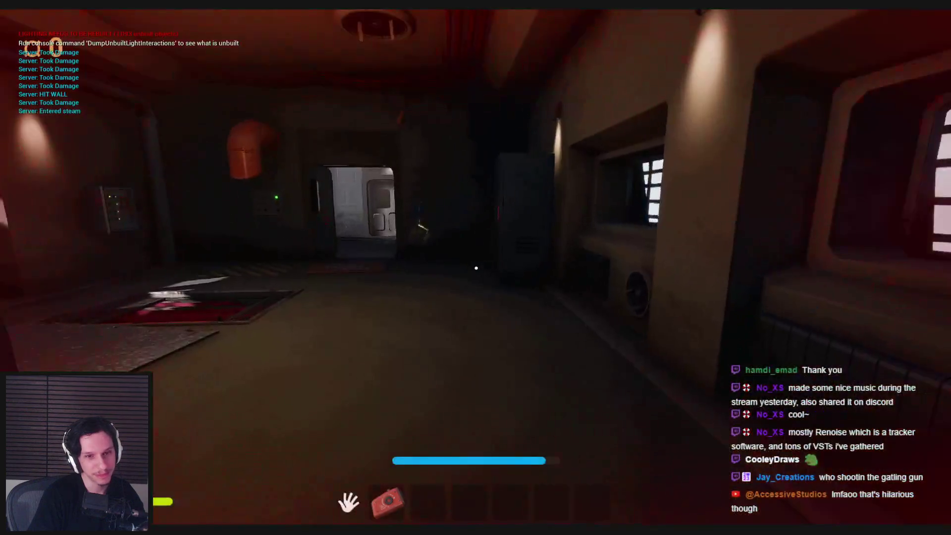
key(w)
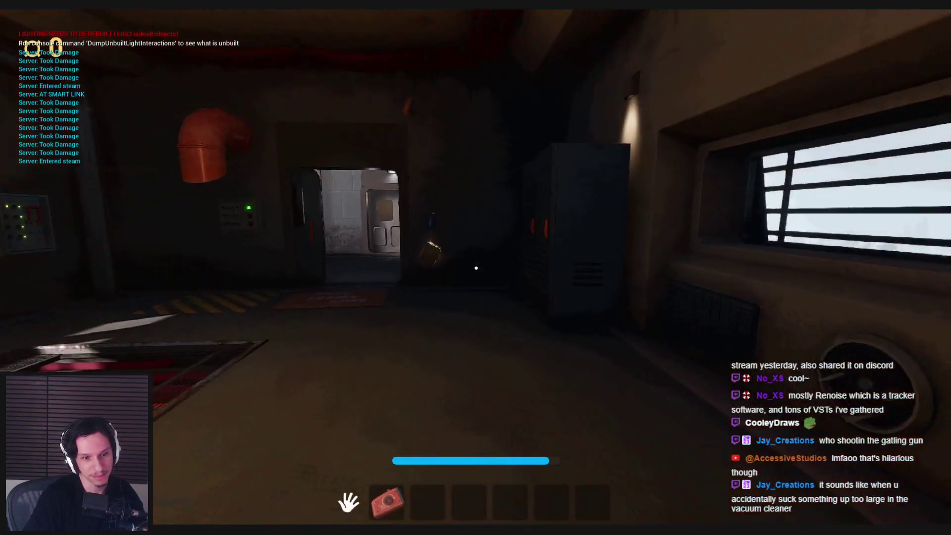
key(w)
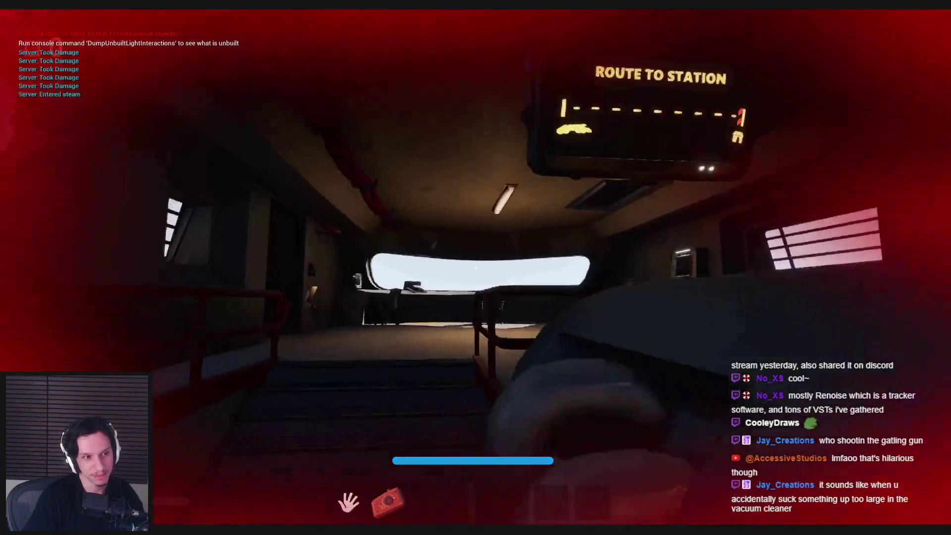
key(w)
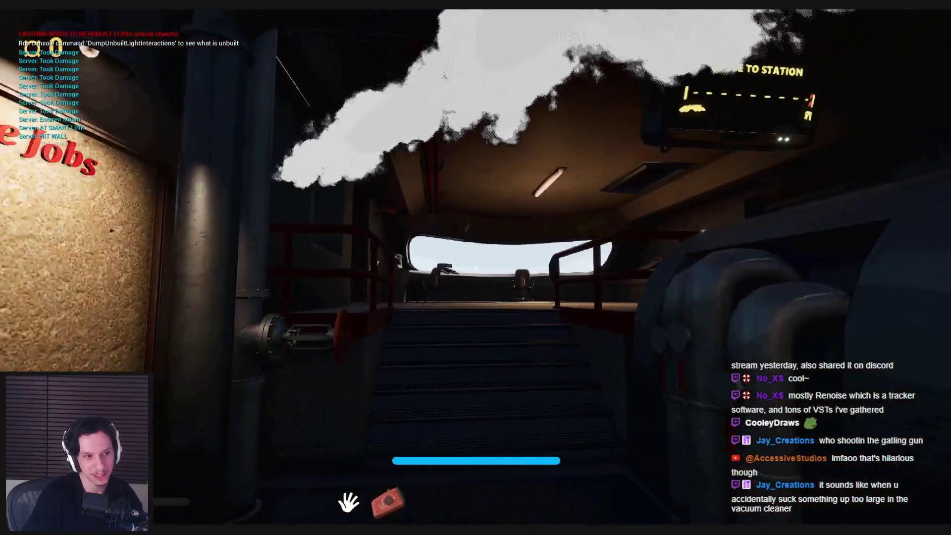
key(s)
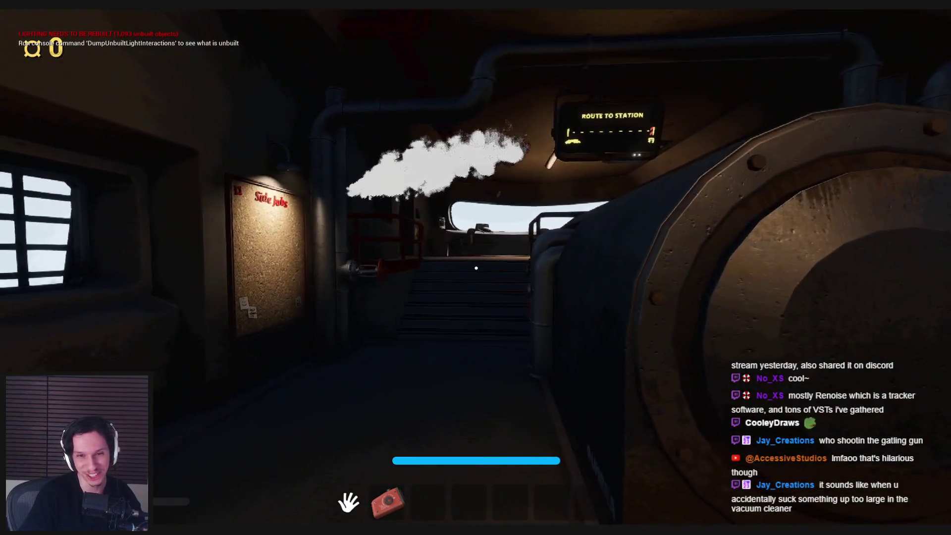
key(Escape)
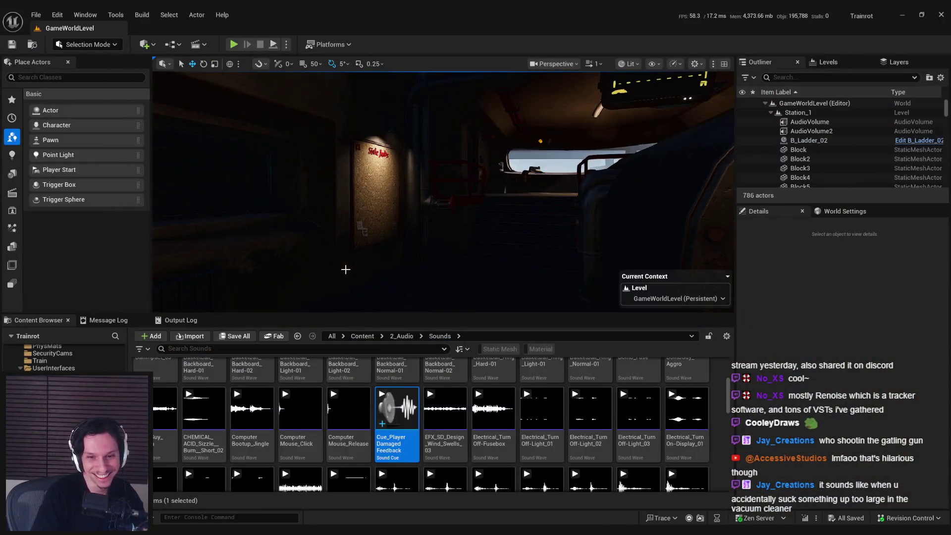
Set the damage sound cue's concurrency Max Count to 2 and save it
double_click(391, 440)
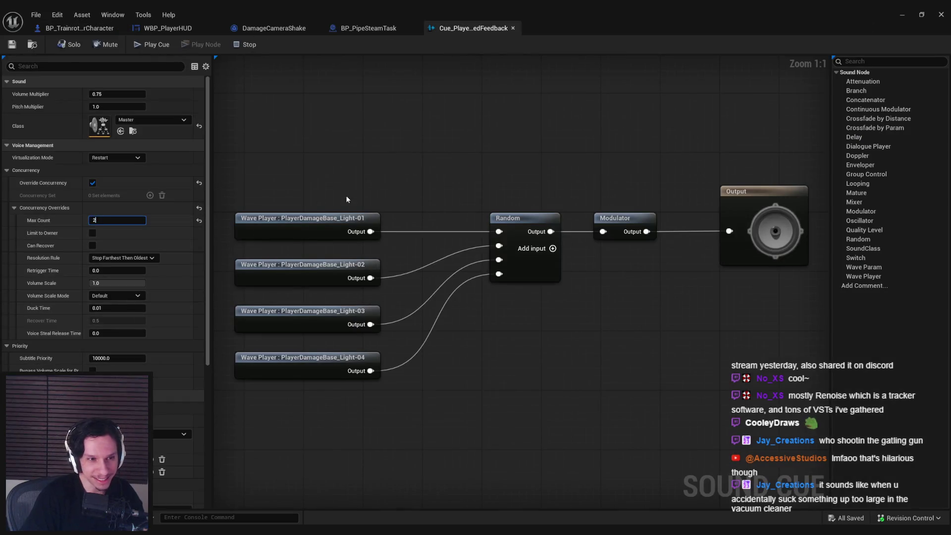
key(Return)
key(ctrl+s)
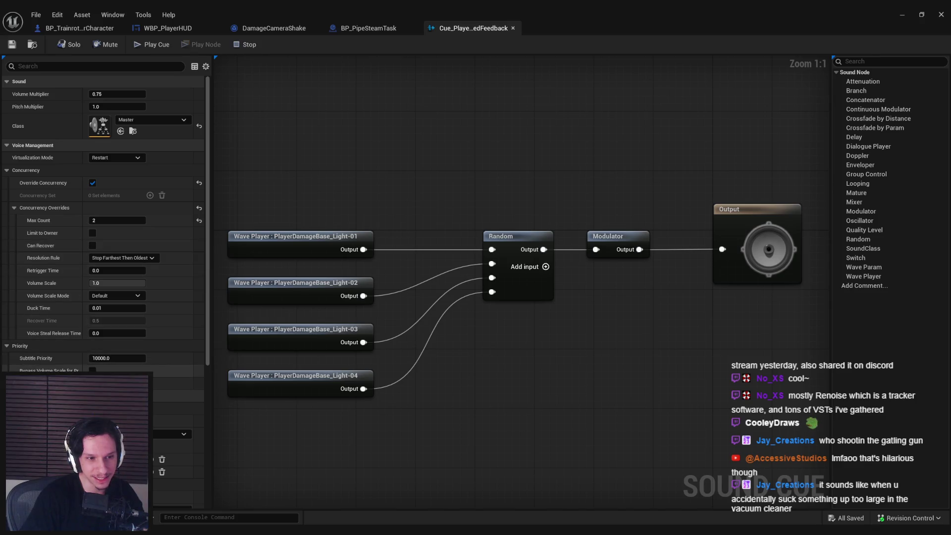
Feed a Self node into Play Sound 2D's Owning Actor in the player character blueprint and compile
click(274, 28)
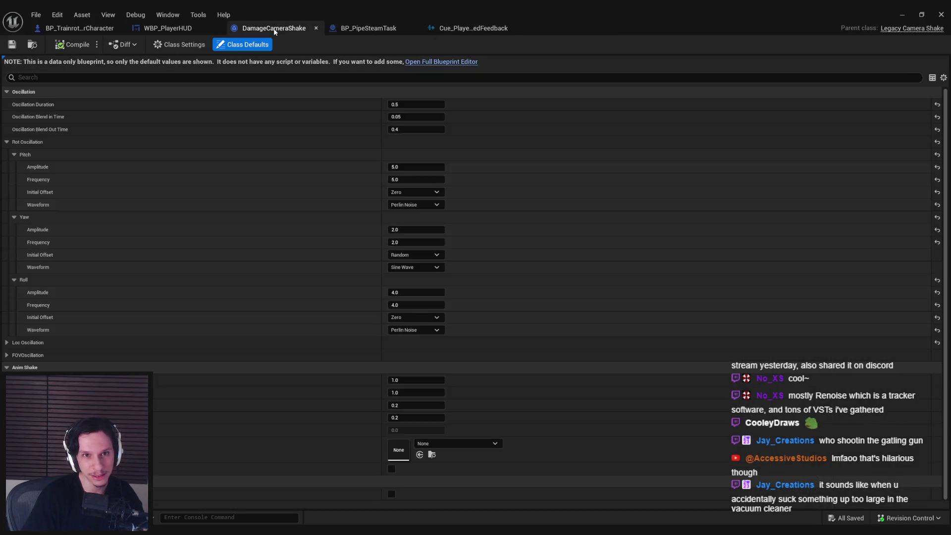
click(167, 29)
click(60, 27)
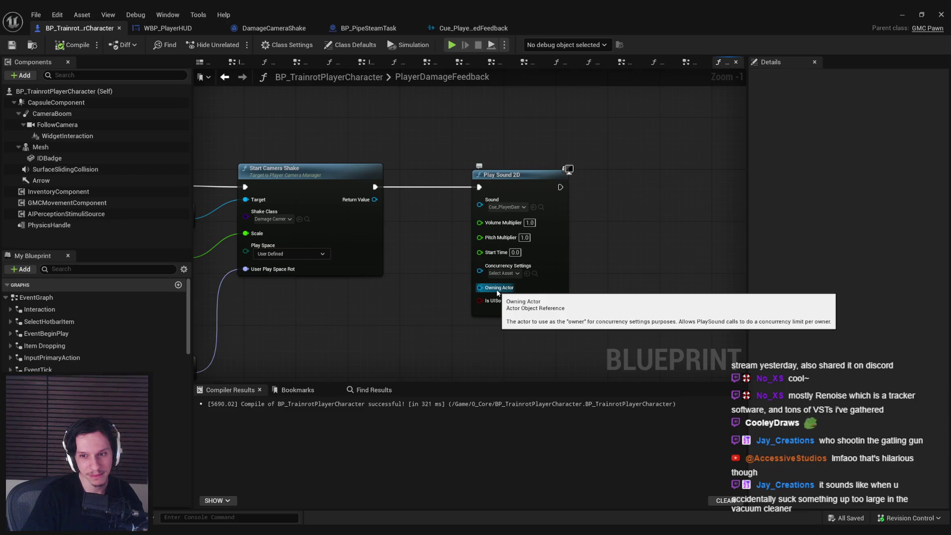
drag(497, 292, 401, 296)
text(self)
key(Return)
click(72, 44)
click(902, 15)
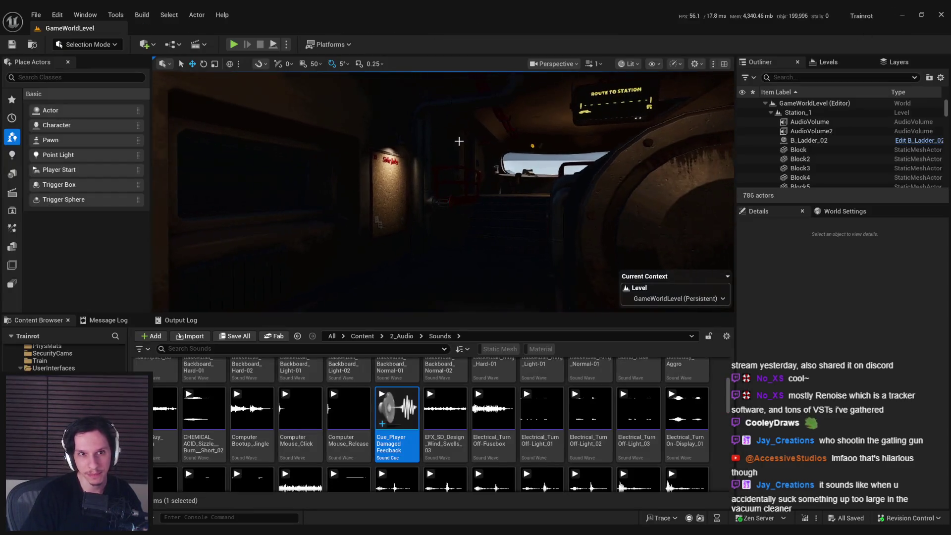
Play fullscreen, press START/STOP, and pace through the corridor steam taking hits, then return to the blueprint
key(F11)
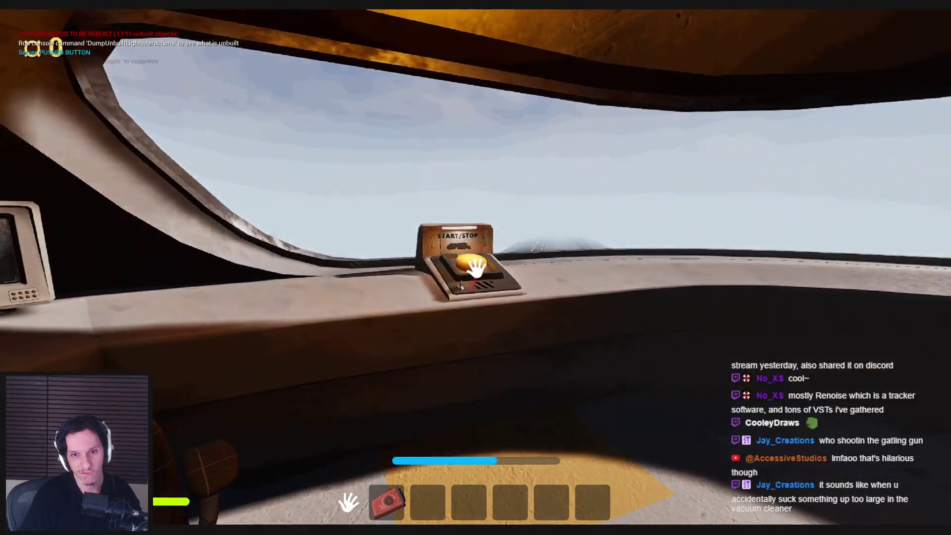
click(476, 268)
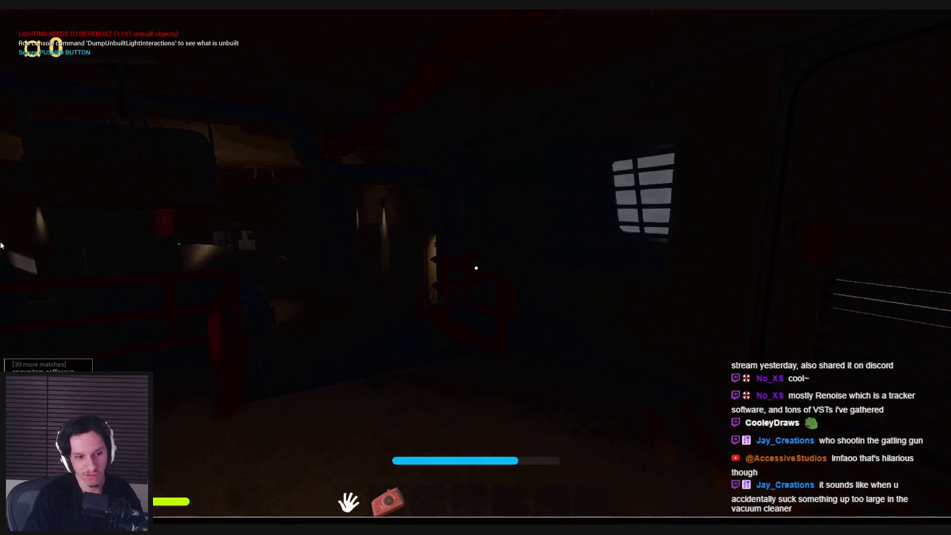
key(grave)
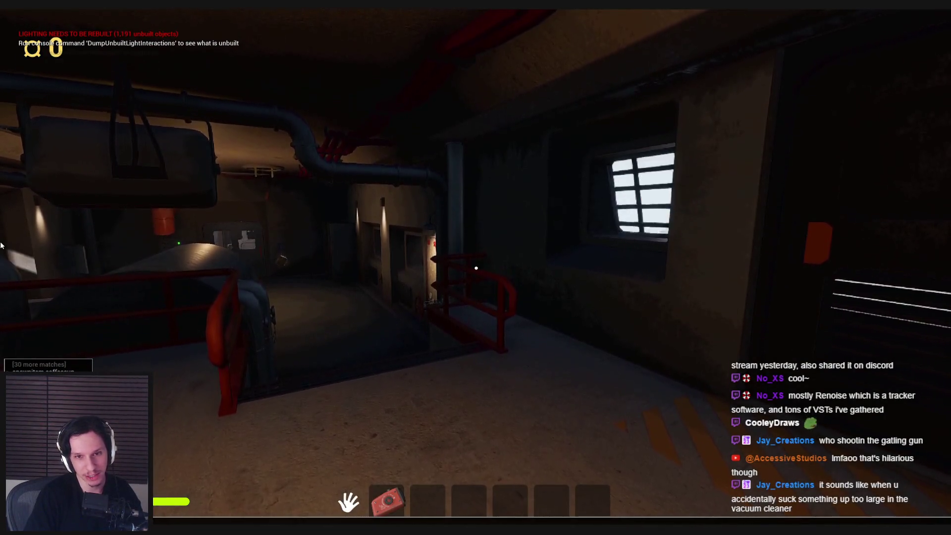
key(w)
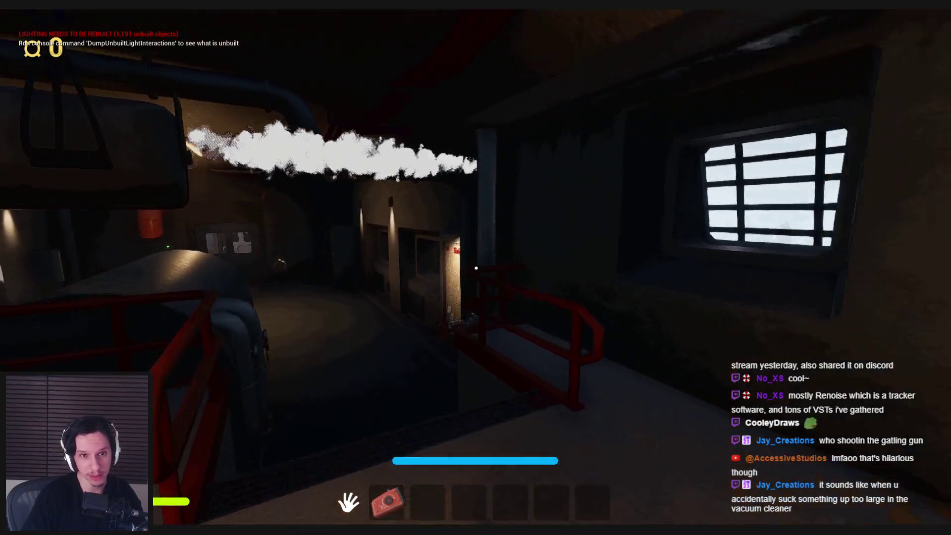
key(s)
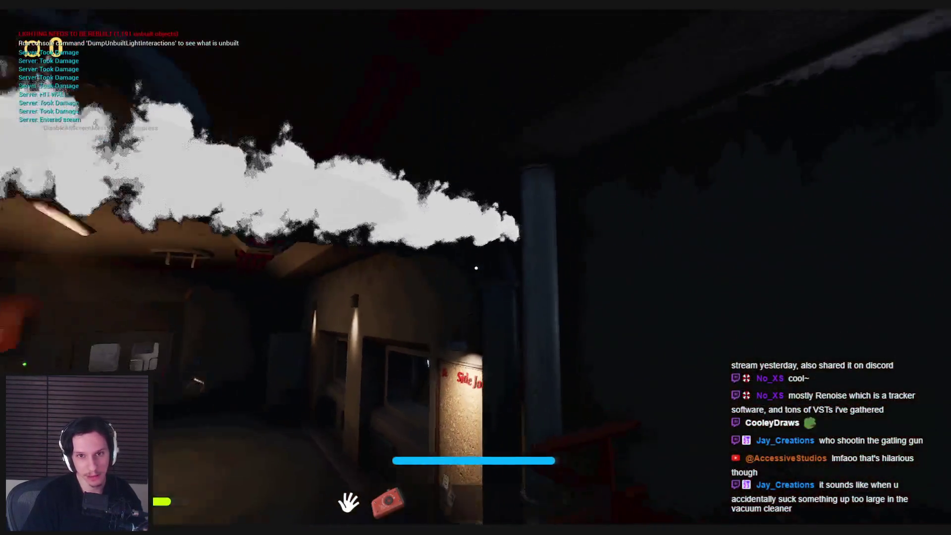
key(w)
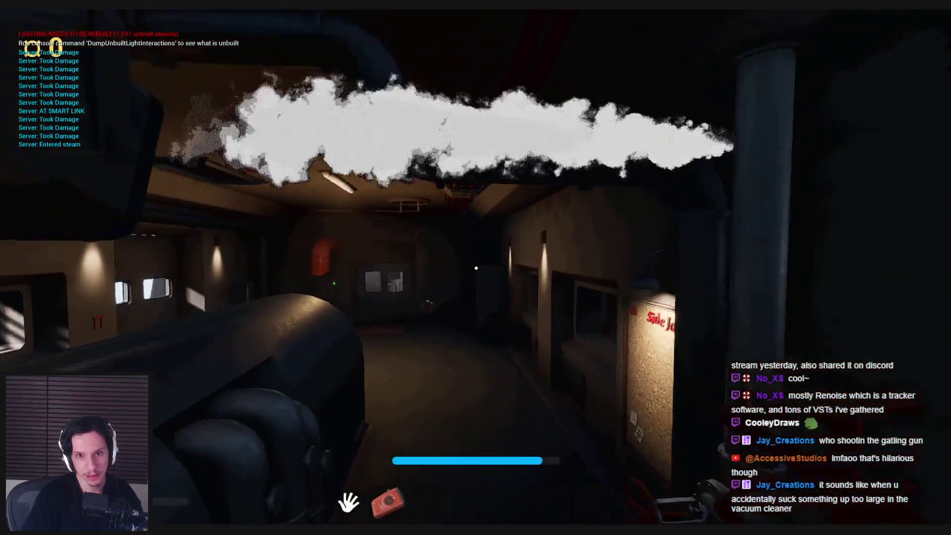
key(s)
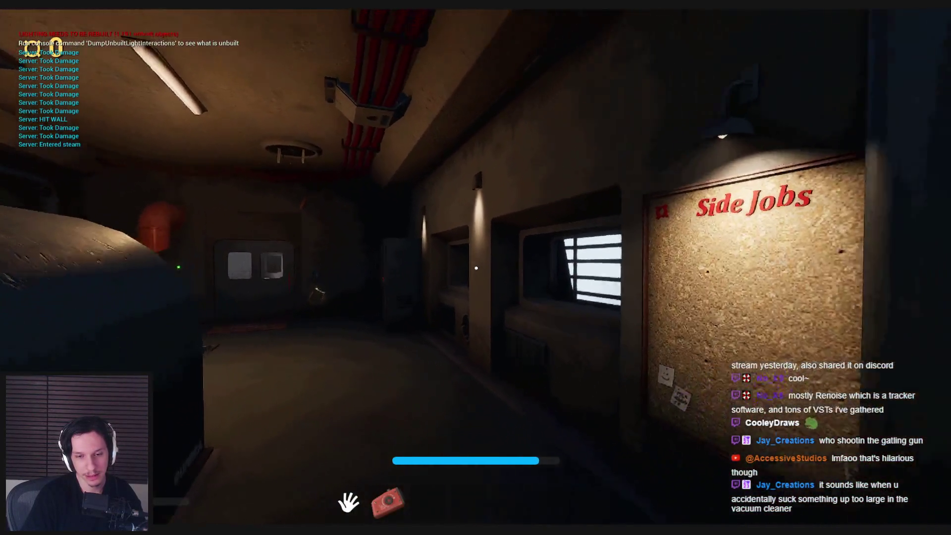
key(s)
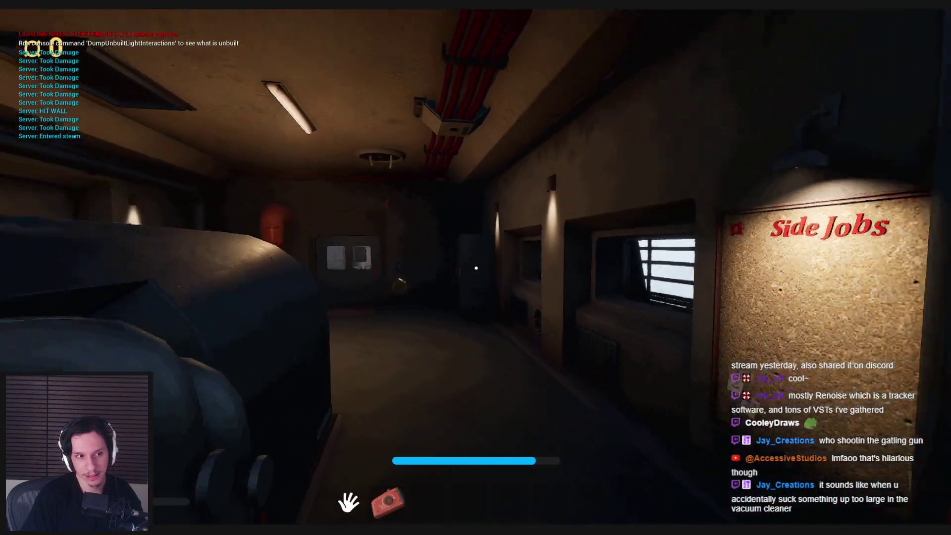
key(s)
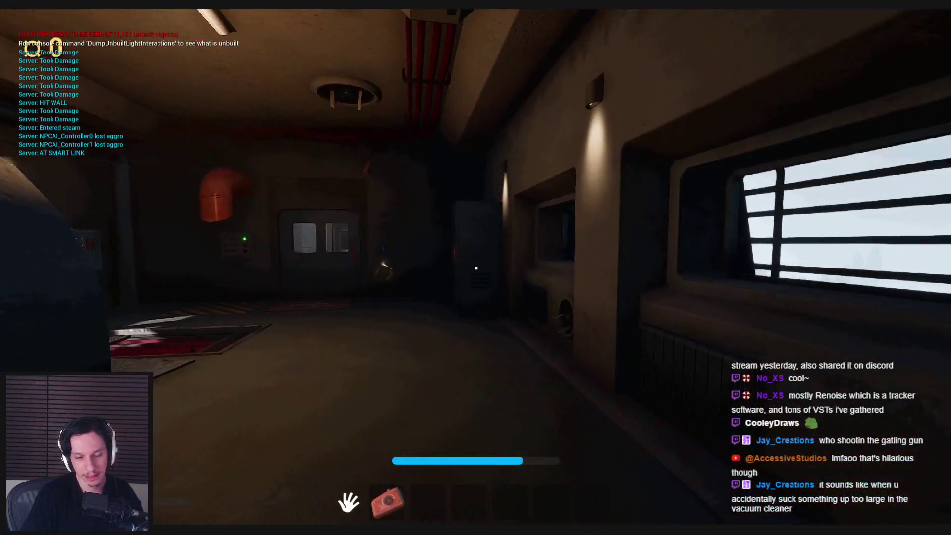
key(shift+F1)
click(335, 510)
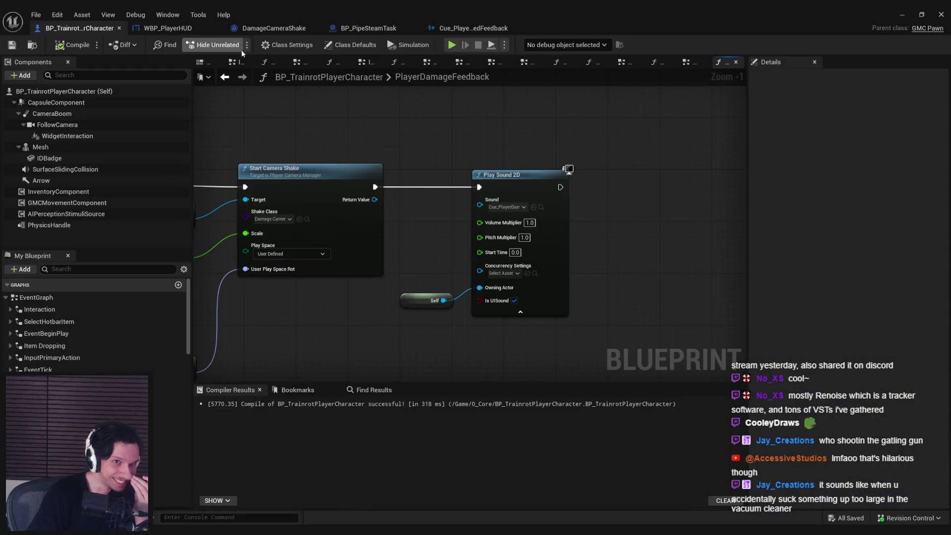
Change the damage cue's Duck Time to 0.03
click(473, 28)
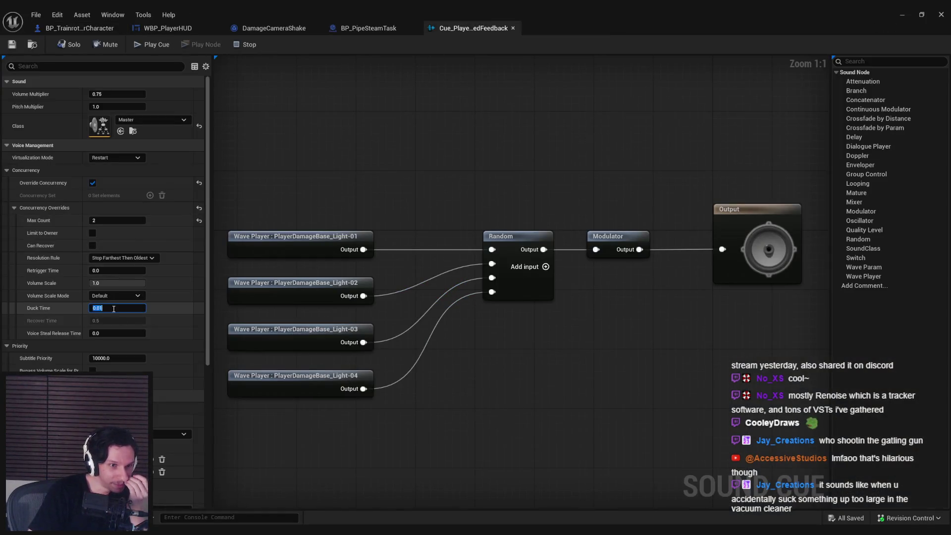
key(BackSpace)
text(3)
key(Return)
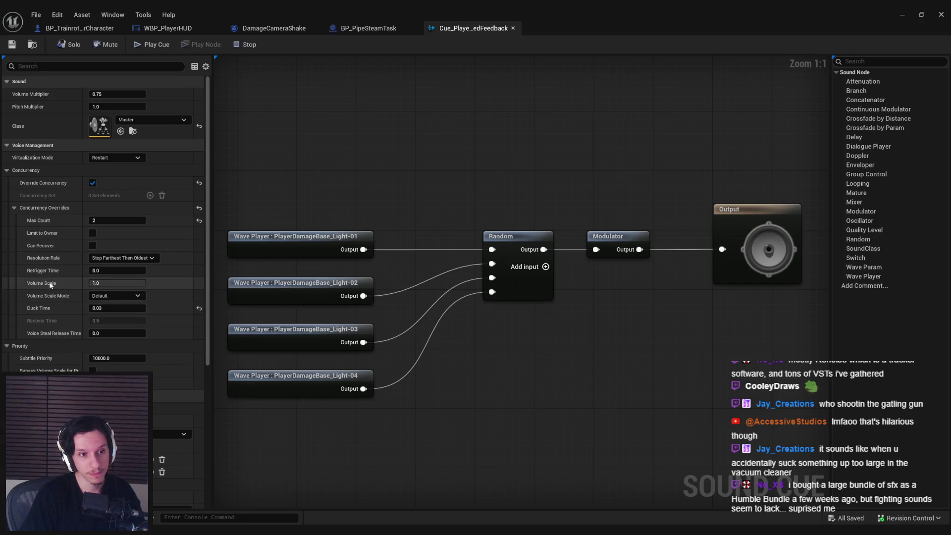
Keep the Stop Farthest Then Oldest resolution rule and raise Max Count to 3
click(103, 259)
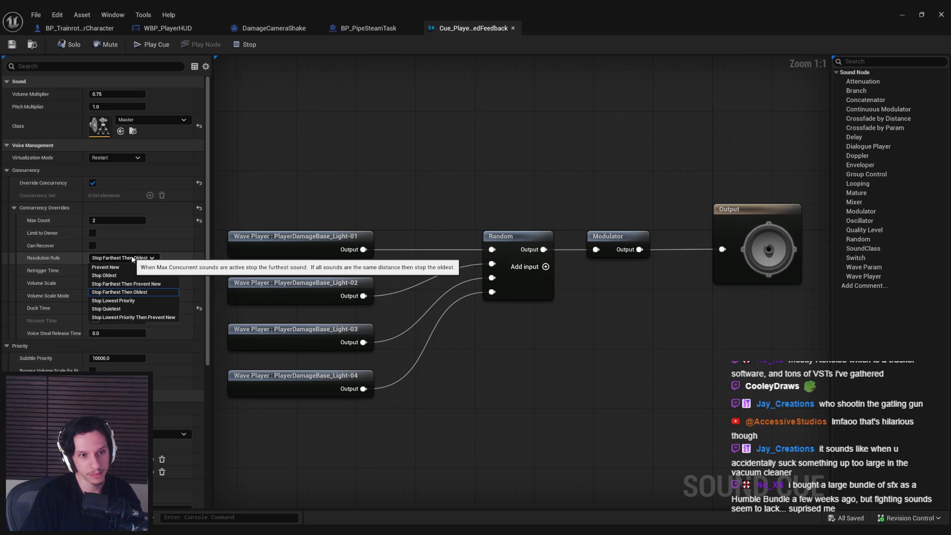
click(133, 259)
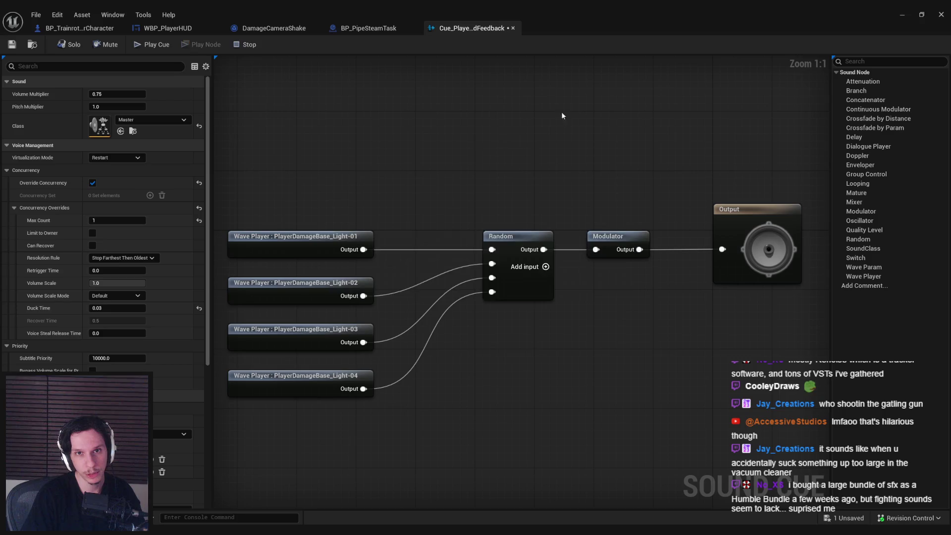
drag(119, 220, 139, 219)
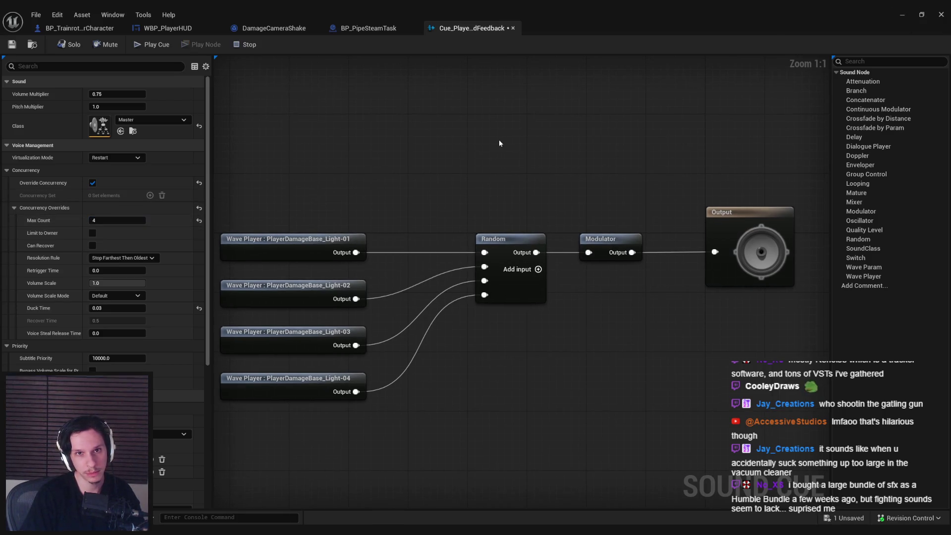
scroll(331, 212, down, 1)
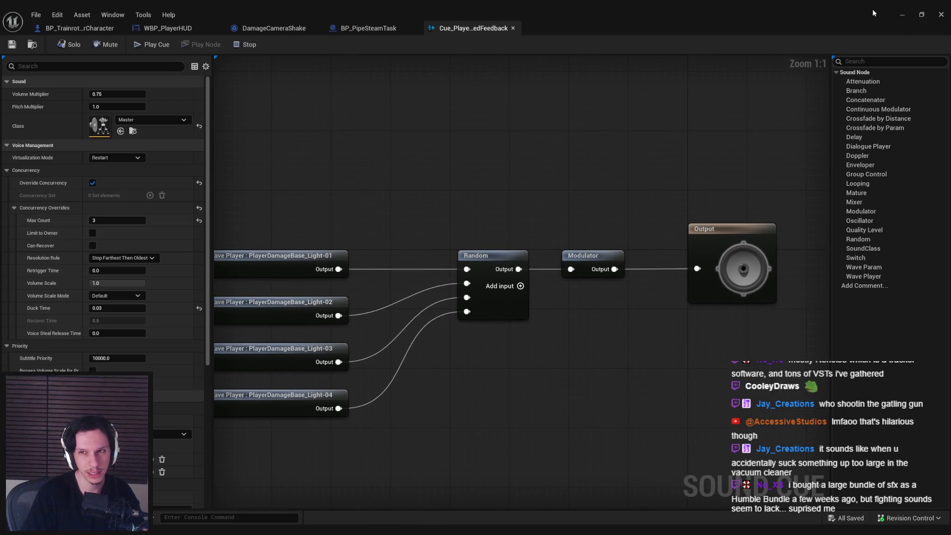
click(902, 15)
drag(476, 197, 477, 197)
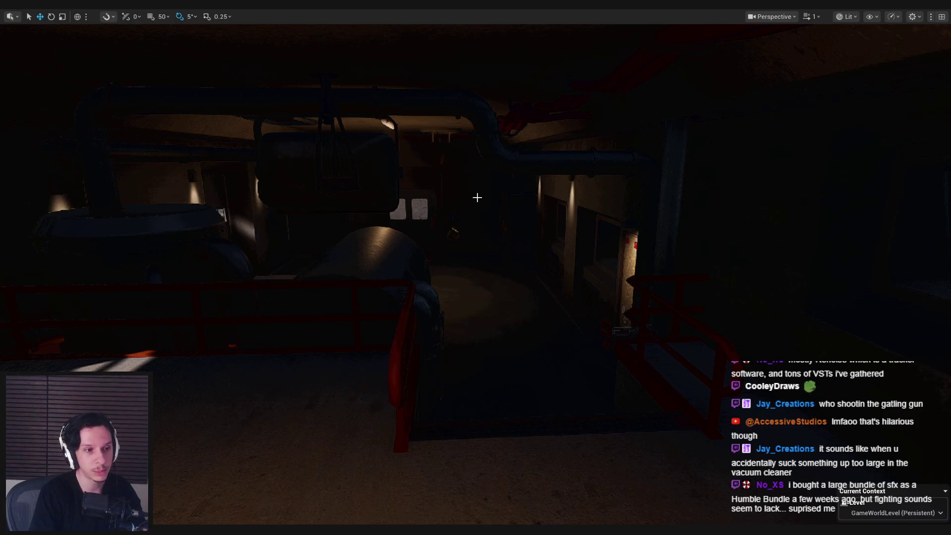
Start a play session, press START/STOP, and move around in the steam until the player dies
key(alt+p)
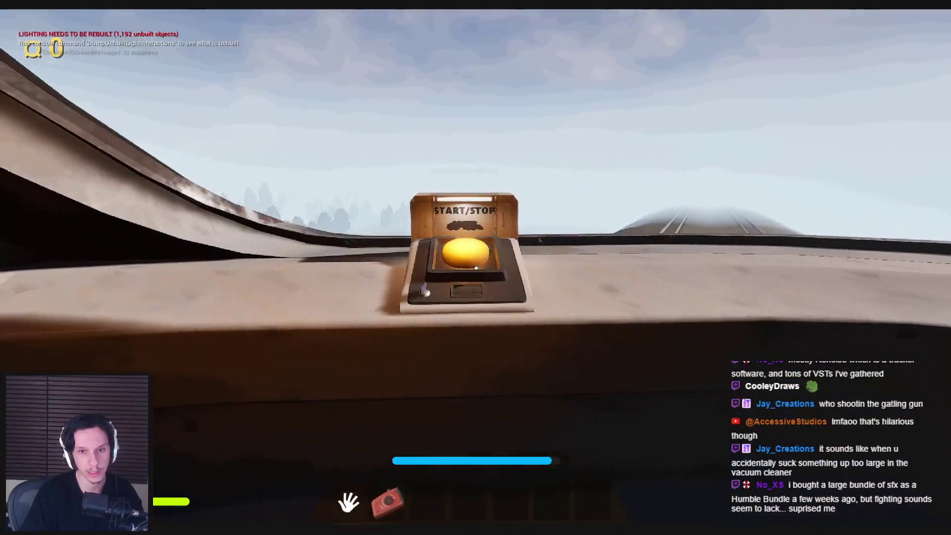
click(476, 268)
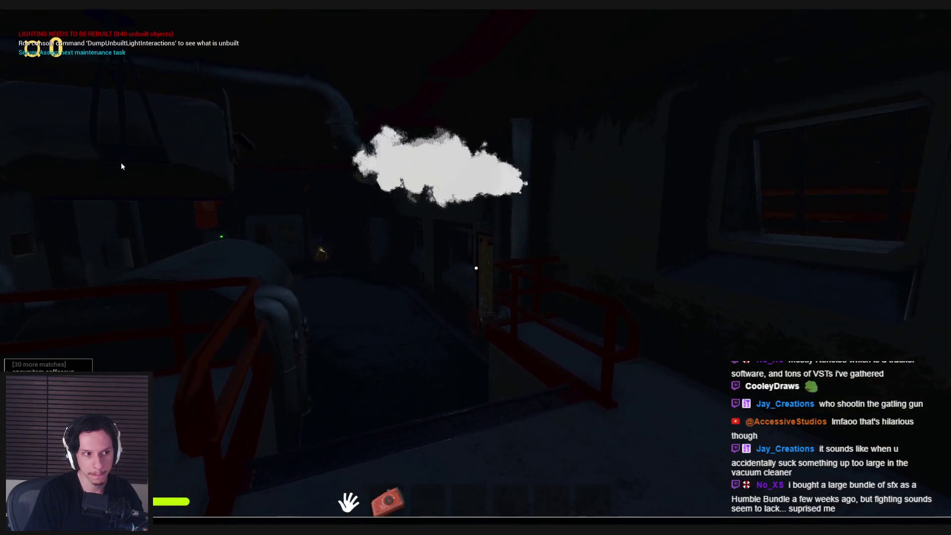
key(w)
key(d)
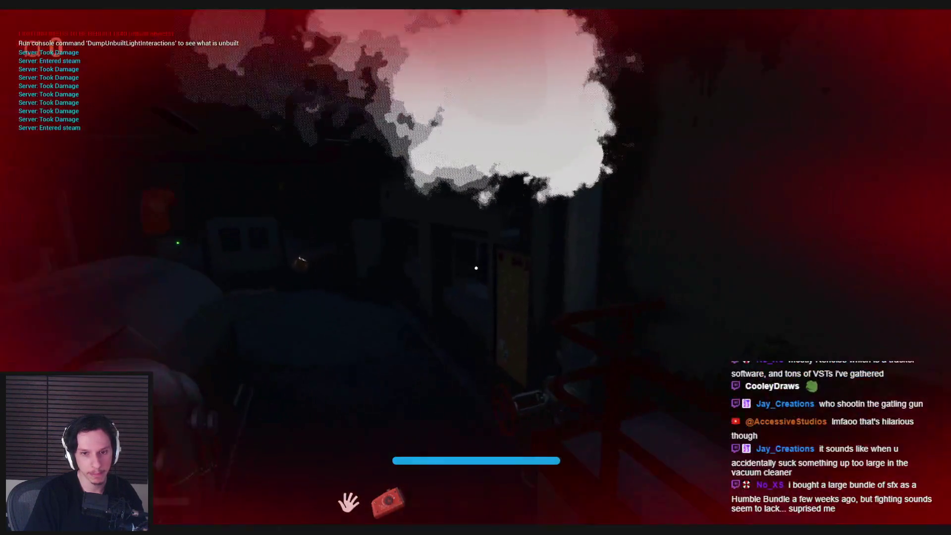
key(a)
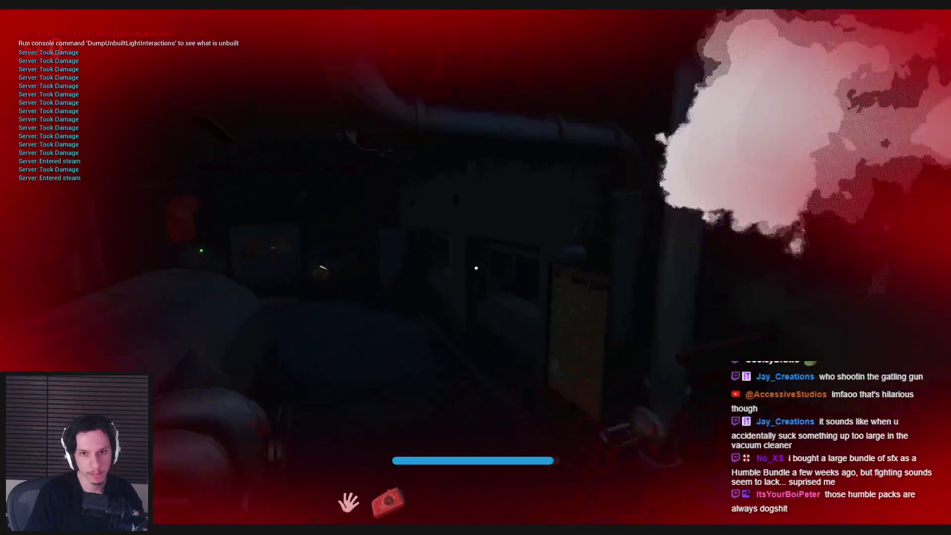
key(s)
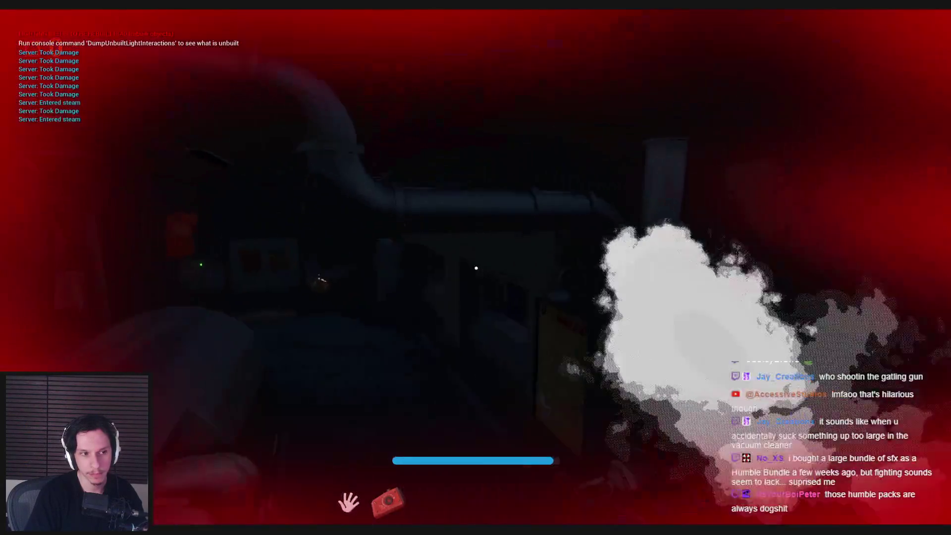
key(w)
key(s)
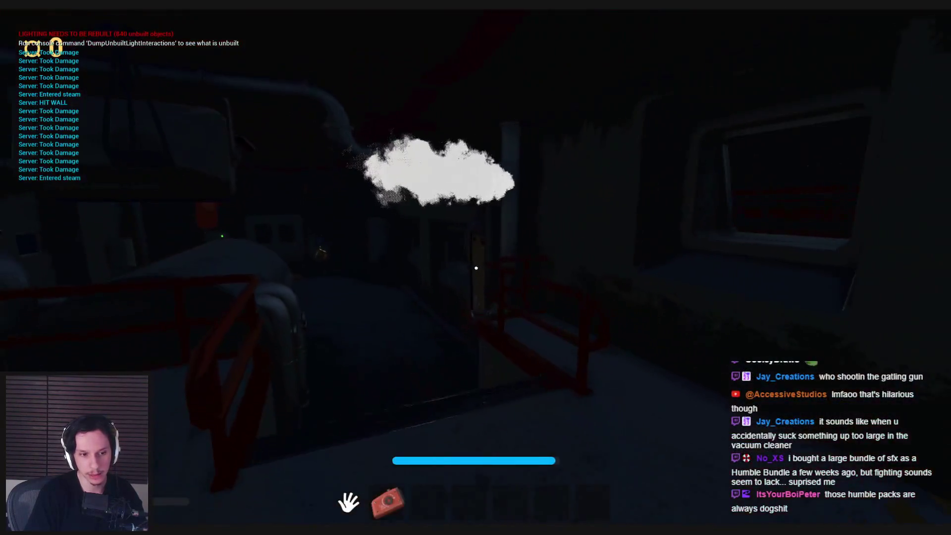
key(w)
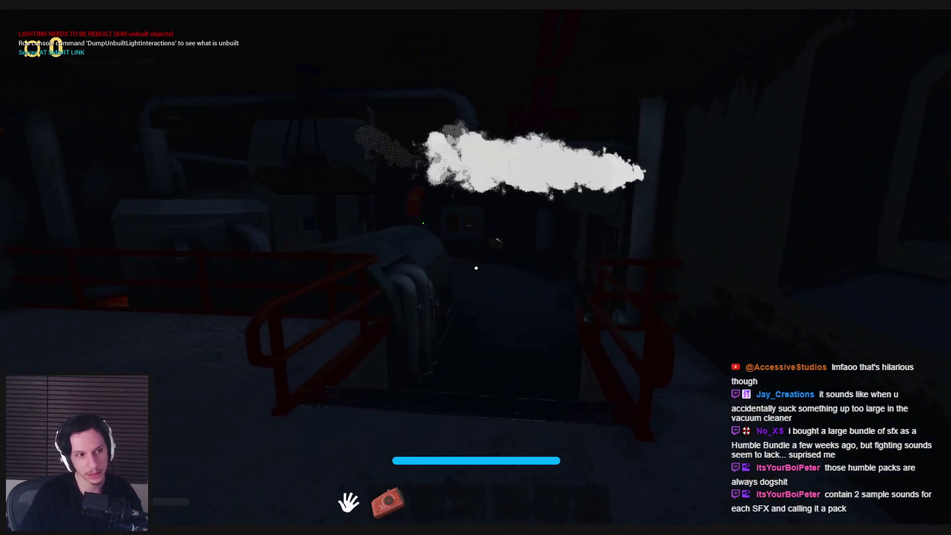
key(w)
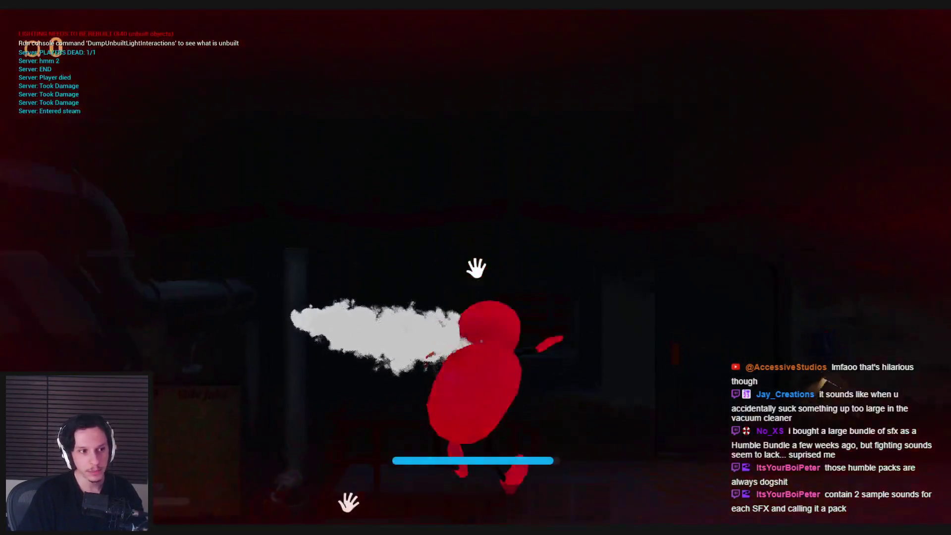
key(Escape)
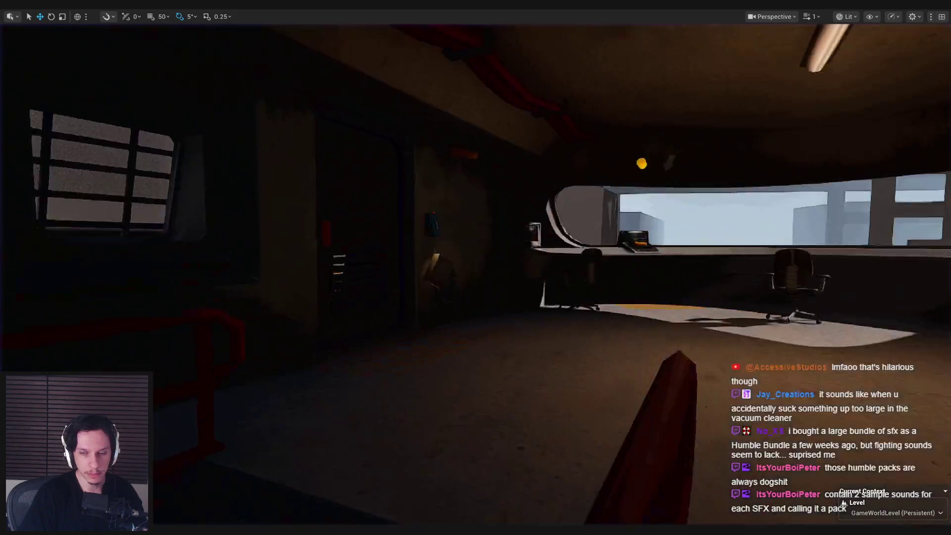
Play again, press the desk START/STOP button, walk toward the corridor steam, then stop and reopen Cue_PlayerDamagedFeedback
key(d)
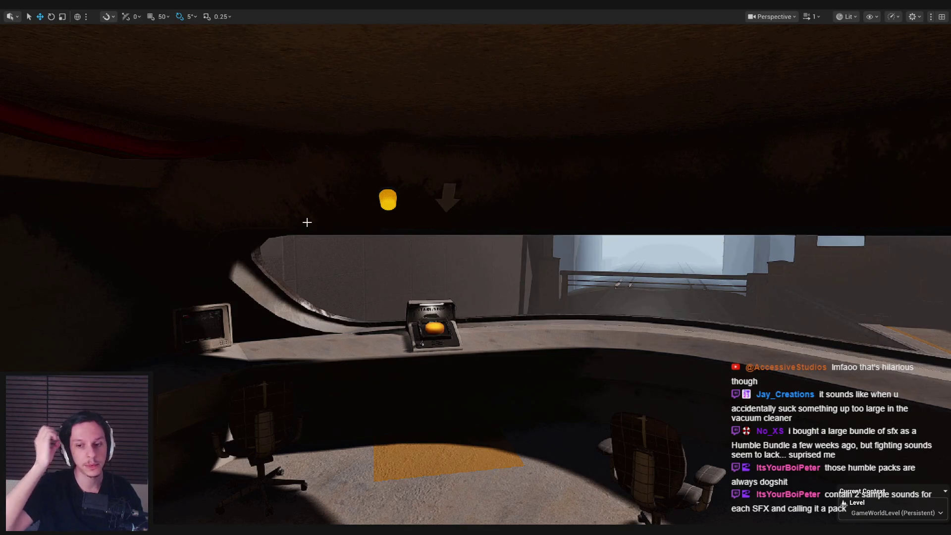
key(alt+p)
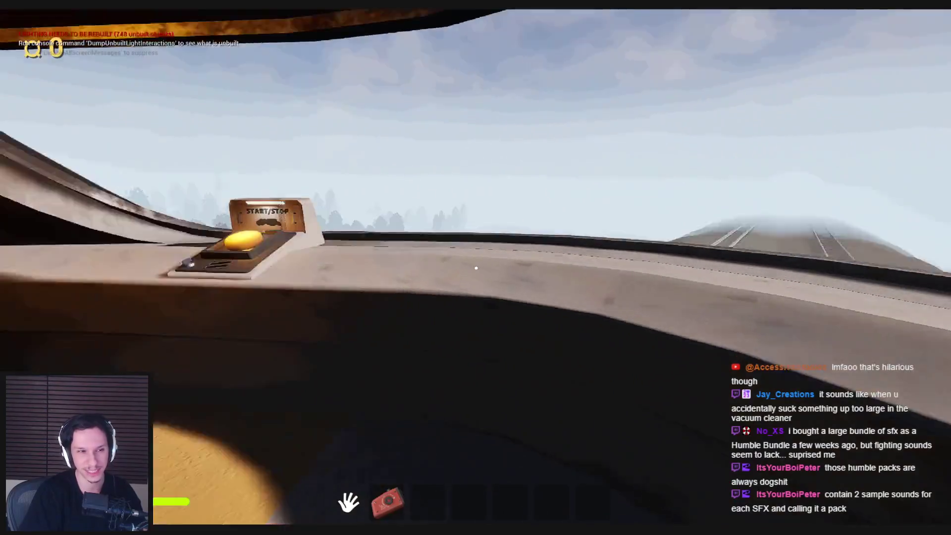
key(s)
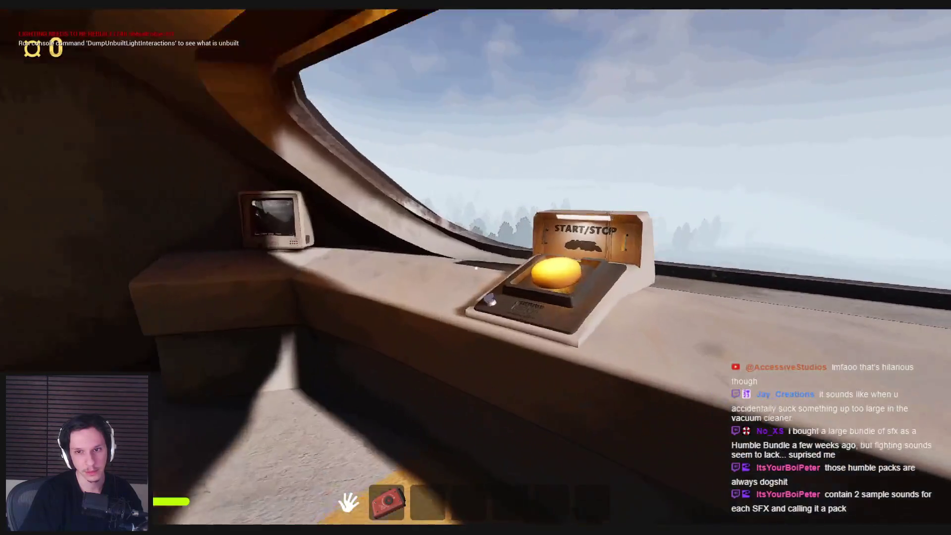
click(476, 268)
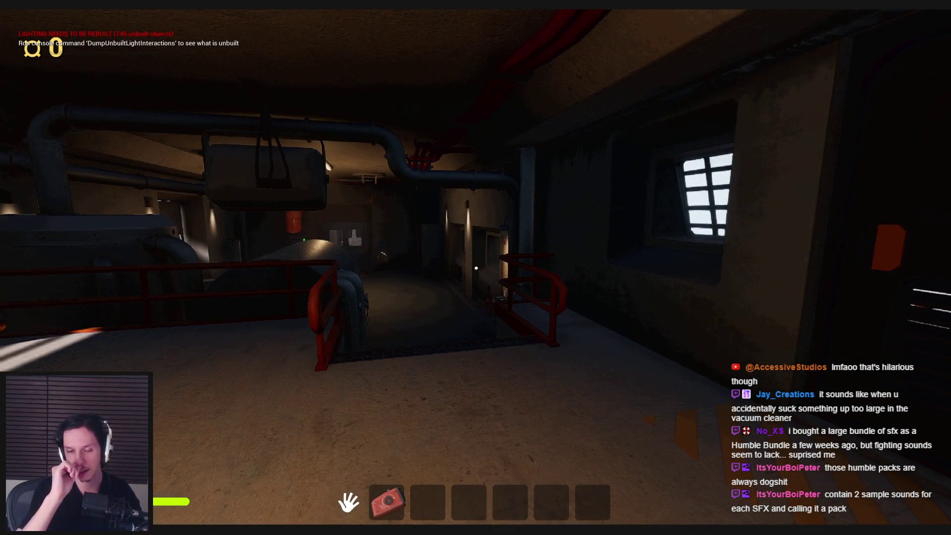
key(w)
key(grave)
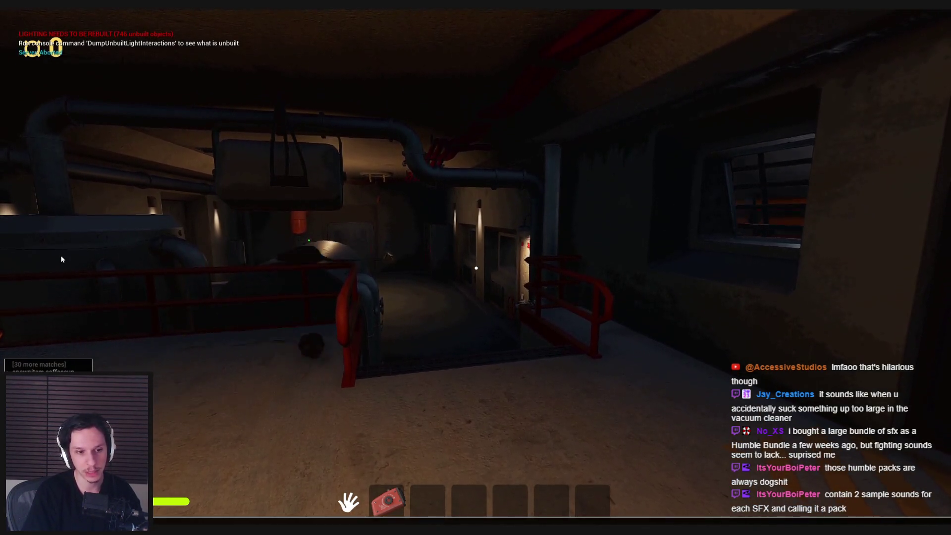
click(61, 259)
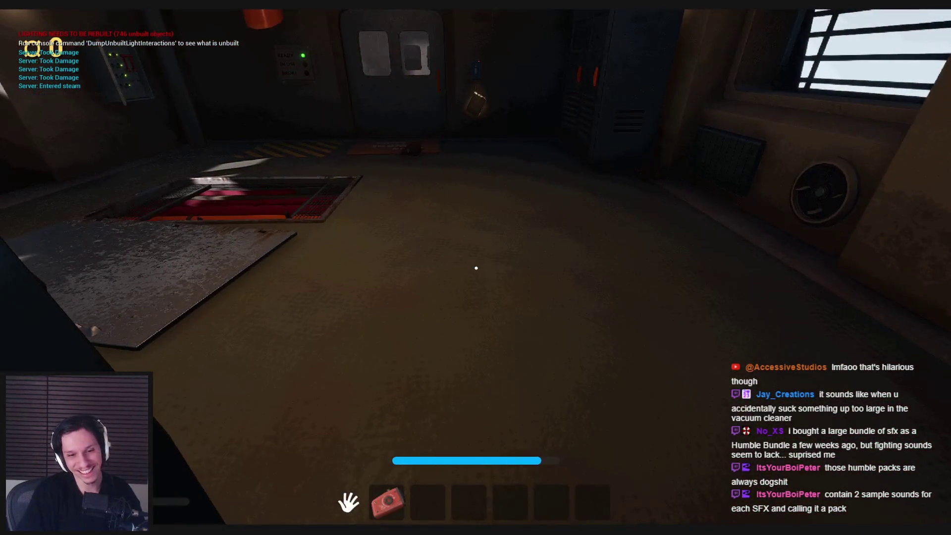
key(Escape)
click(345, 506)
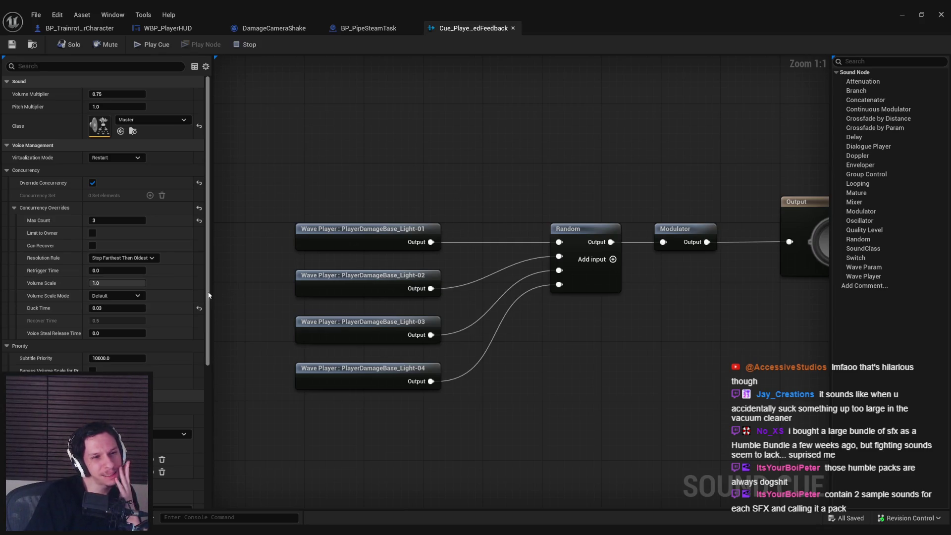
Change Cue_PlayerDamagedFeedback's Max Count to 1 and launch a new play session
click(117, 219)
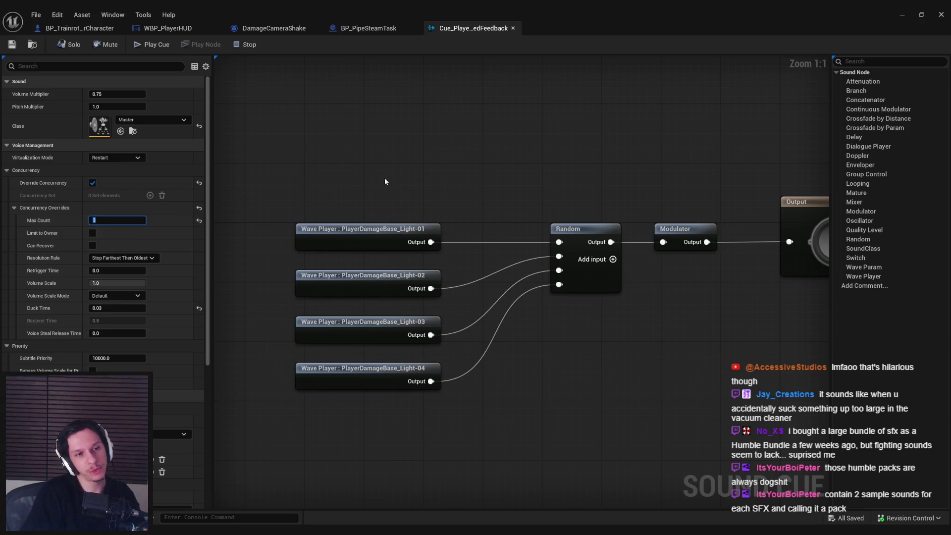
text(1)
drag(376, 182, 380, 187)
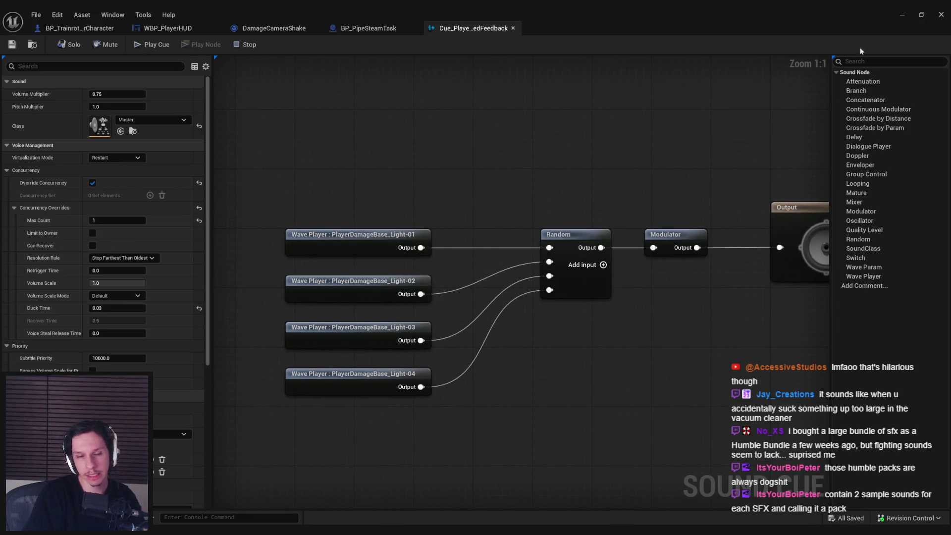
click(901, 15)
key(alt+p)
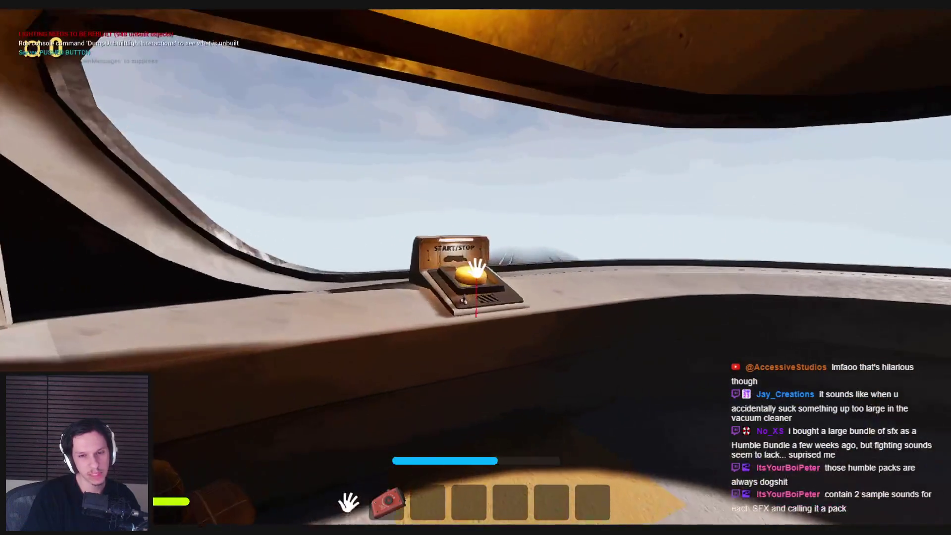
With Max Count at 1, start the run and stand in the steam until the player dies
click(475, 268)
key(grave)
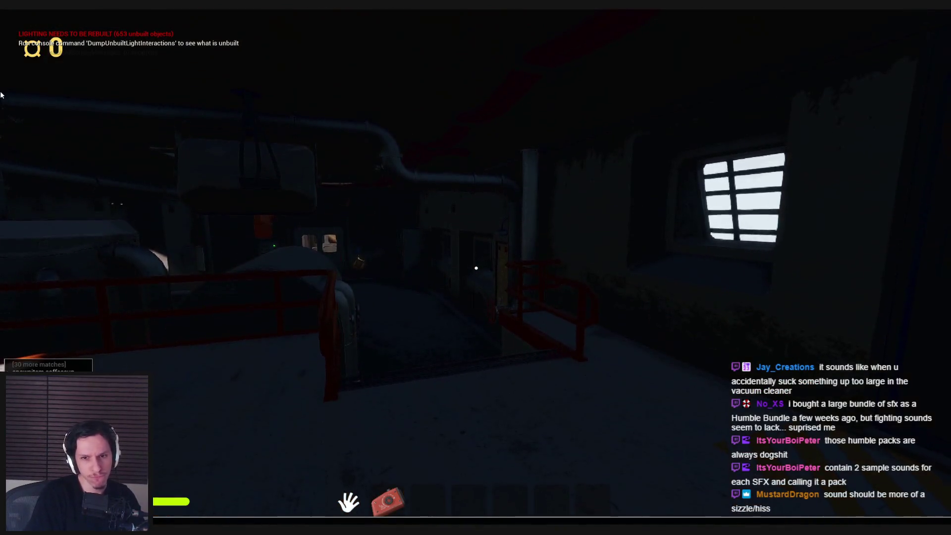
key(w)
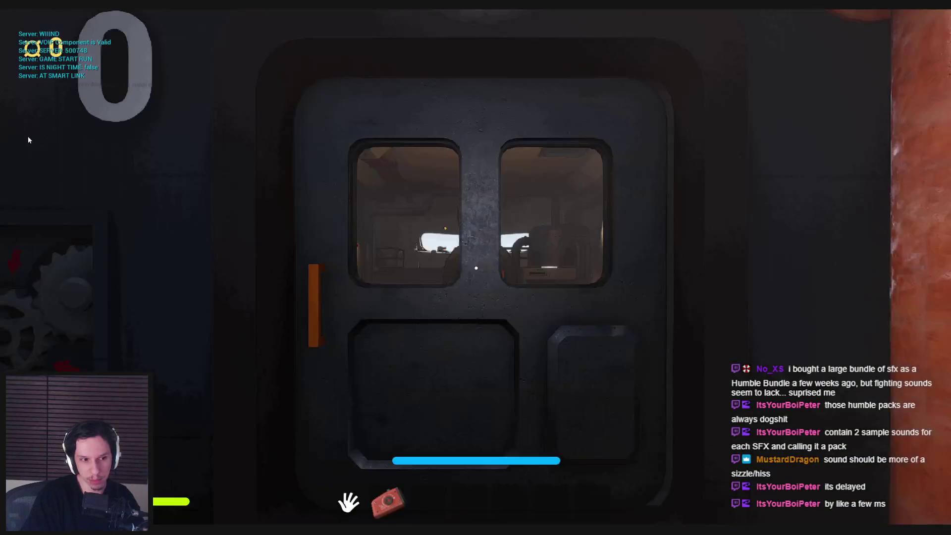
key(Escape)
Reset the cue's Duck Time to its 0.01 default and check the Virtualization Mode options
mouse_move(265, 515)
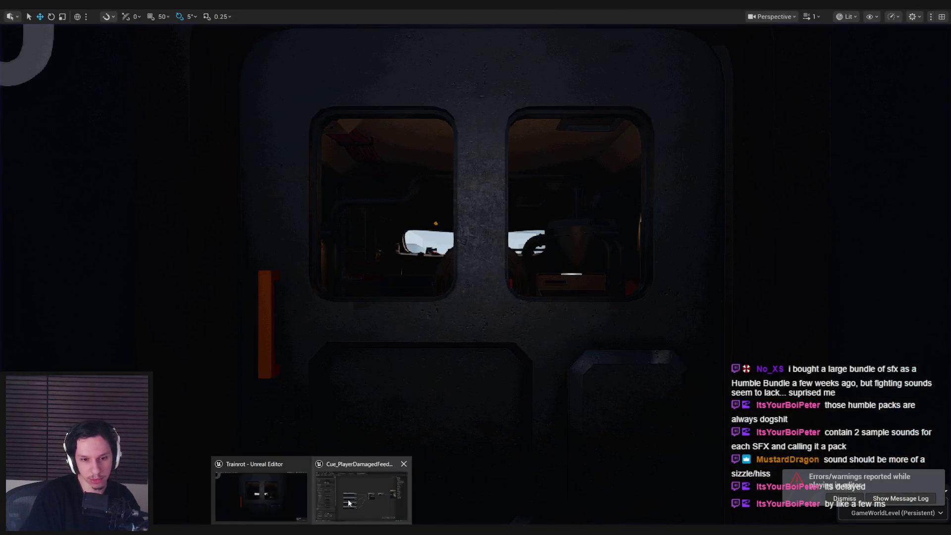
click(346, 495)
click(199, 309)
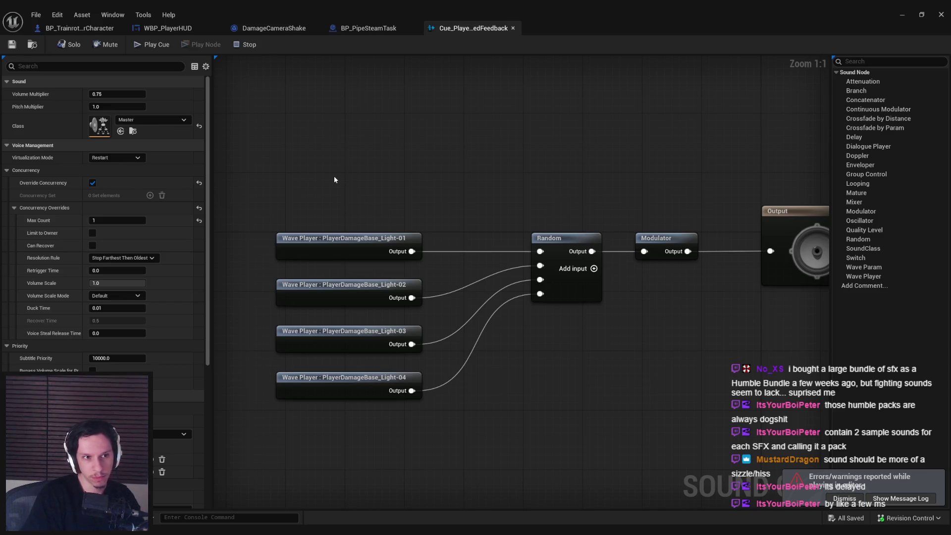
click(129, 158)
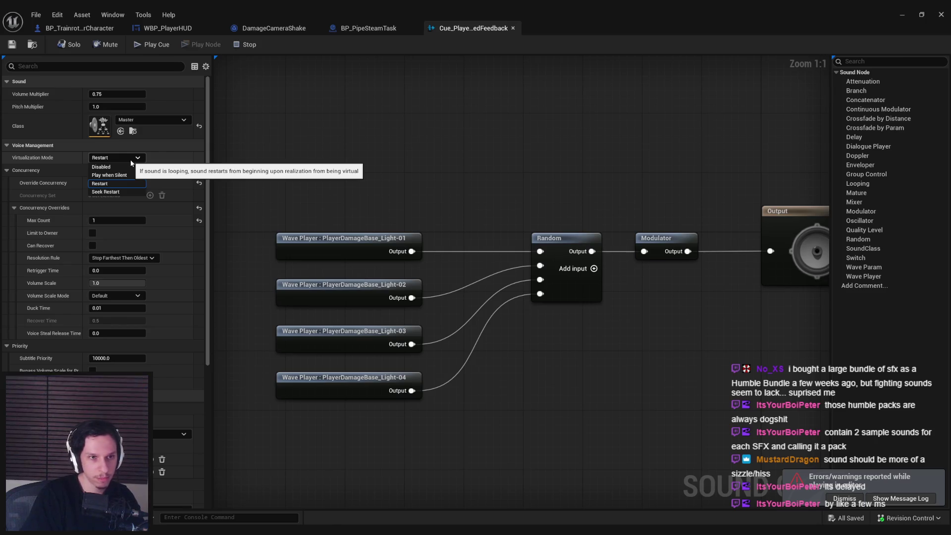
drag(649, 280, 637, 284)
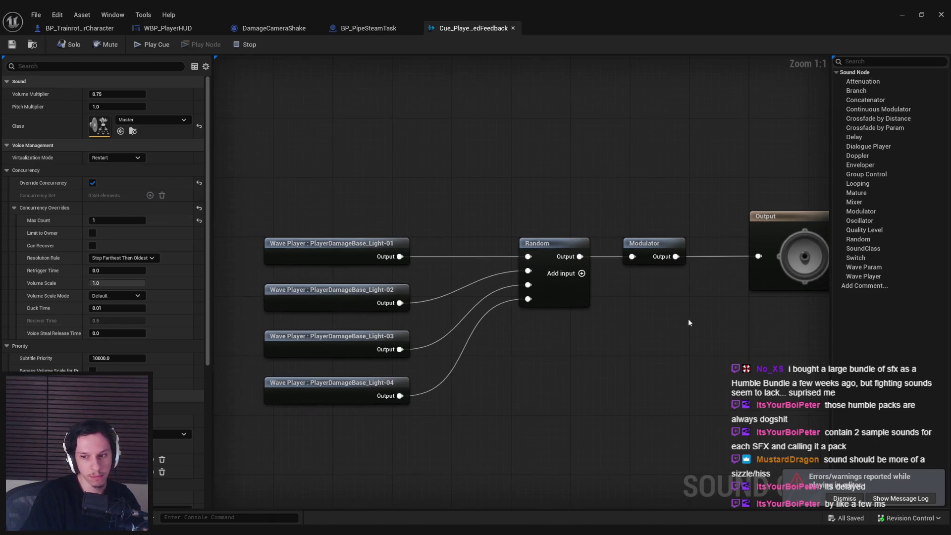
drag(589, 385, 572, 375)
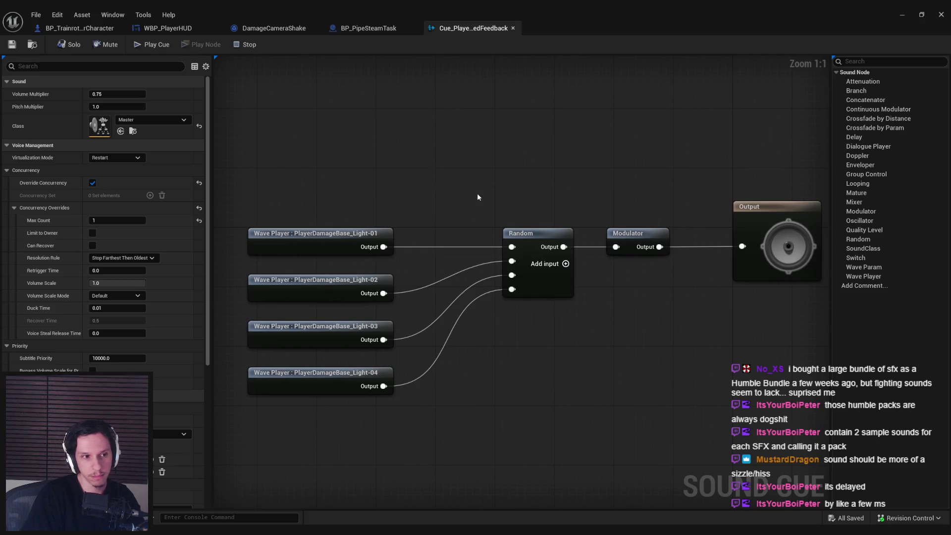
scroll(375, 205, down, 1)
click(899, 15)
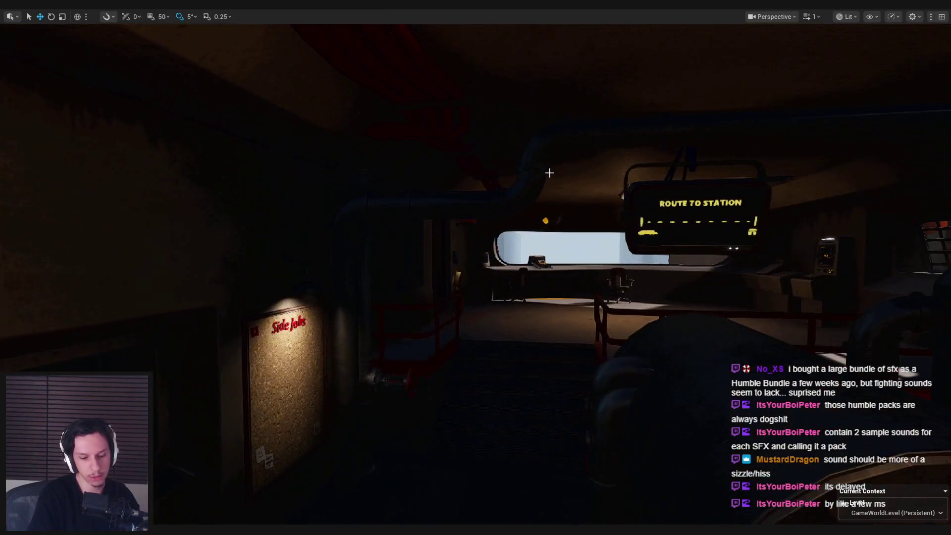
Start a play session, press the desk button with E, and walk in and out of the steam repeatedly
key(alt+p)
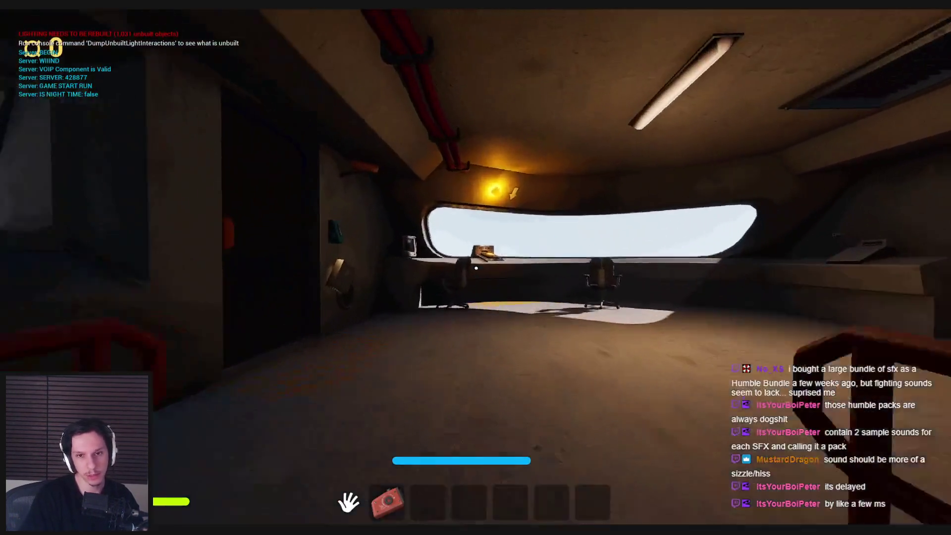
key(w)
key(e)
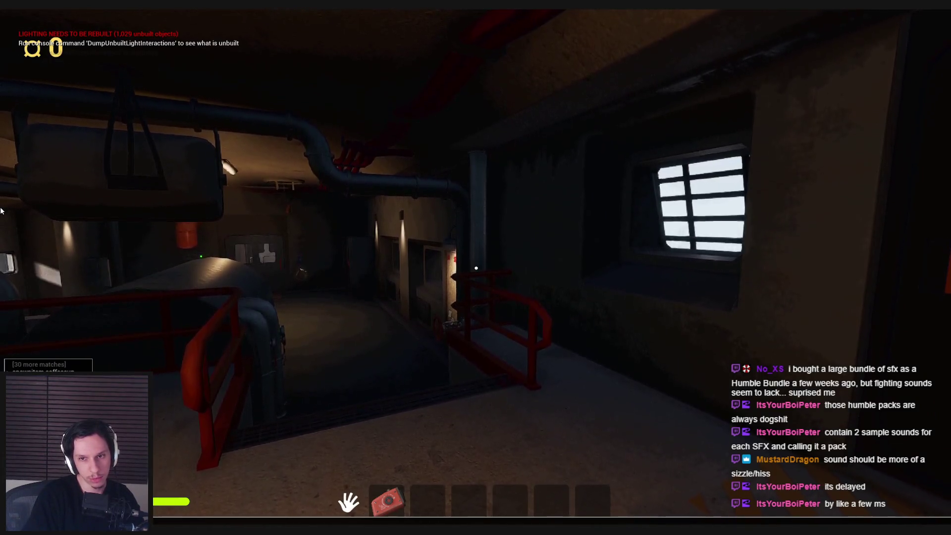
key(w)
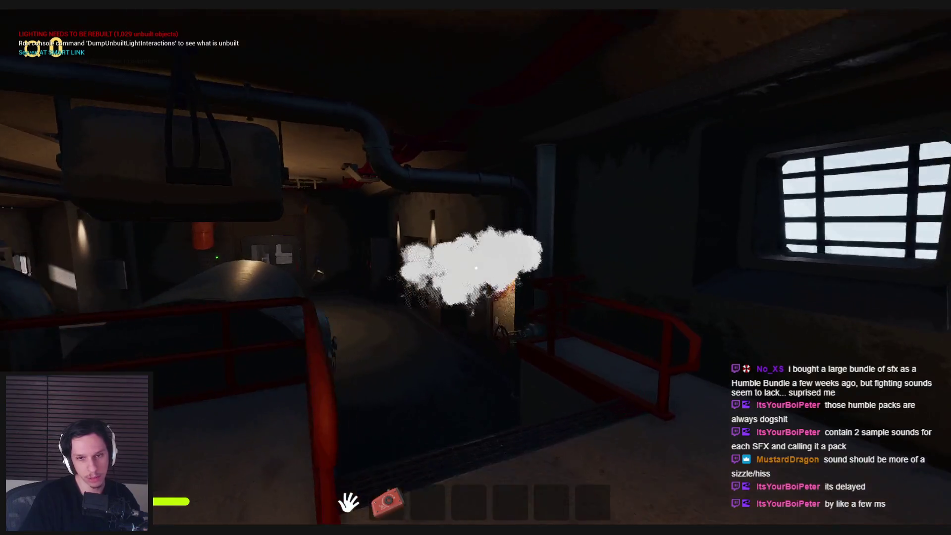
key(s)
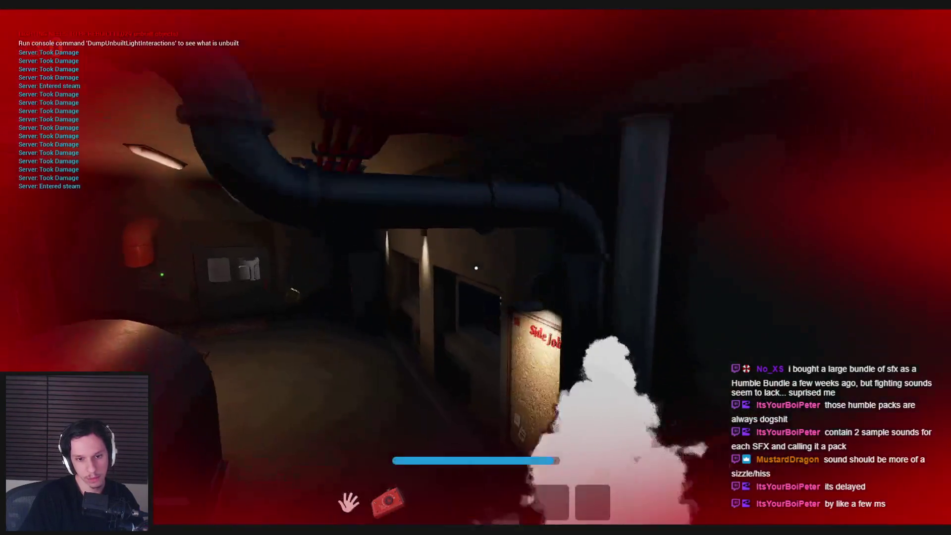
key(s)
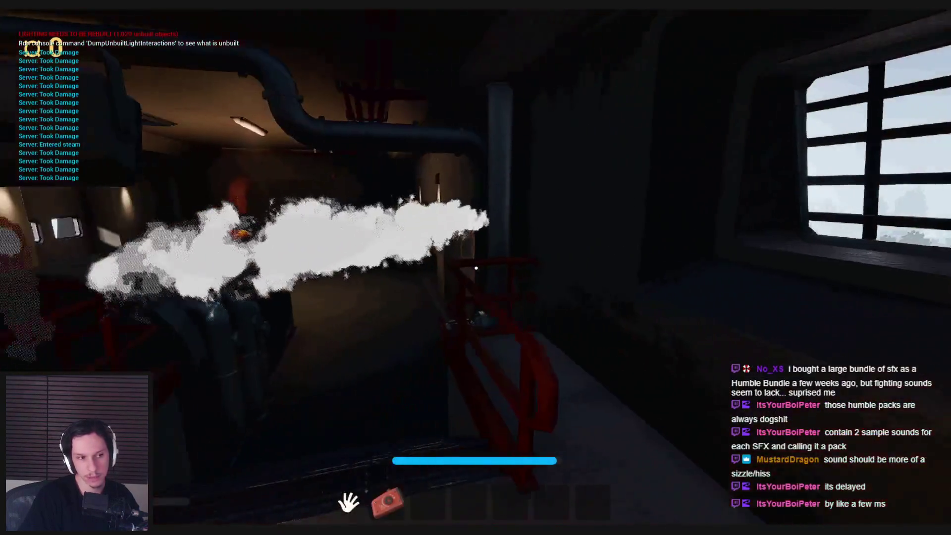
key(s)
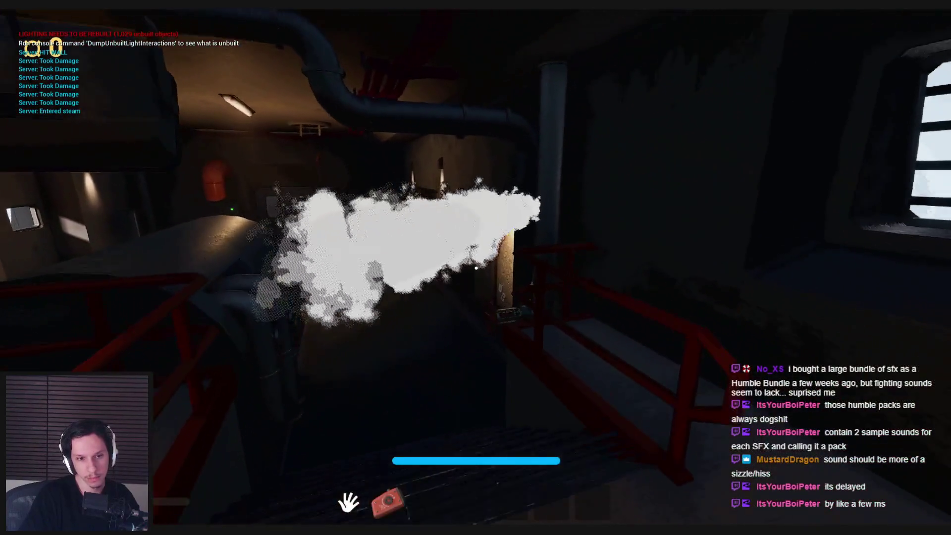